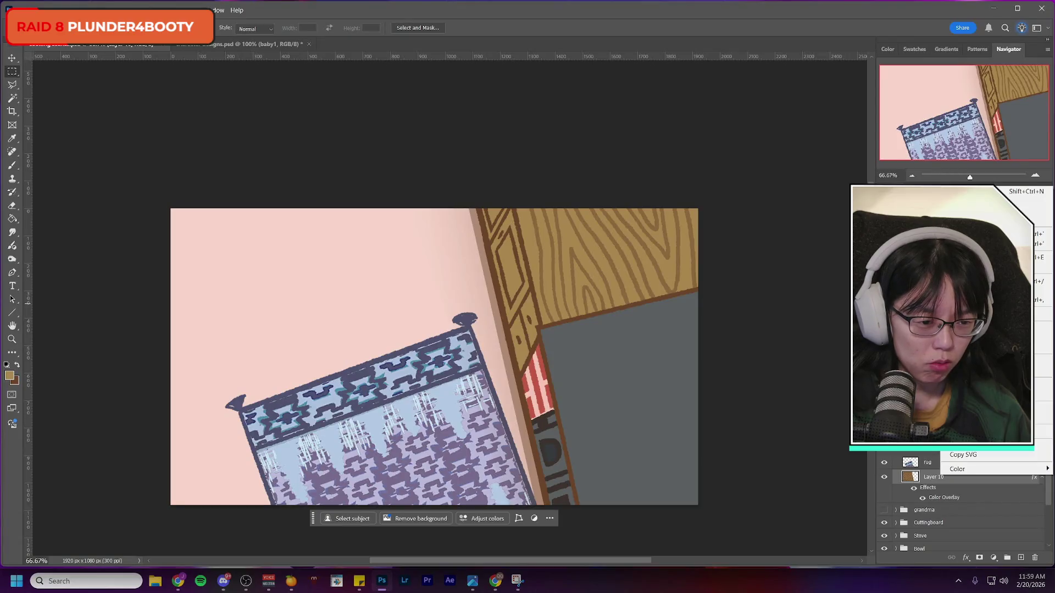
Step: Set Layer 10's Color Overlay to a tan colour sampled from the canvas
click(655, 423)
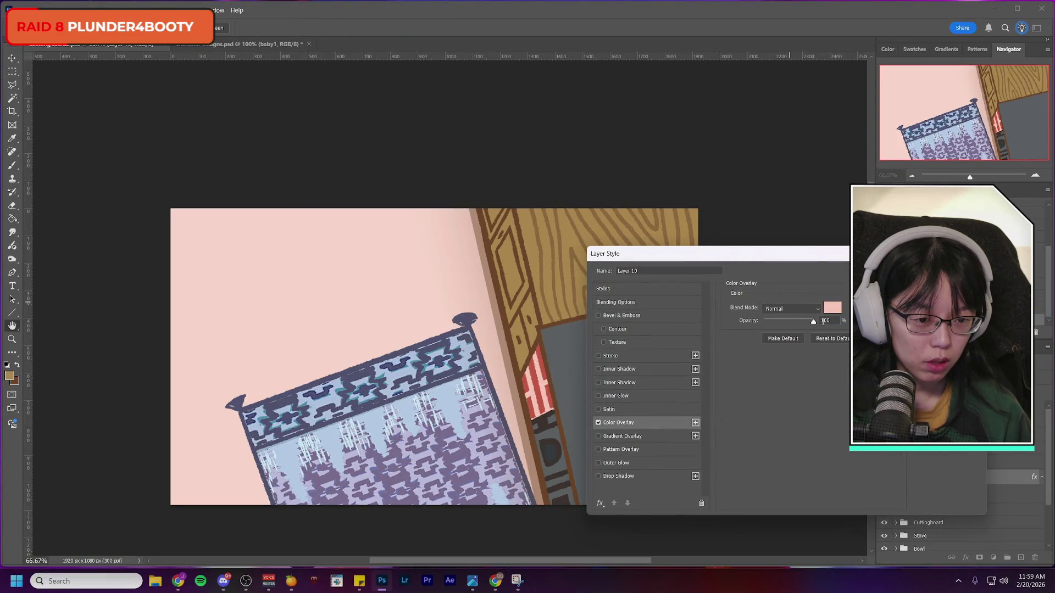
click(832, 307)
click(297, 338)
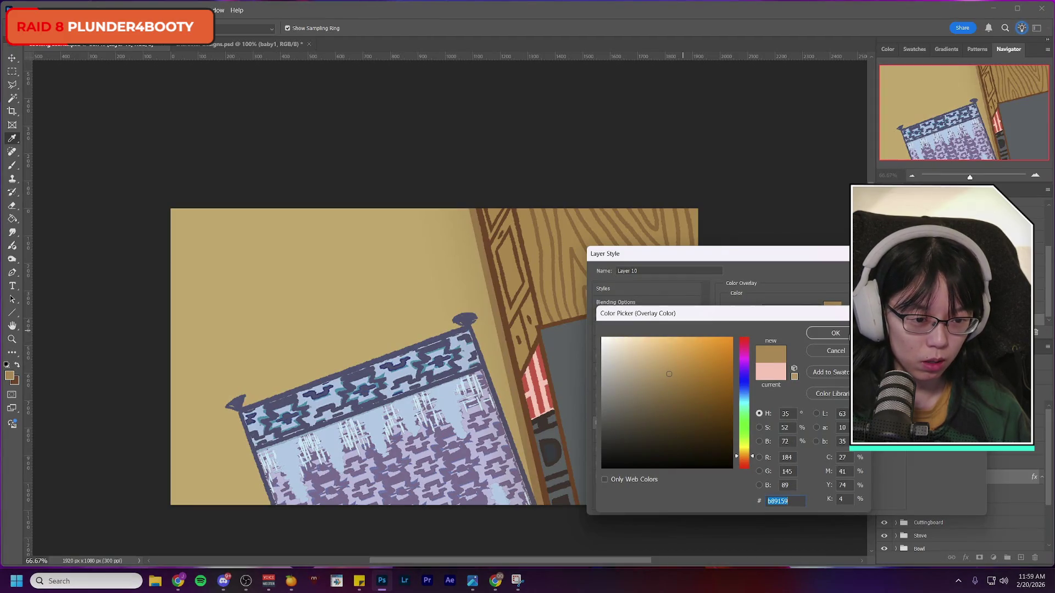
click(848, 336)
key(Return)
Step: Compare the floor with the rug and Layer 10 hidden, then undo past the colour overlay
click(884, 463)
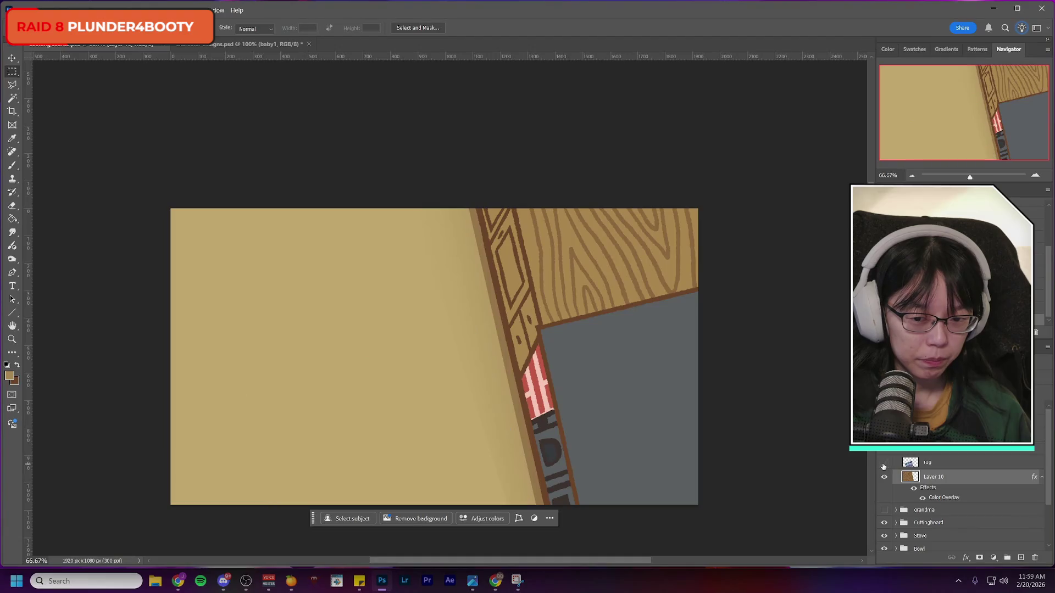
click(884, 463)
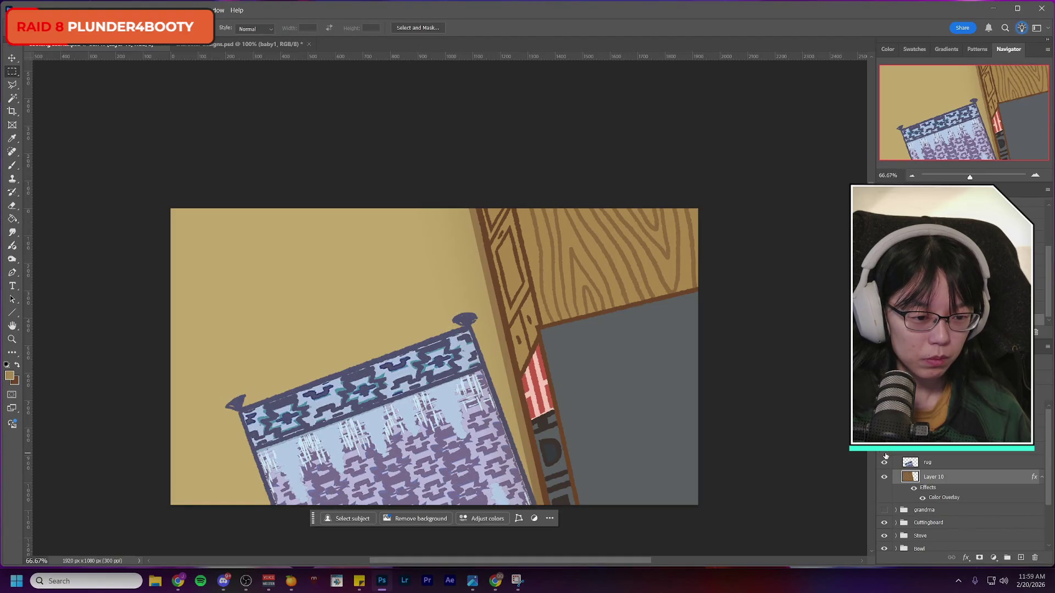
click(884, 477)
click(884, 478)
key(ctrl+z)
key(ctrl+z)
key(ctrl+z)
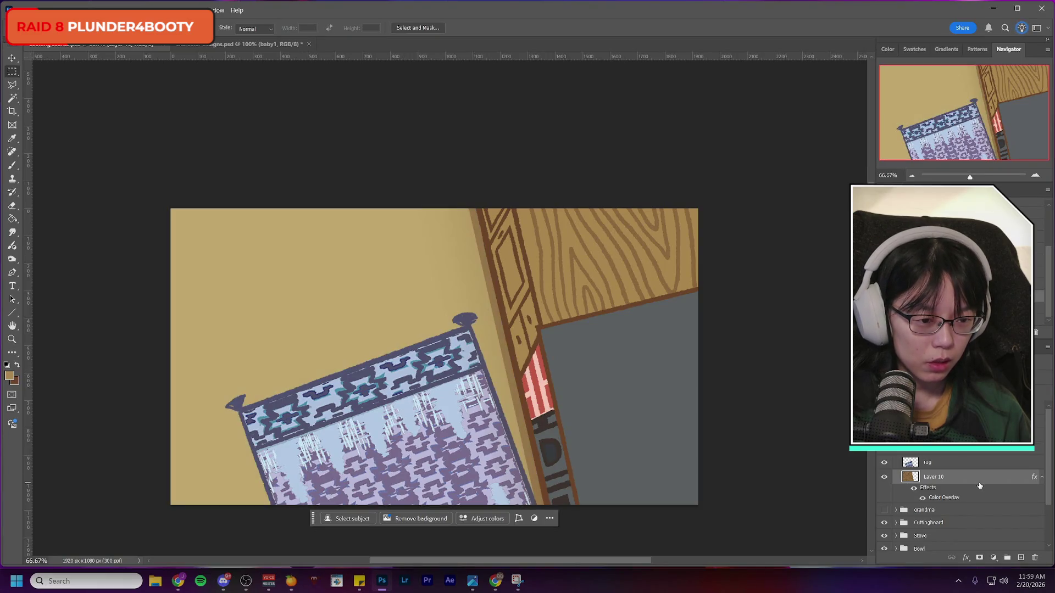
key(ctrl+z)
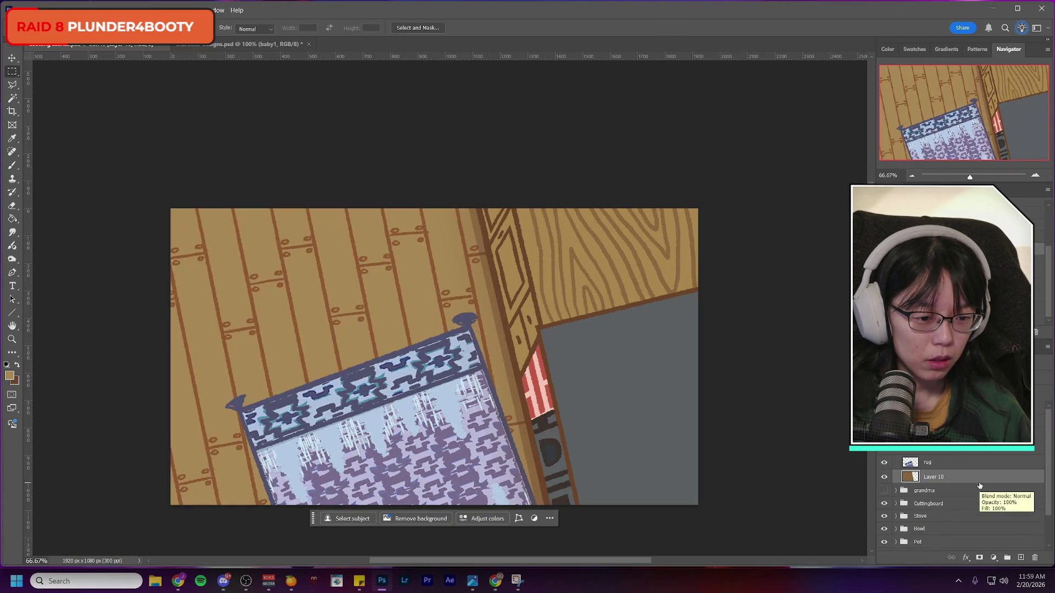
Step: Compare Layer 10's visibility, then redo the undone steps to restore the floor and outline layer
click(884, 477)
click(884, 477)
click(884, 477)
click(883, 477)
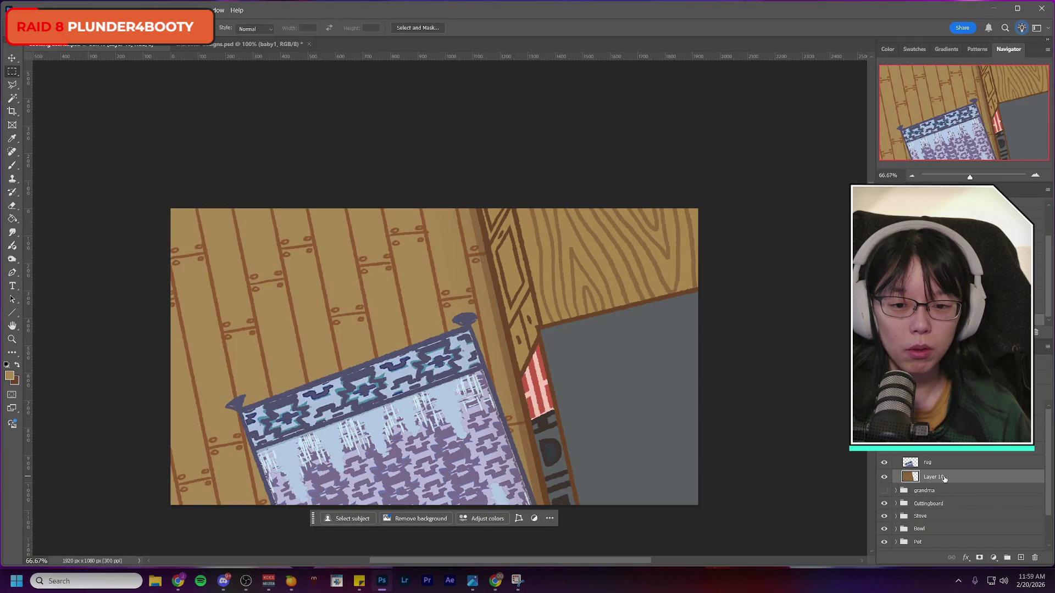
key(ctrl+comma)
key(ctrl+comma)
key(ctrl+comma)
key(ctrl+comma)
key(ctrl+comma)
key(ctrl+comma)
key(ctrl+comma)
key(ctrl+comma)
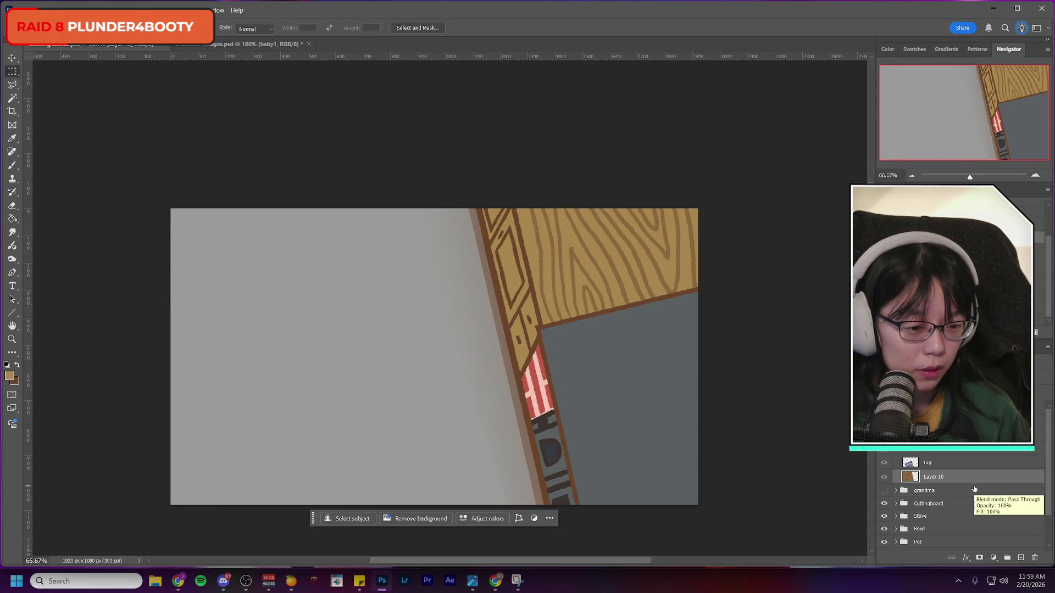
key(ctrl+shift+z)
key(ctrl+z)
key(ctrl+shift+z)
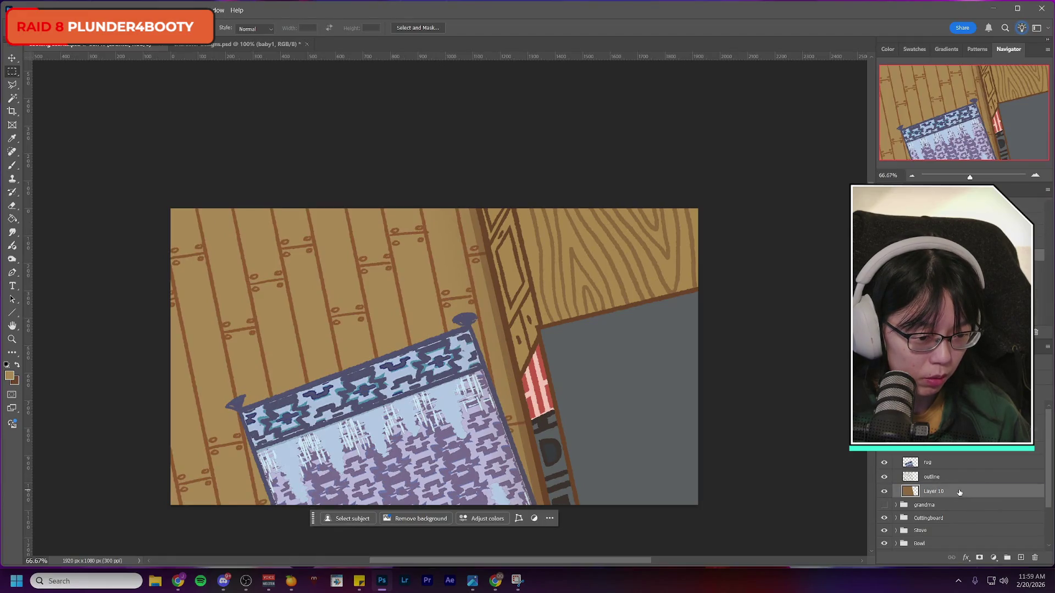
Step: Add a Color Overlay effect to Layer 10 and compare the tan floor
click(965, 558)
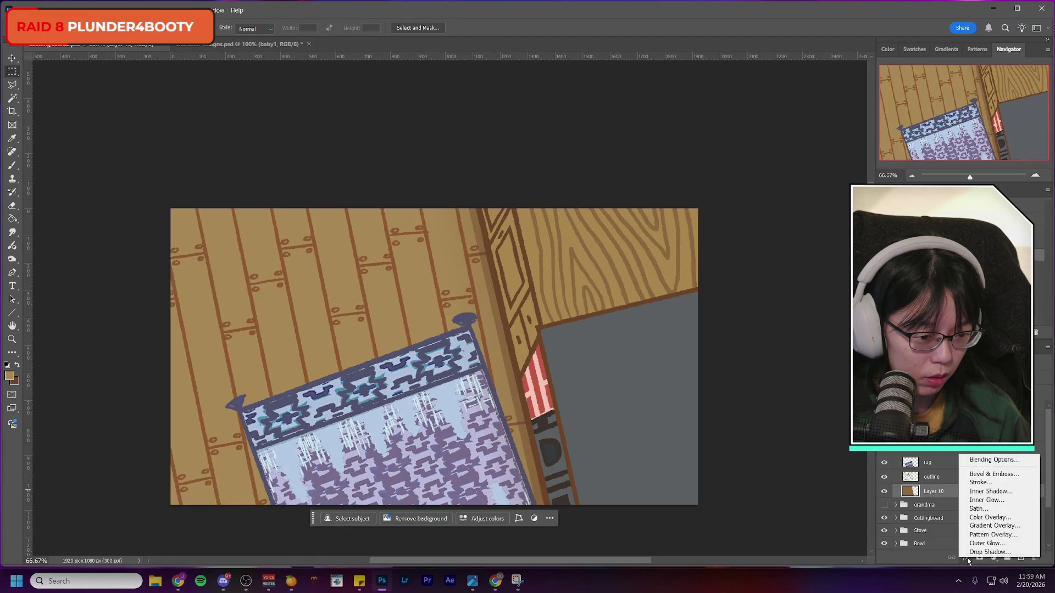
click(986, 518)
key(Return)
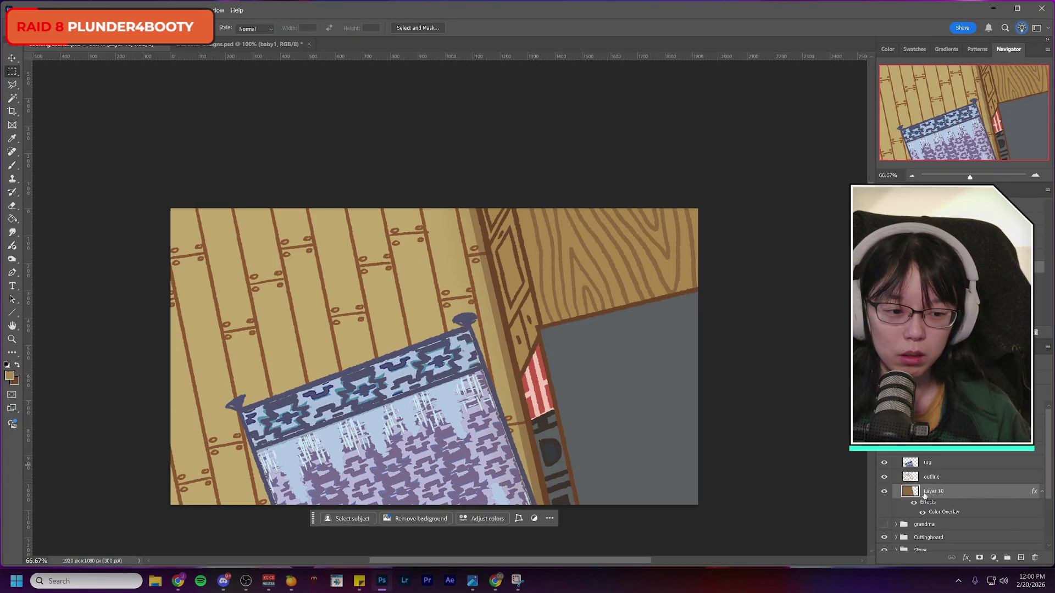
click(884, 492)
click(884, 492)
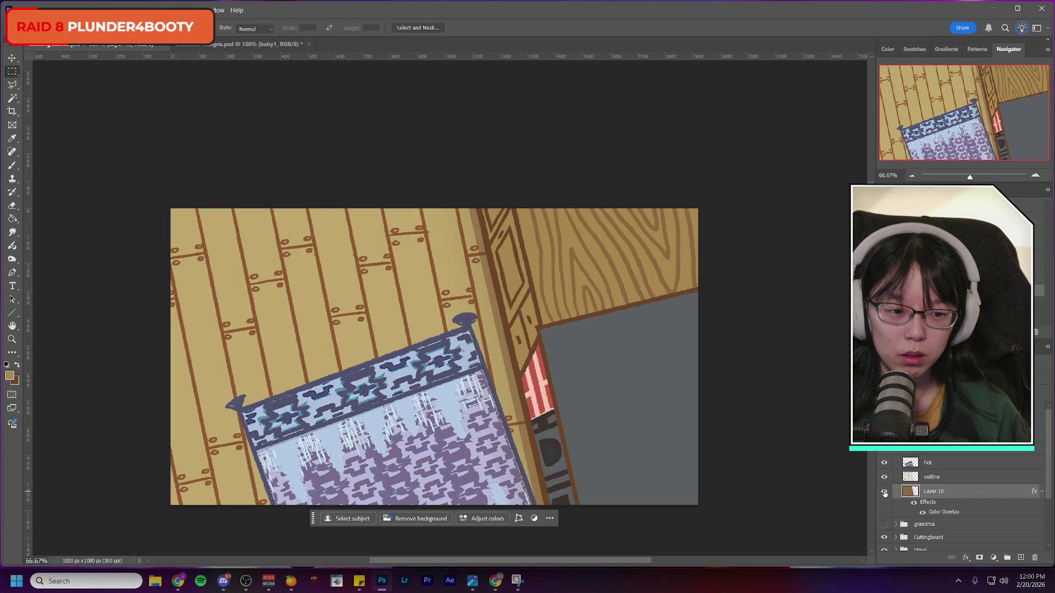
Step: Check the blend mode list and foreground colour, then select the Paint Bucket tool
click(890, 373)
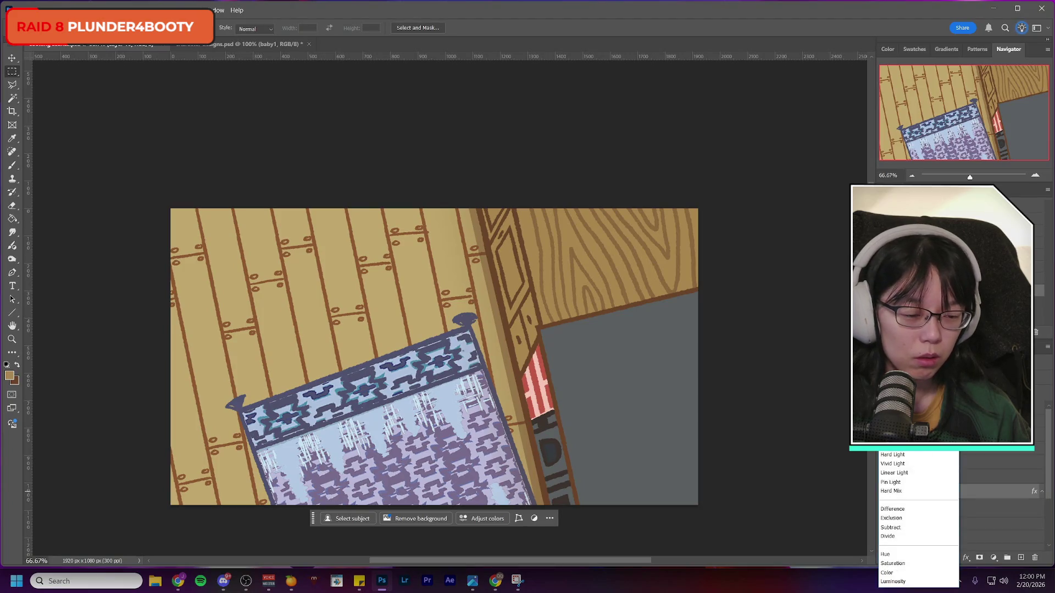
key(Escape)
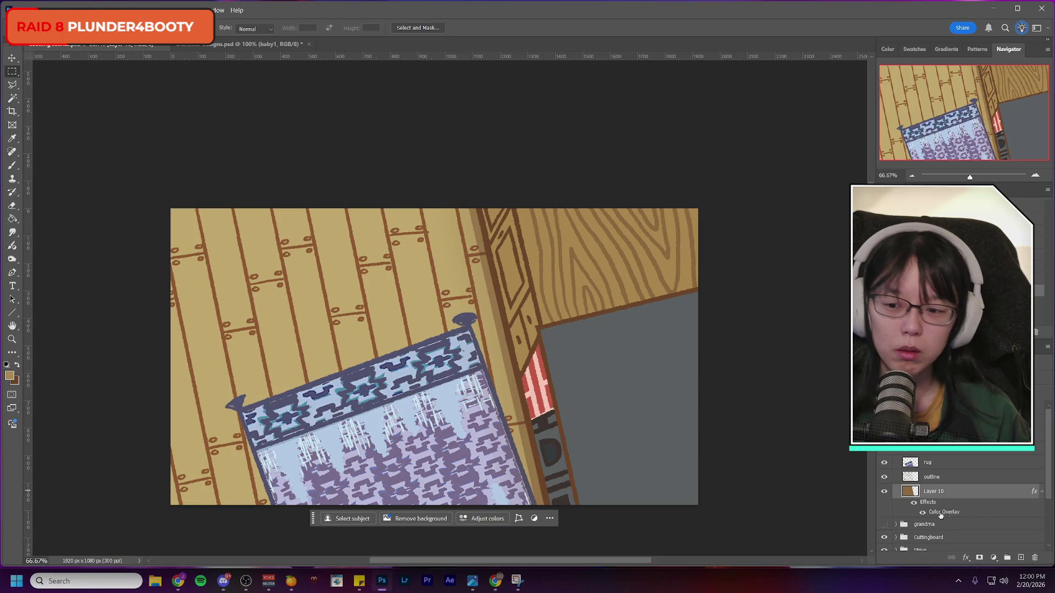
click(9, 375)
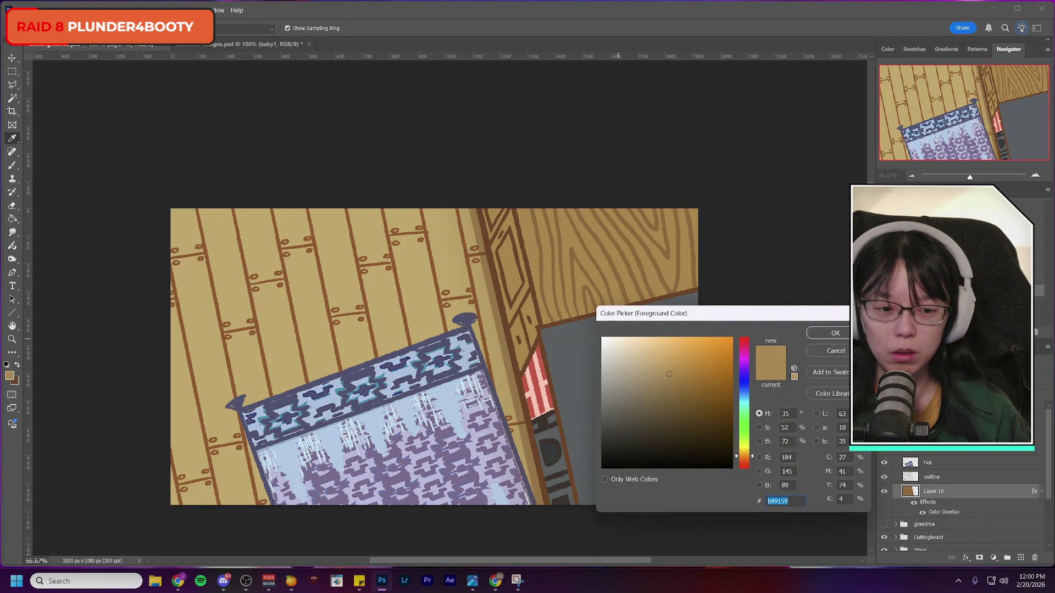
click(835, 333)
key(m)
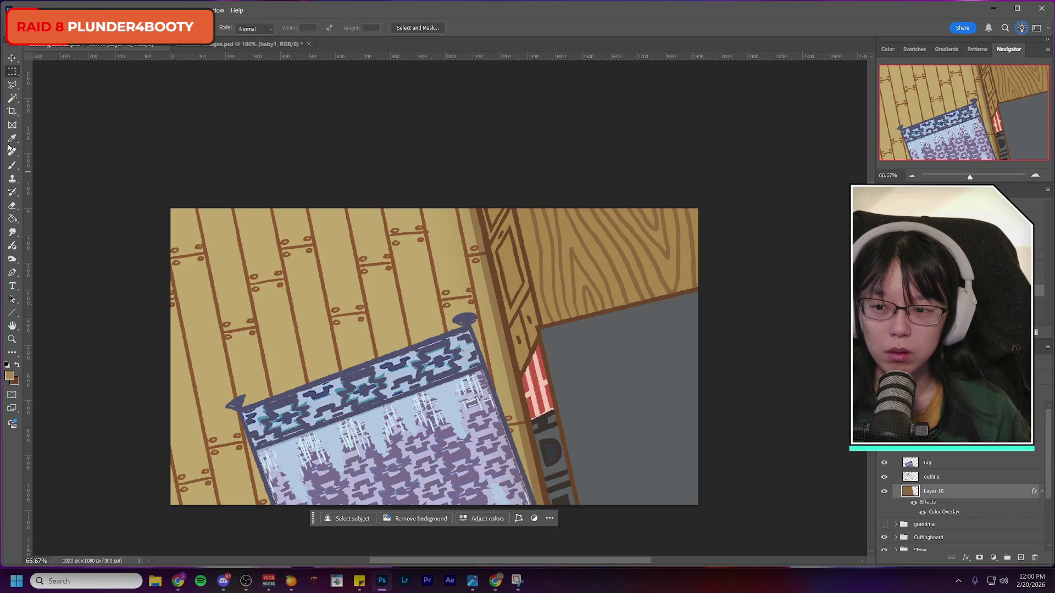
click(12, 218)
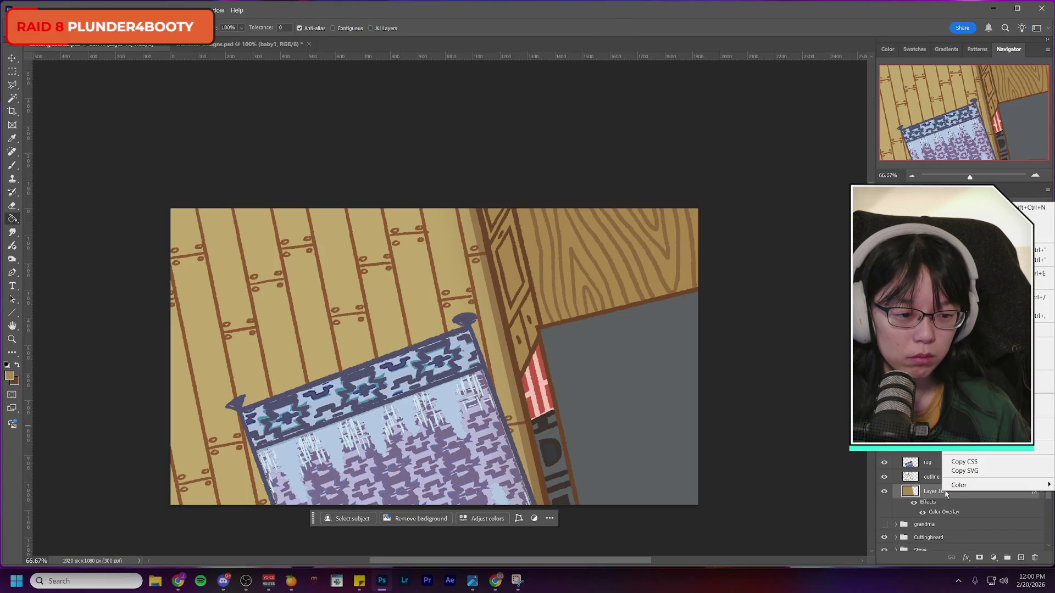
Step: Delete Layer 10's colour overlay effect and compare the floor
drag(944, 501, 1034, 557)
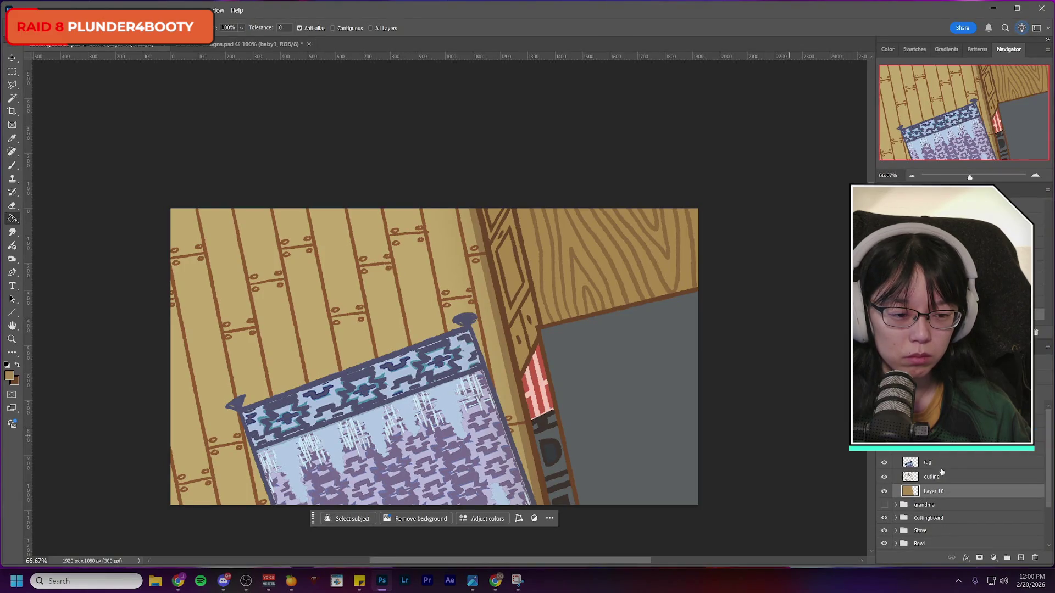
click(884, 491)
click(884, 491)
click(884, 491)
click(884, 492)
Step: Fill a new layer above Layer 10 with tan using Paint Bucket and merge it down
click(1022, 558)
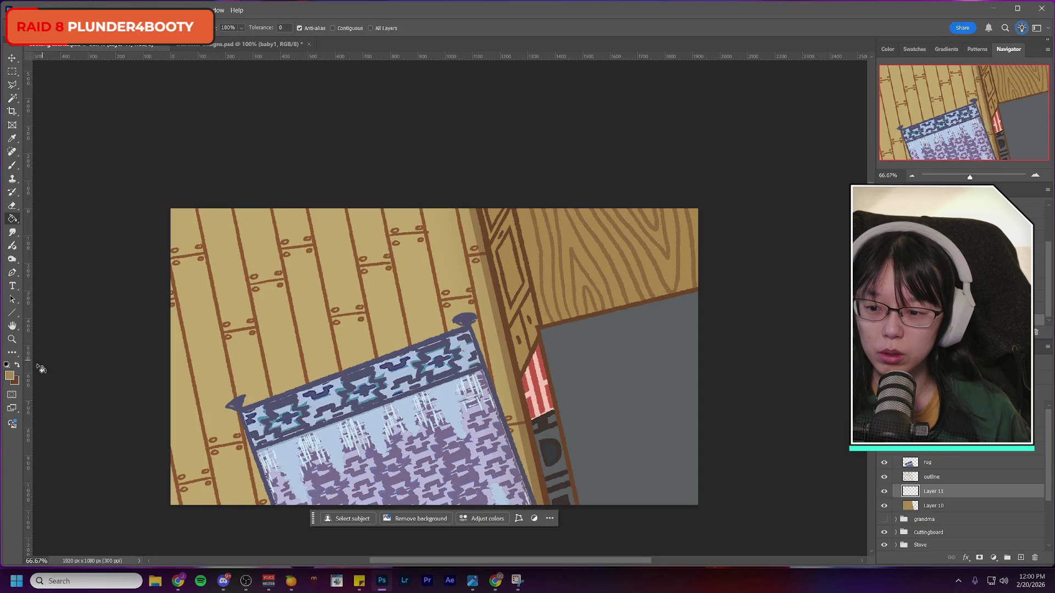
click(9, 376)
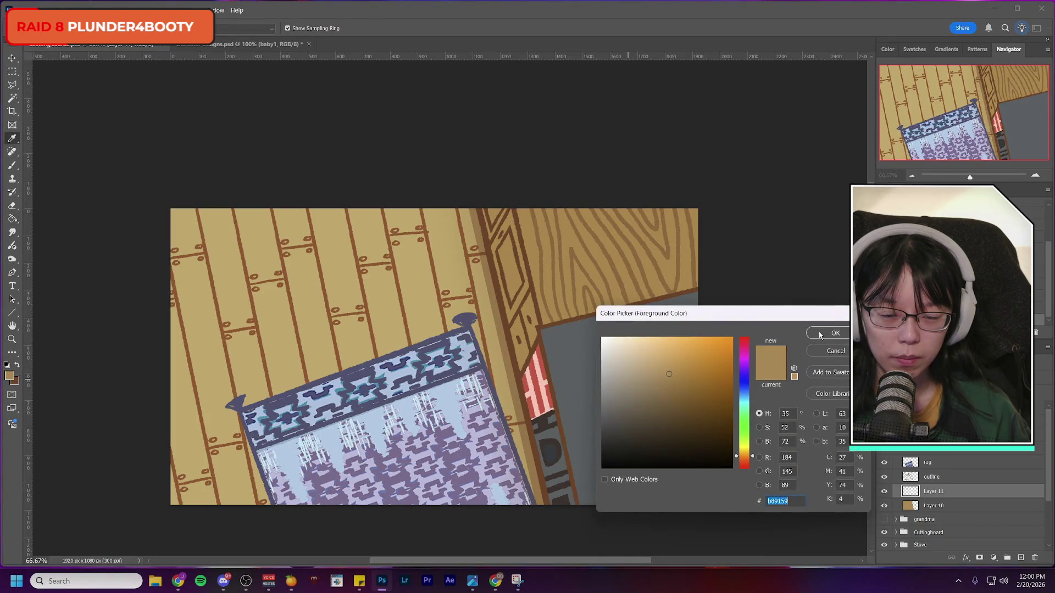
click(819, 335)
click(12, 219)
click(321, 296)
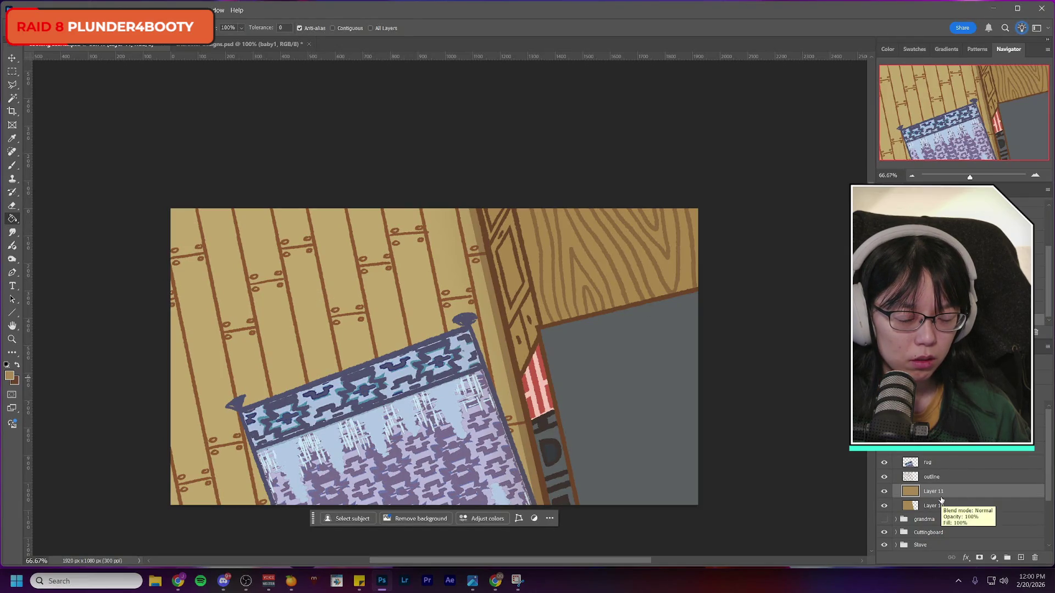
key(ctrl+e)
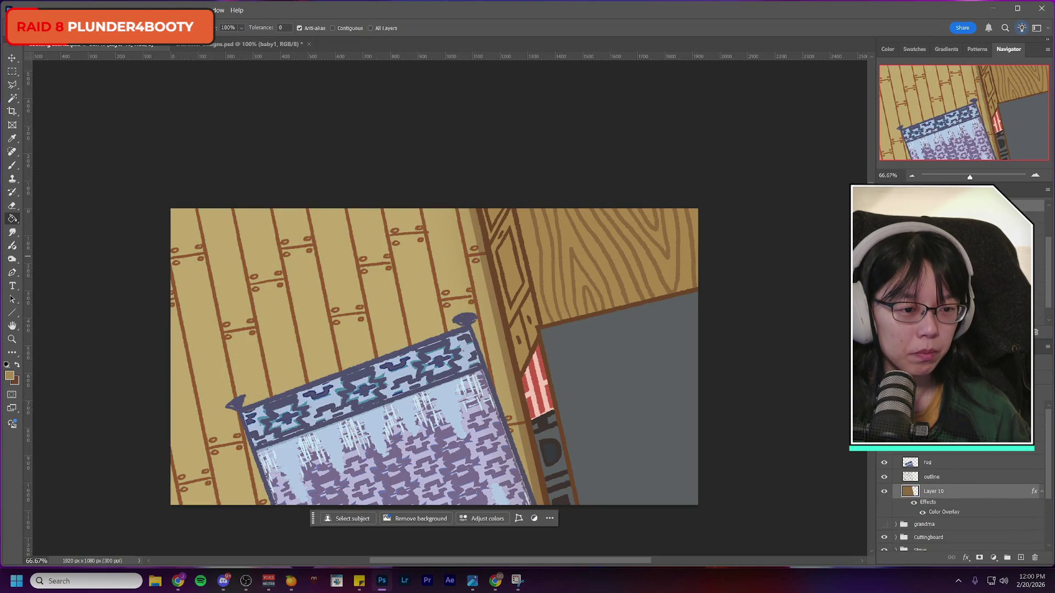
Step: Return to the plain brown floor and compare Layer 10 on and off
key(ctrl+e)
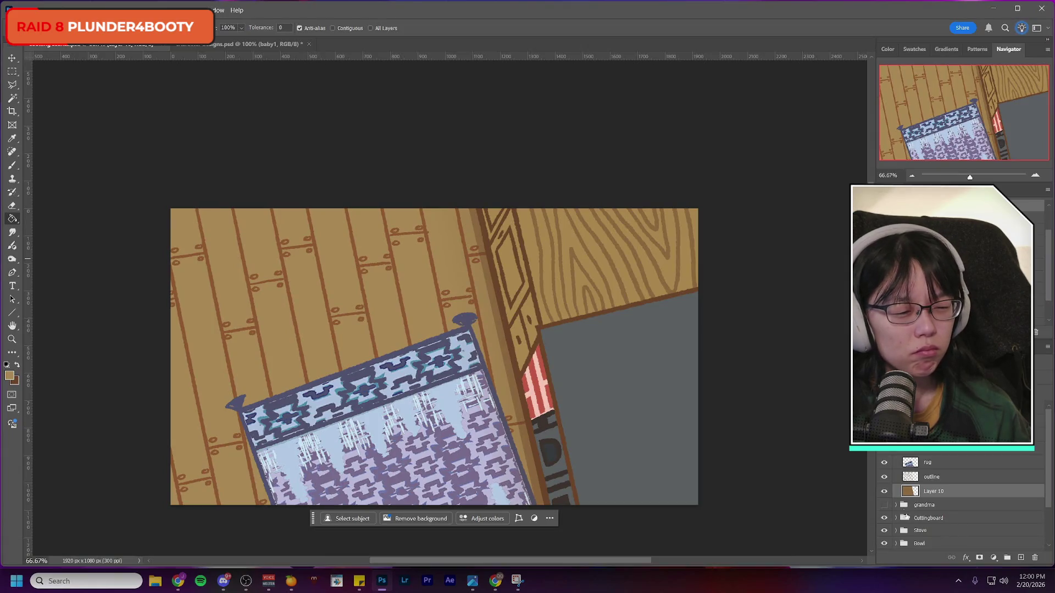
click(884, 491)
click(884, 492)
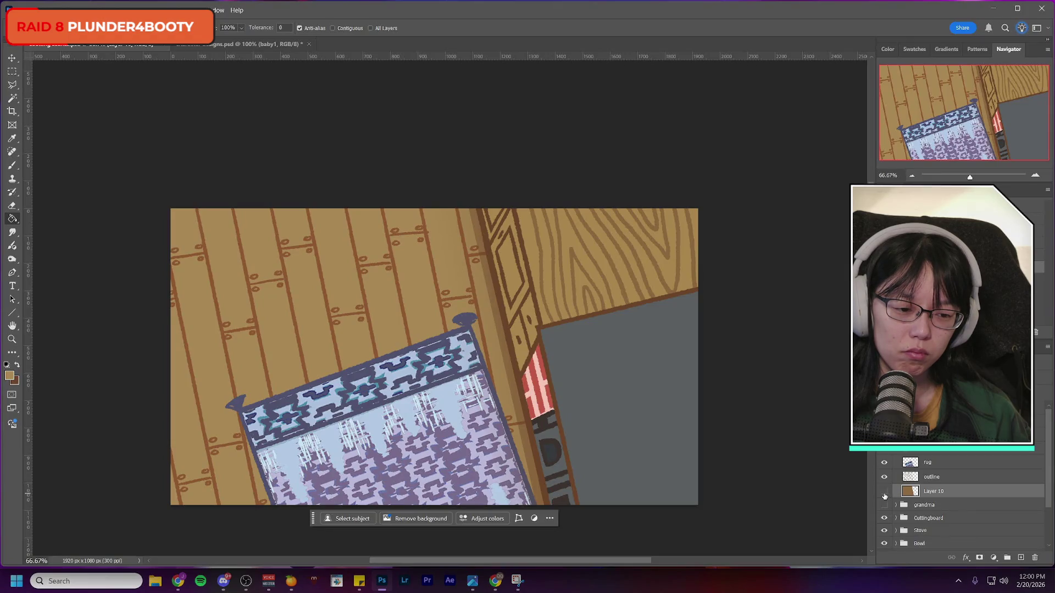
click(885, 494)
click(884, 492)
Step: Try a lighter tan plank fill on new Layer 11, undo it, and delete the layer
click(1020, 557)
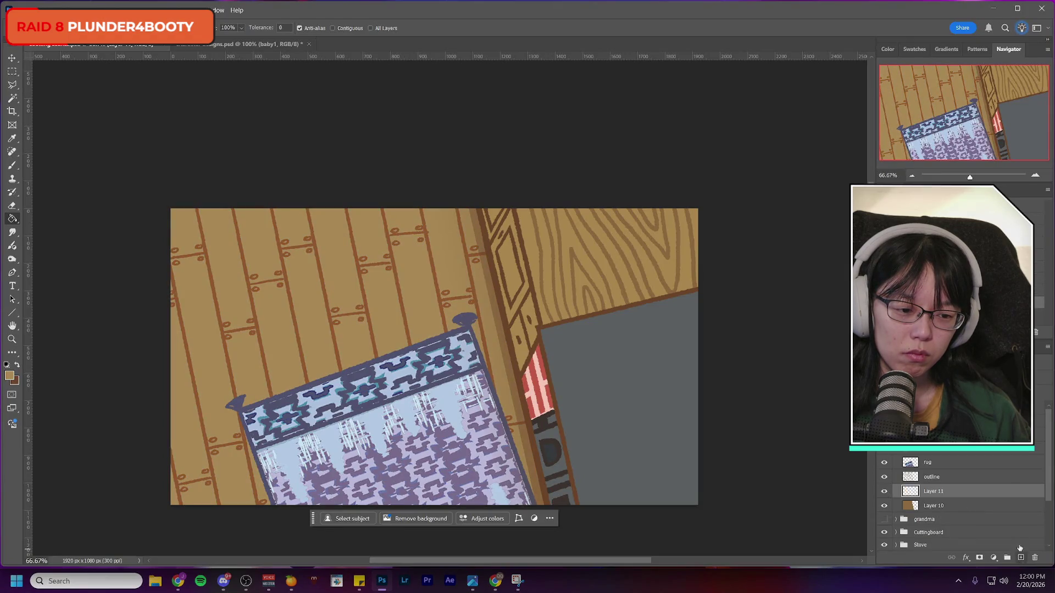
click(246, 319)
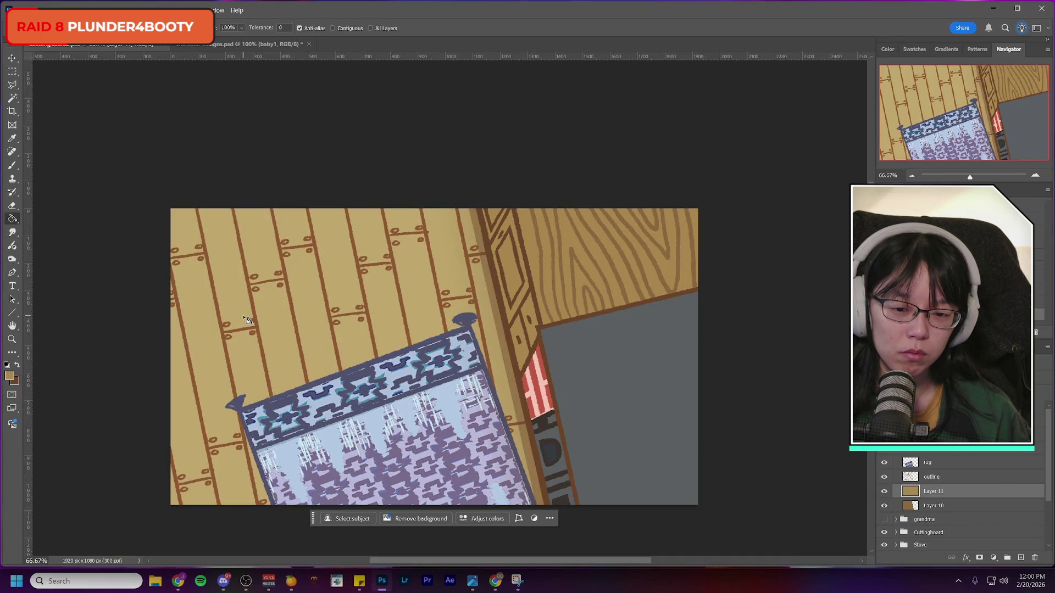
key(ctrl+z)
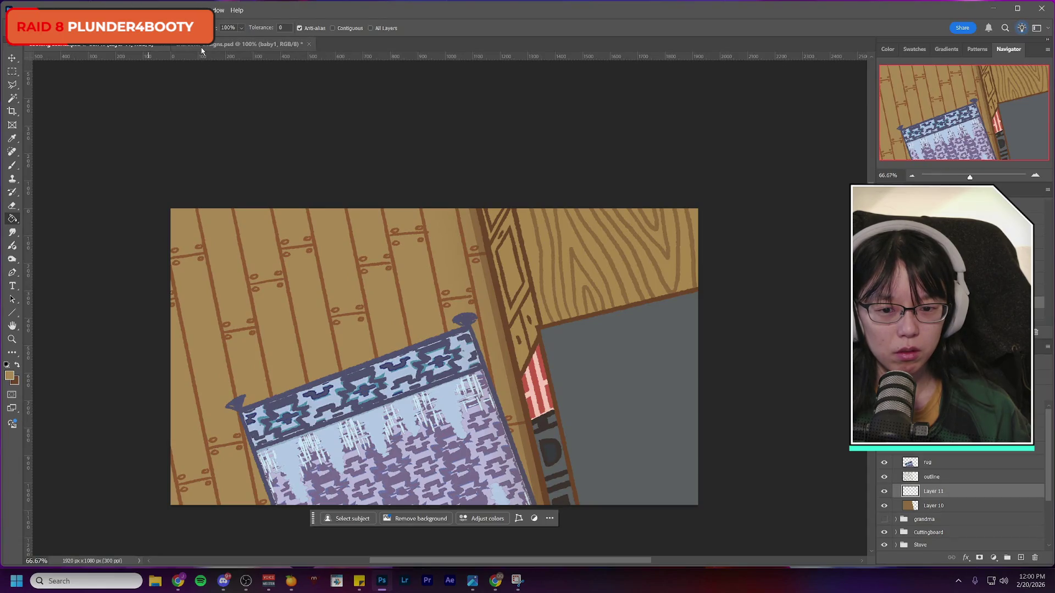
key(Delete)
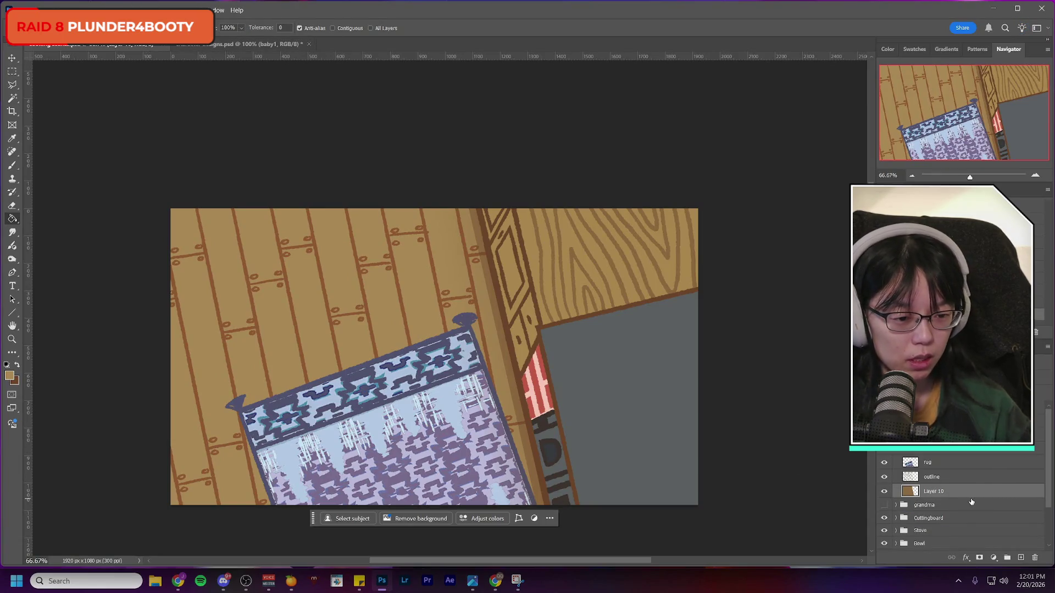
Step: Compare the floor by toggling Layer 10, the plank outlines and the rug
click(884, 491)
click(884, 491)
click(884, 492)
click(883, 491)
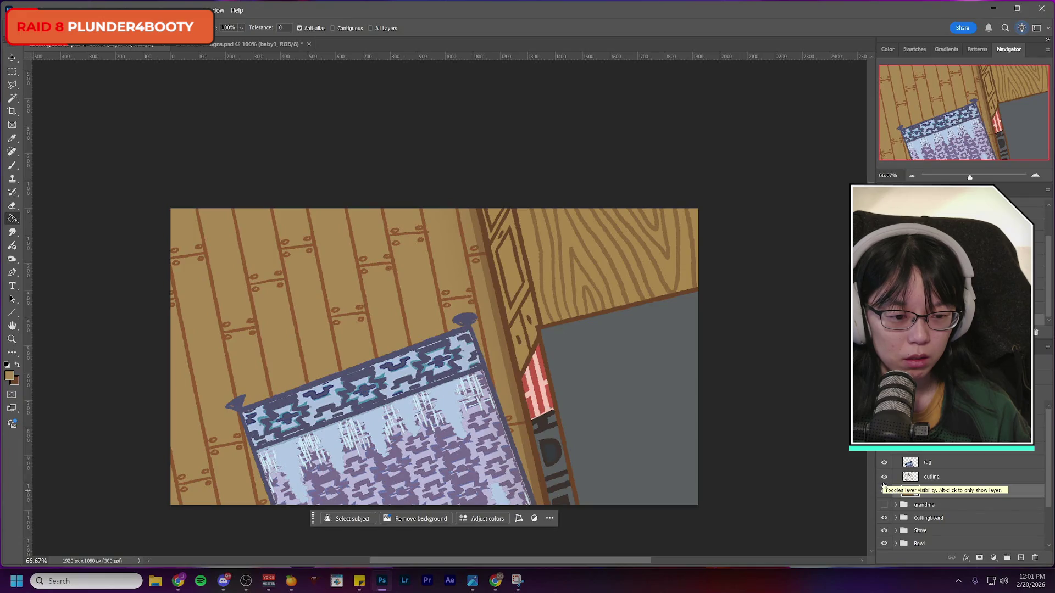
click(884, 477)
click(884, 477)
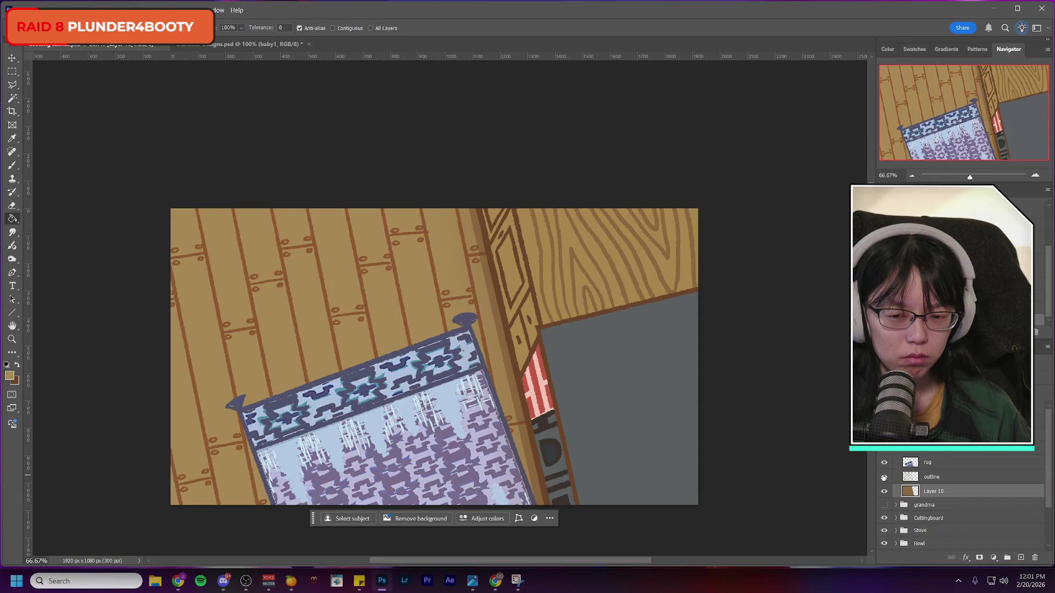
click(884, 478)
click(884, 478)
click(884, 462)
click(883, 462)
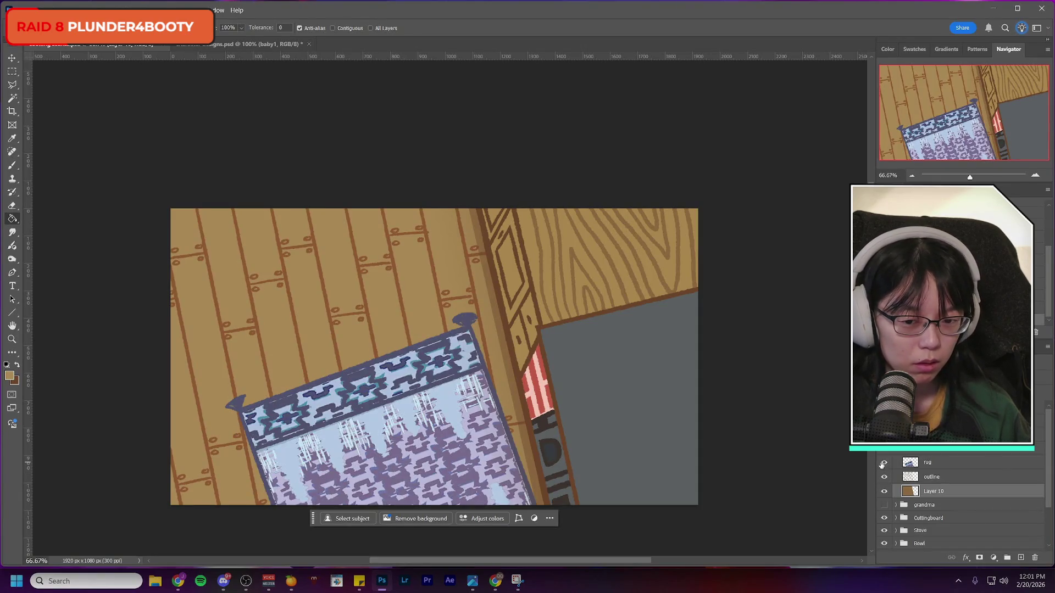
Step: Fill the floor fill layer with a lighter tan and check it against the outlines
click(940, 468)
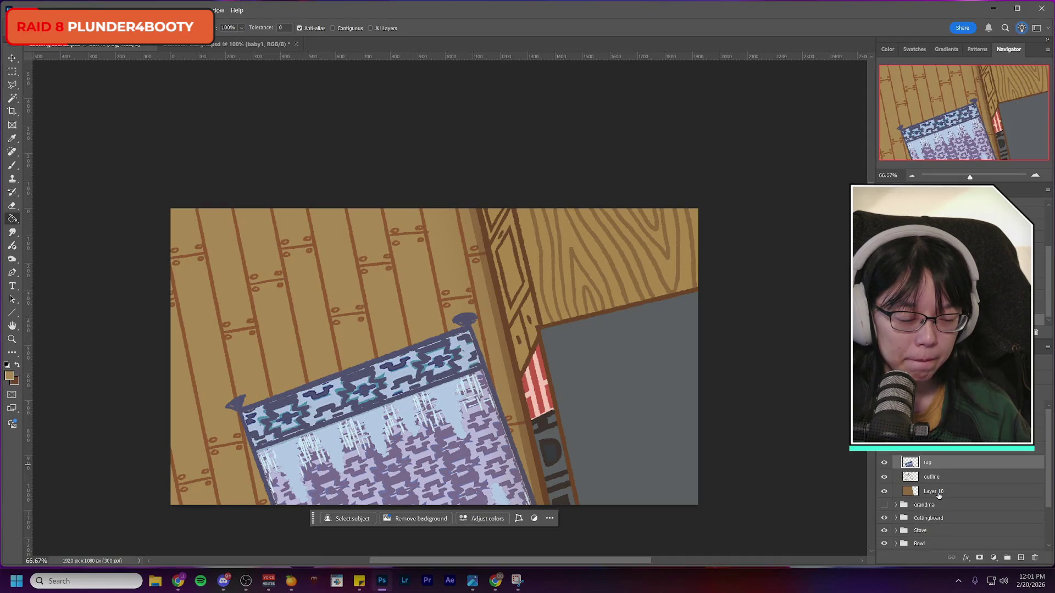
click(939, 493)
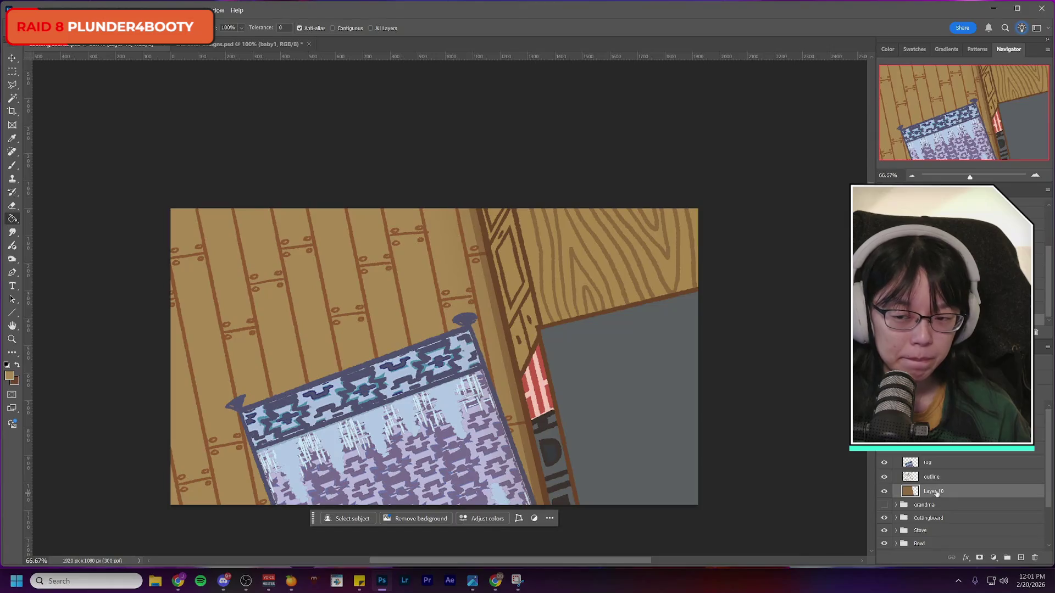
click(351, 298)
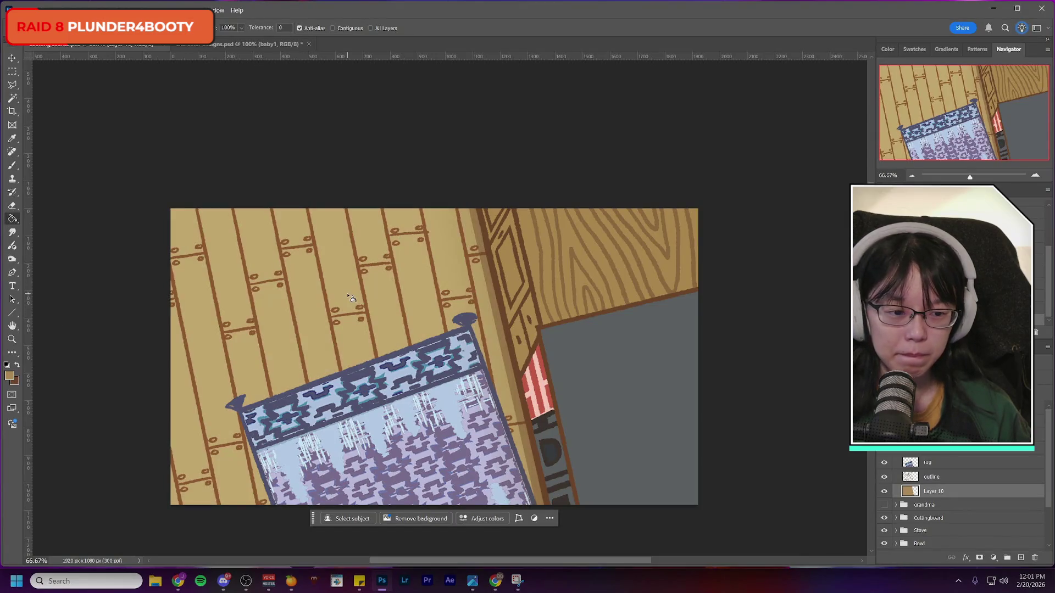
click(884, 477)
click(883, 477)
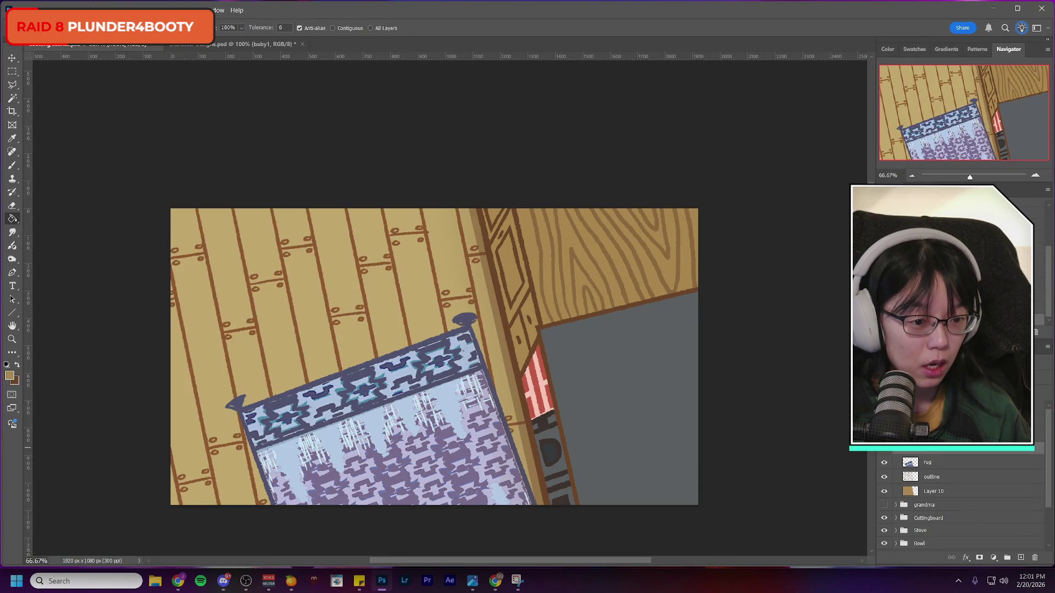
Step: Try a darker blend mode on the floor, then undo it and the lighter fill
click(934, 430)
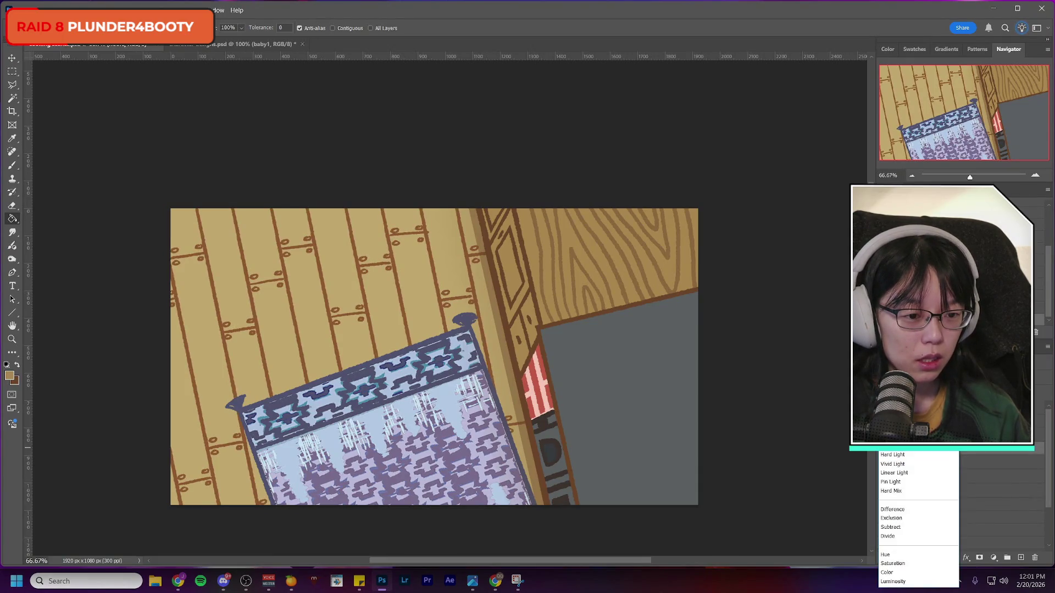
key(Return)
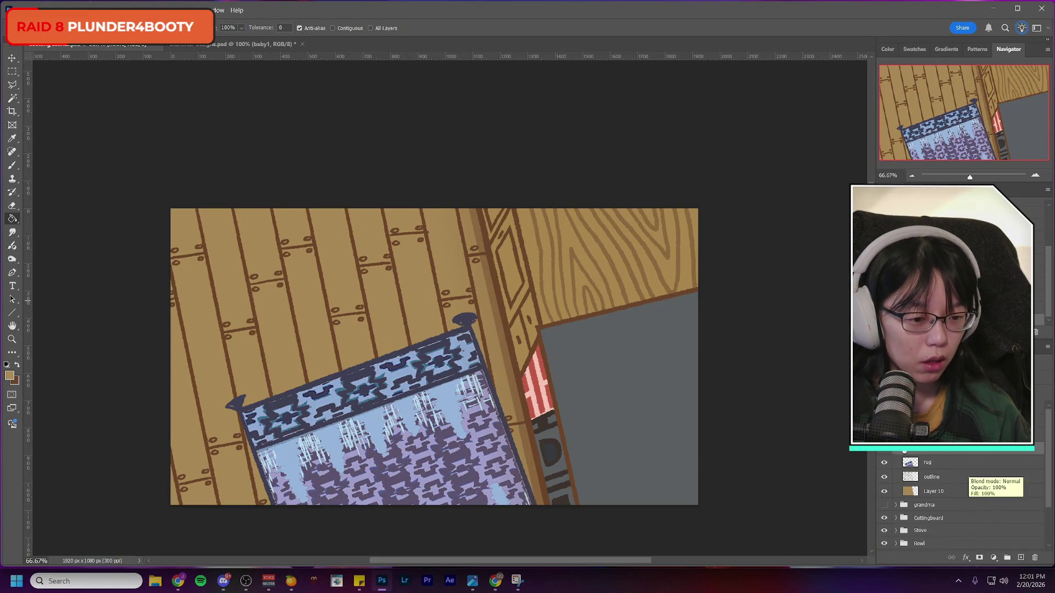
key(ctrl+z)
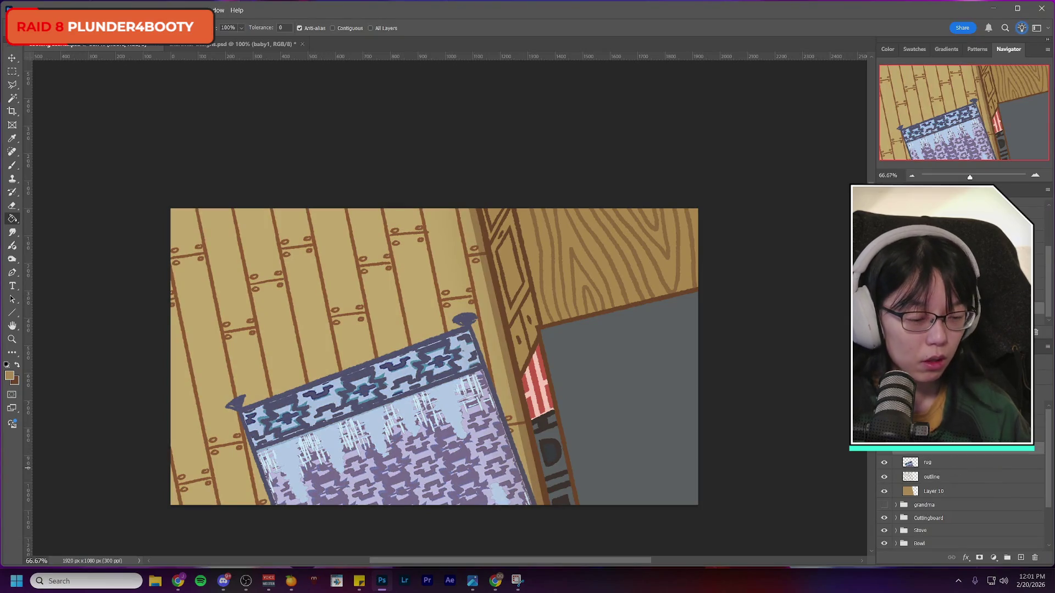
click(883, 476)
click(884, 476)
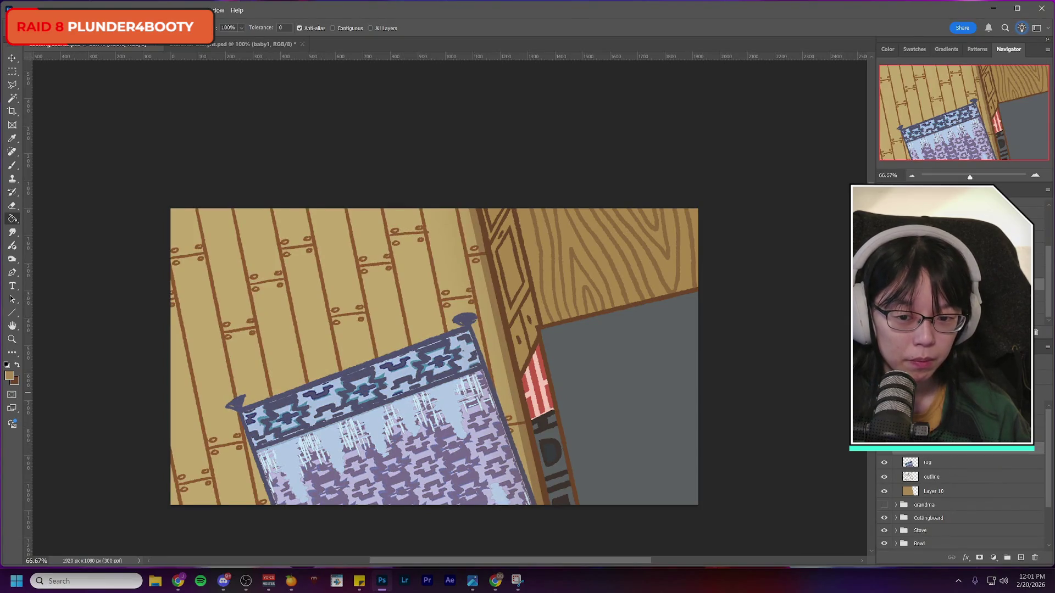
key(ctrl+shift+z)
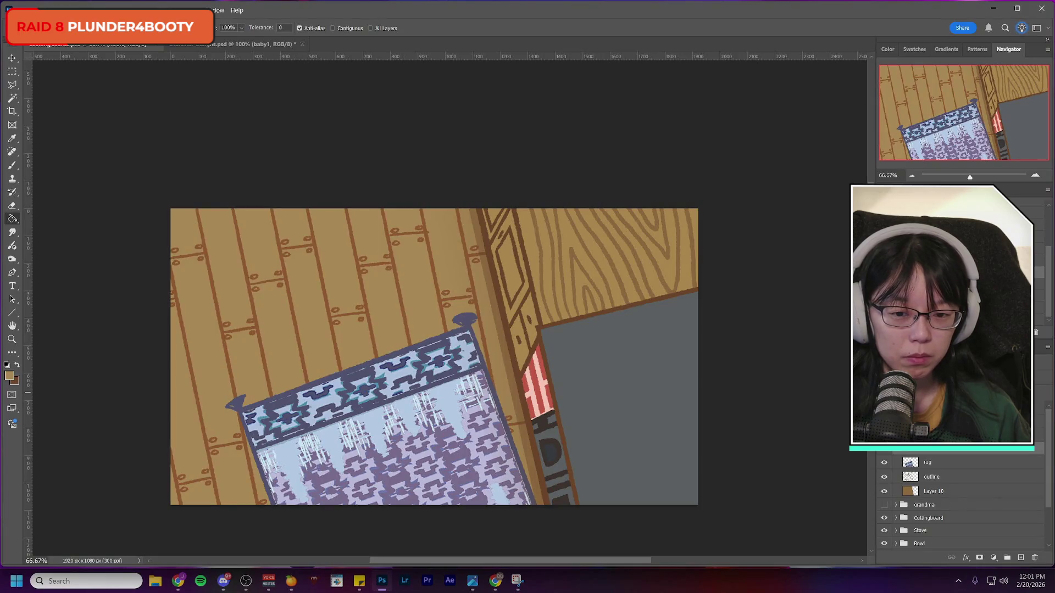
Step: Inspect the layer options menu and recheck the plank outlines and floor fill
right_click(923, 453)
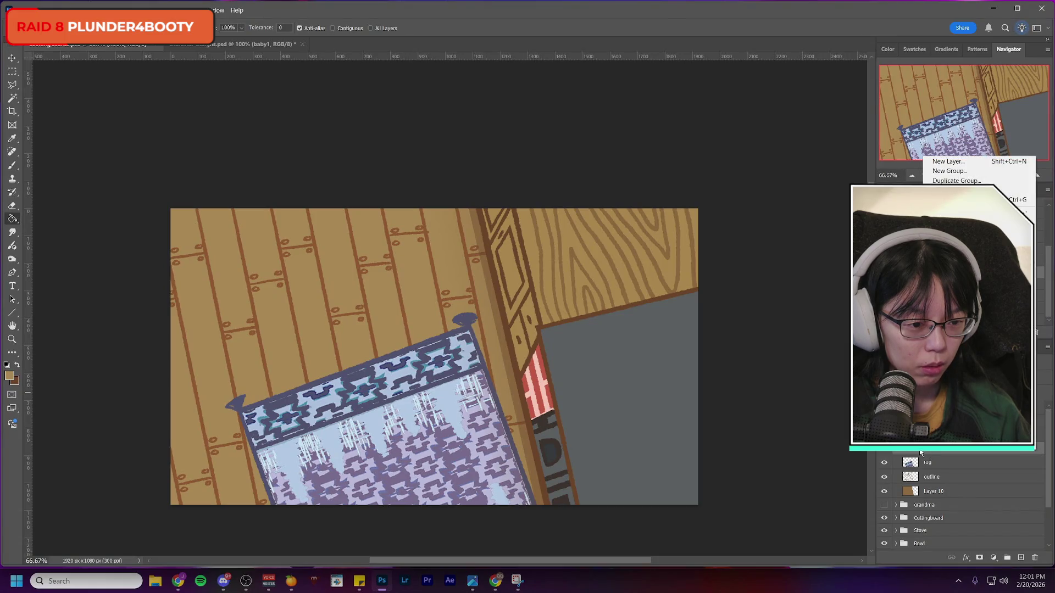
key(Escape)
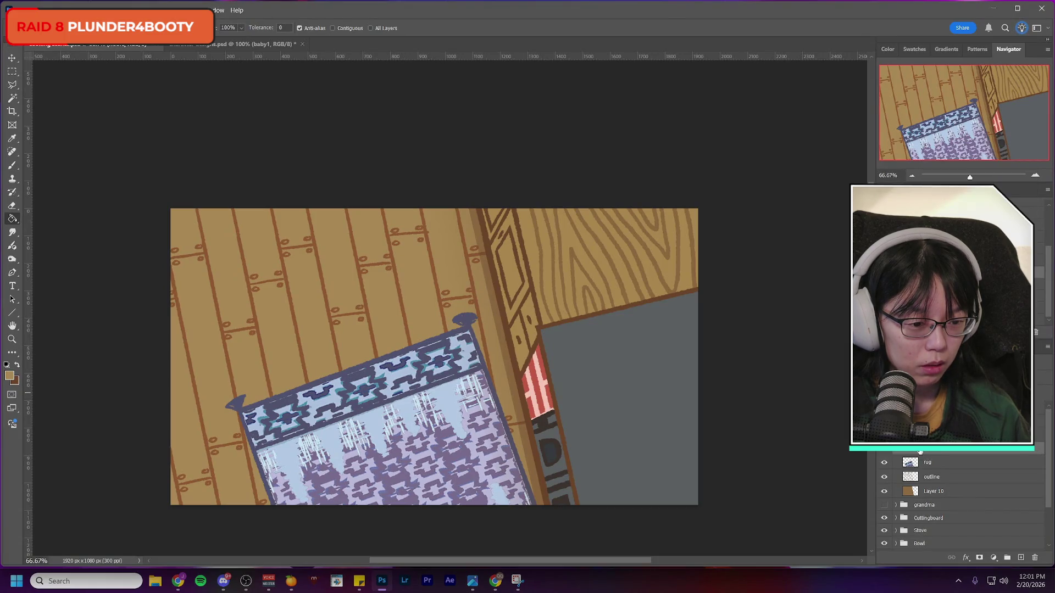
click(884, 477)
click(884, 476)
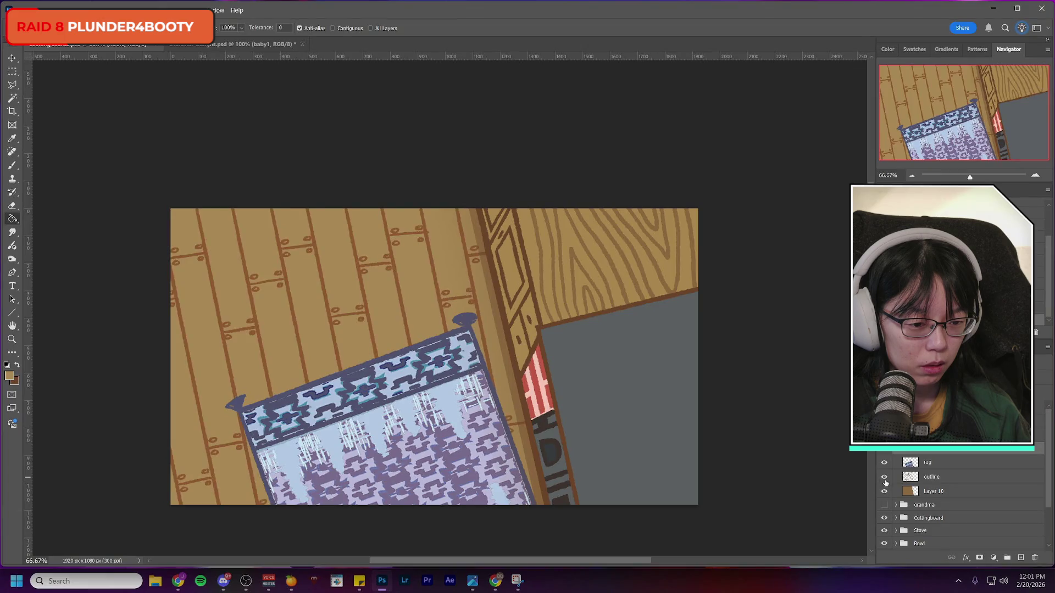
click(884, 491)
click(884, 491)
right_click(926, 451)
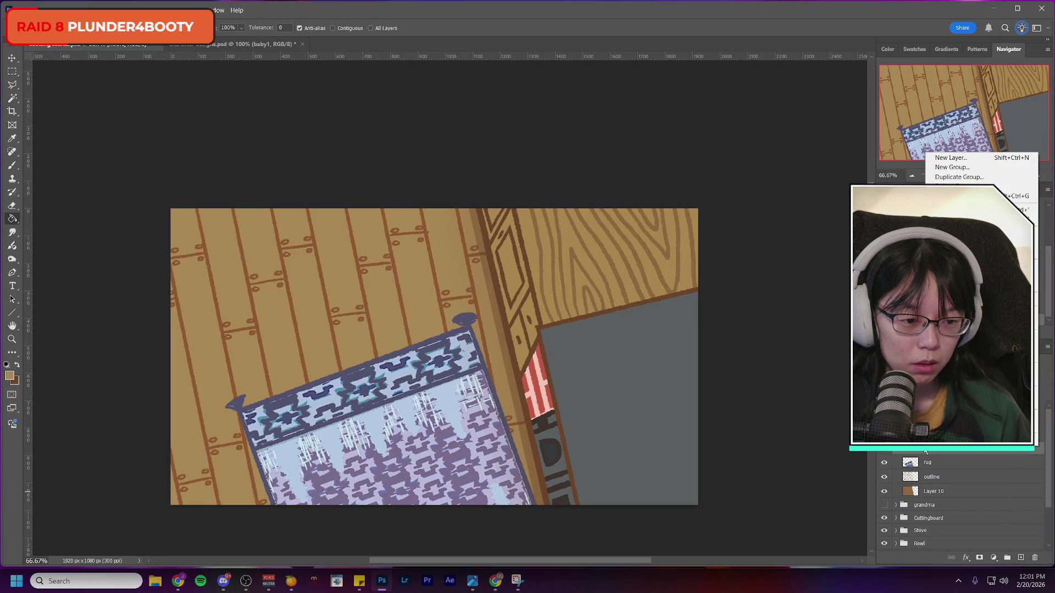
key(Escape)
scroll(895, 451, down, 2)
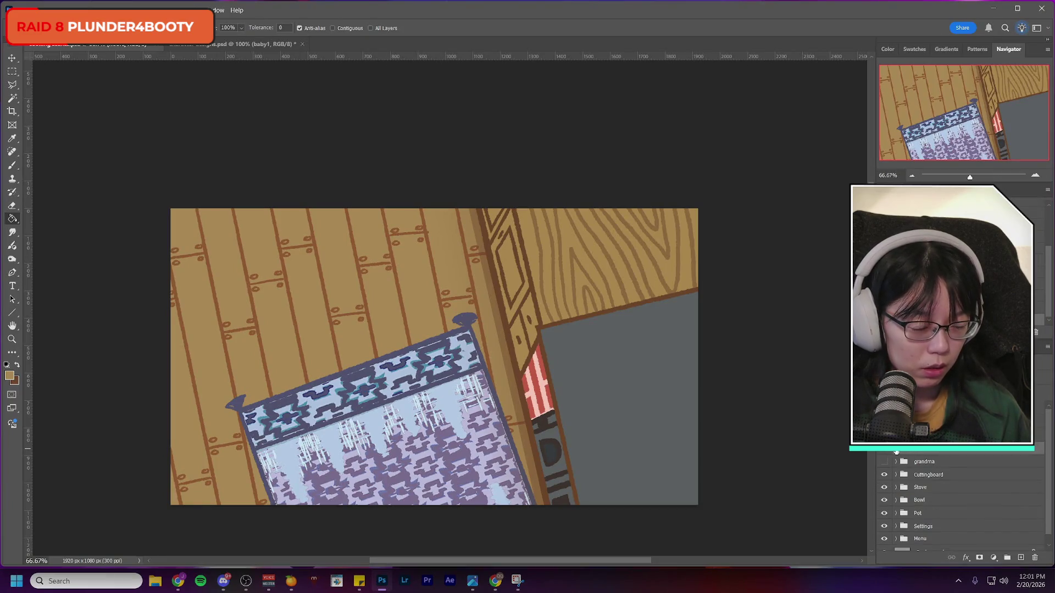
Step: Toggle the floor and rug group on and off to compare the scene
click(884, 451)
click(884, 450)
click(884, 450)
click(884, 450)
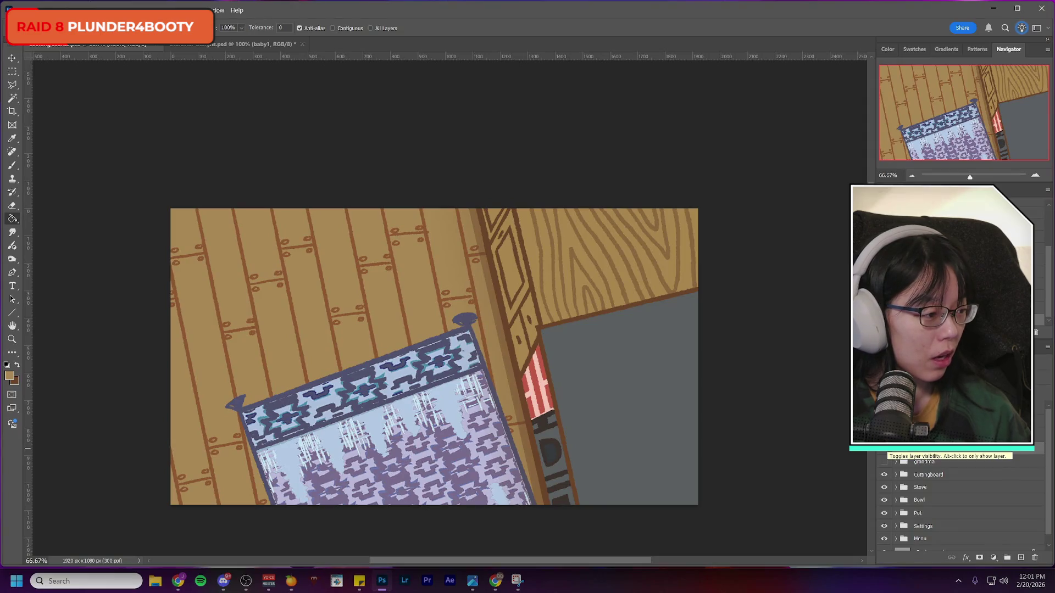
click(882, 450)
click(884, 451)
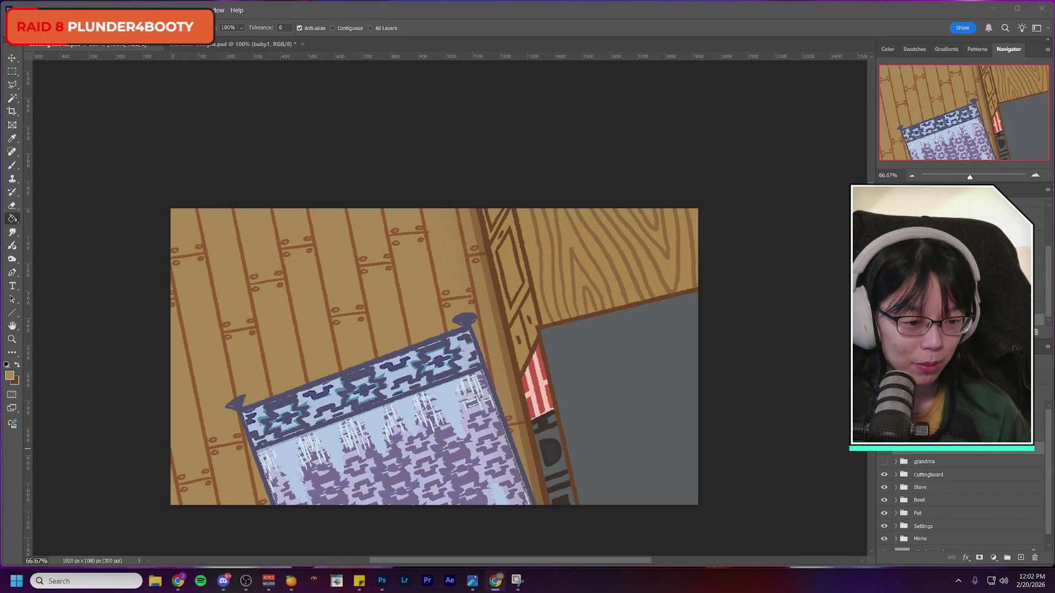
click(883, 451)
click(884, 451)
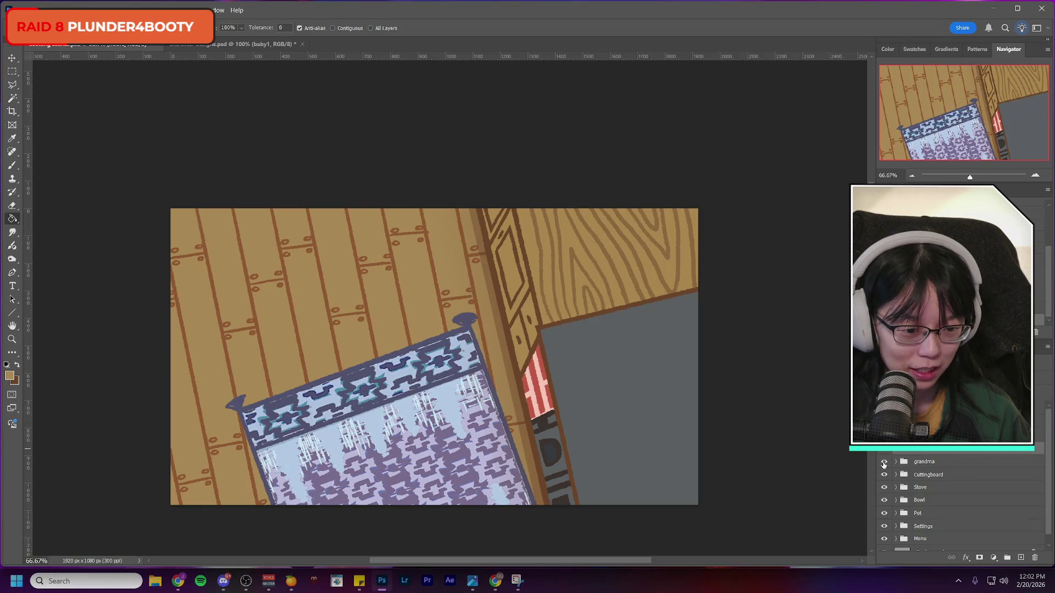
Step: Show the grandma monkey, try a darker blend mode on it, then hide it
click(883, 462)
click(883, 464)
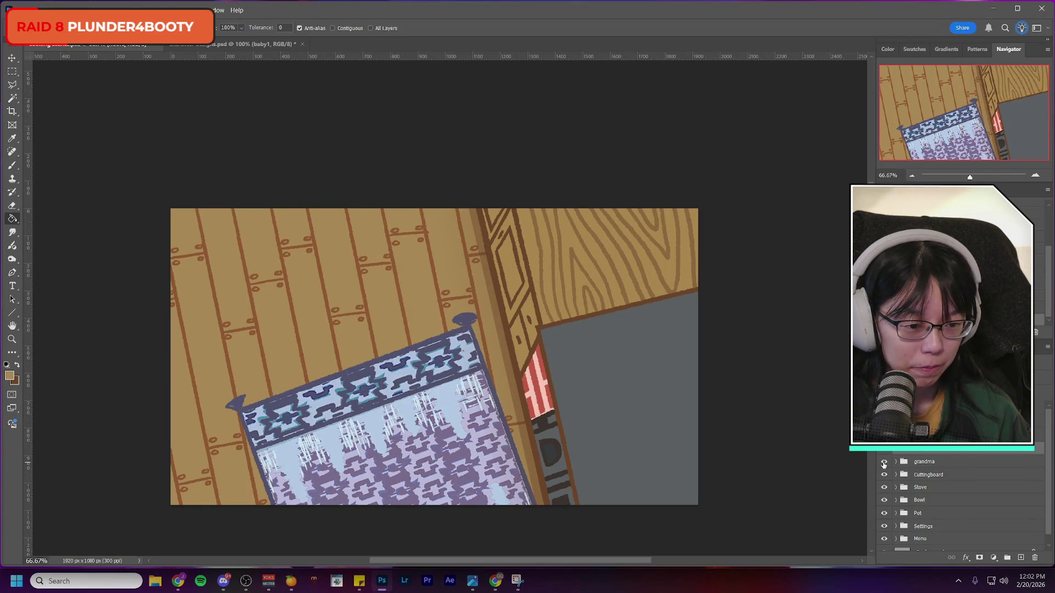
click(883, 463)
click(934, 463)
click(907, 437)
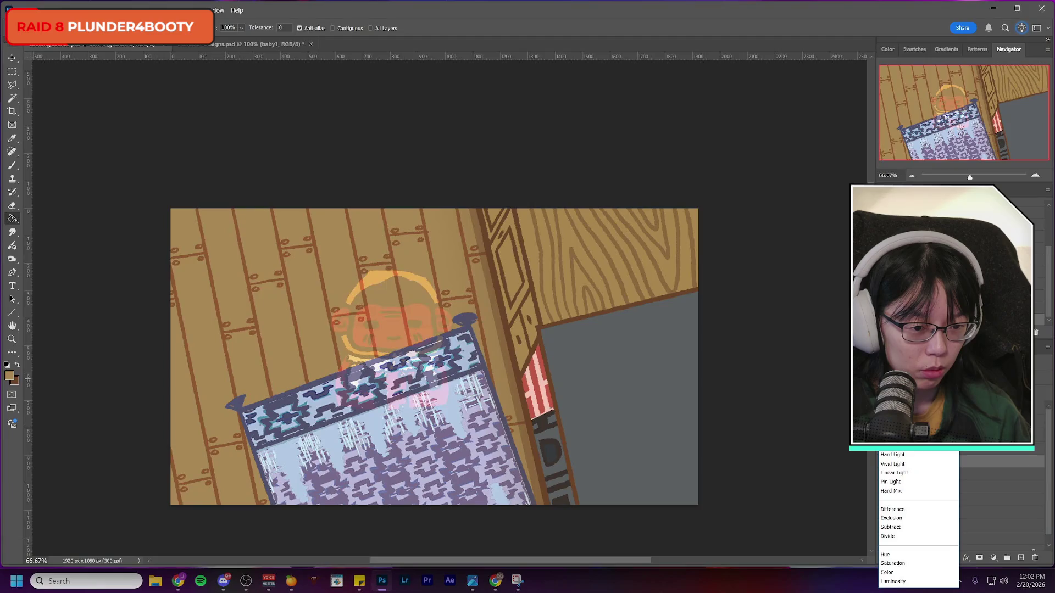
key(Return)
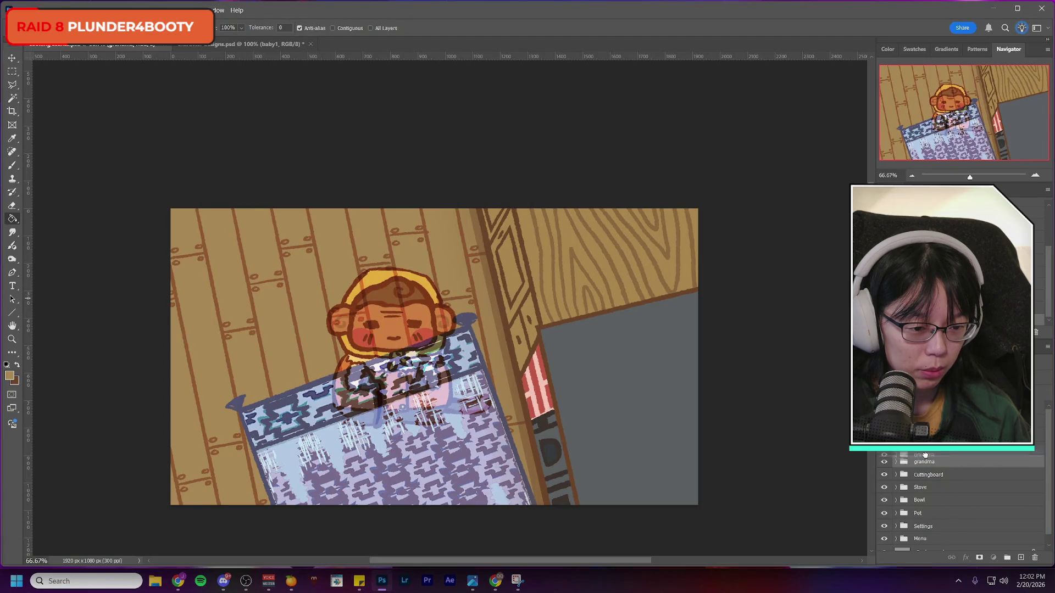
scroll(906, 436, up, 2)
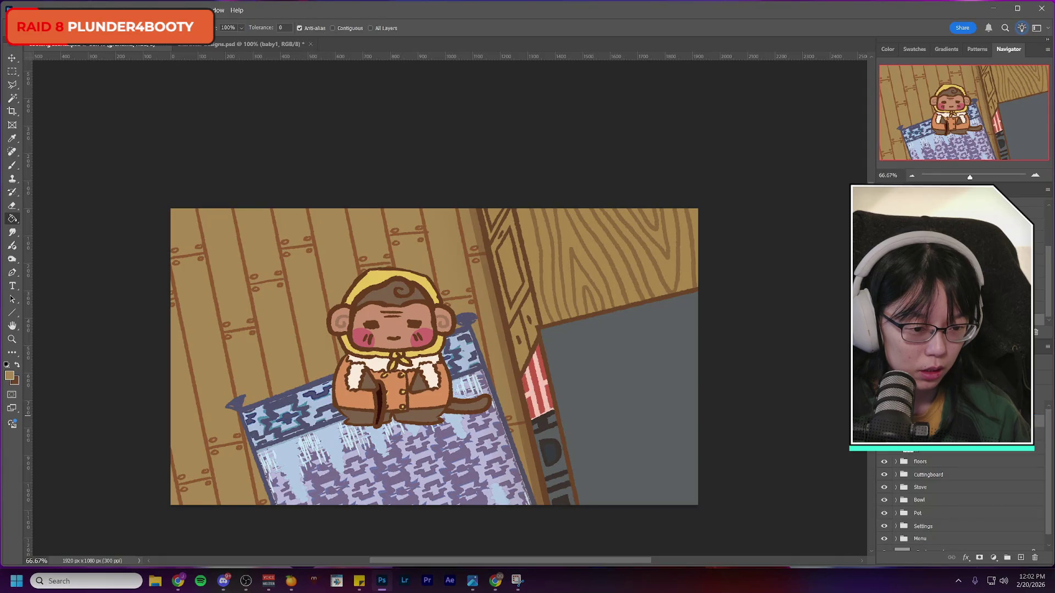
click(884, 434)
Step: Hide the grandma monkey and compare the scene with the wall and counter art toggled
click(884, 434)
click(884, 434)
click(884, 421)
click(884, 422)
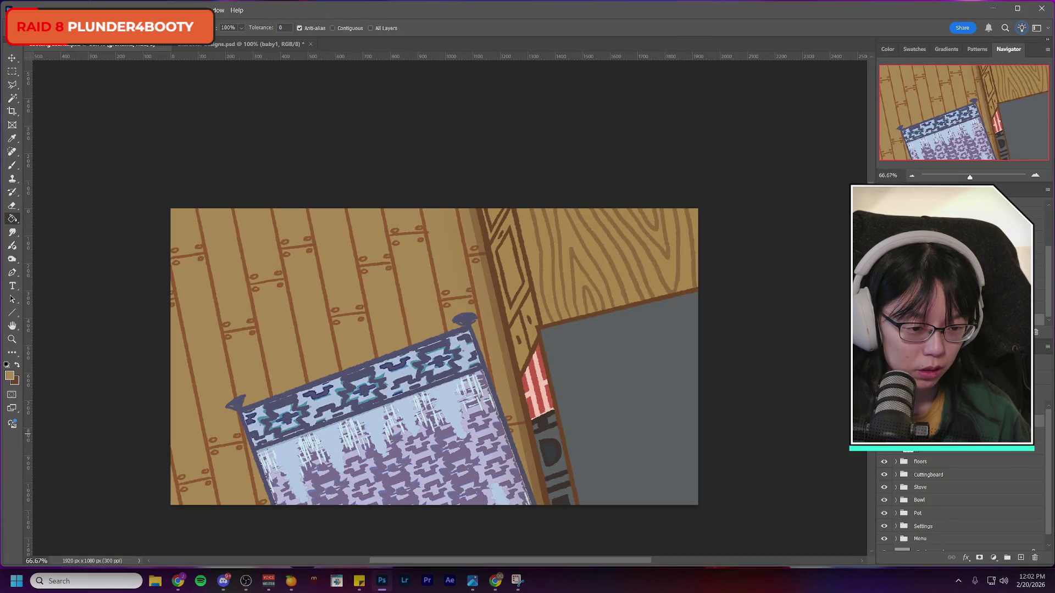
click(885, 450)
click(884, 451)
click(884, 451)
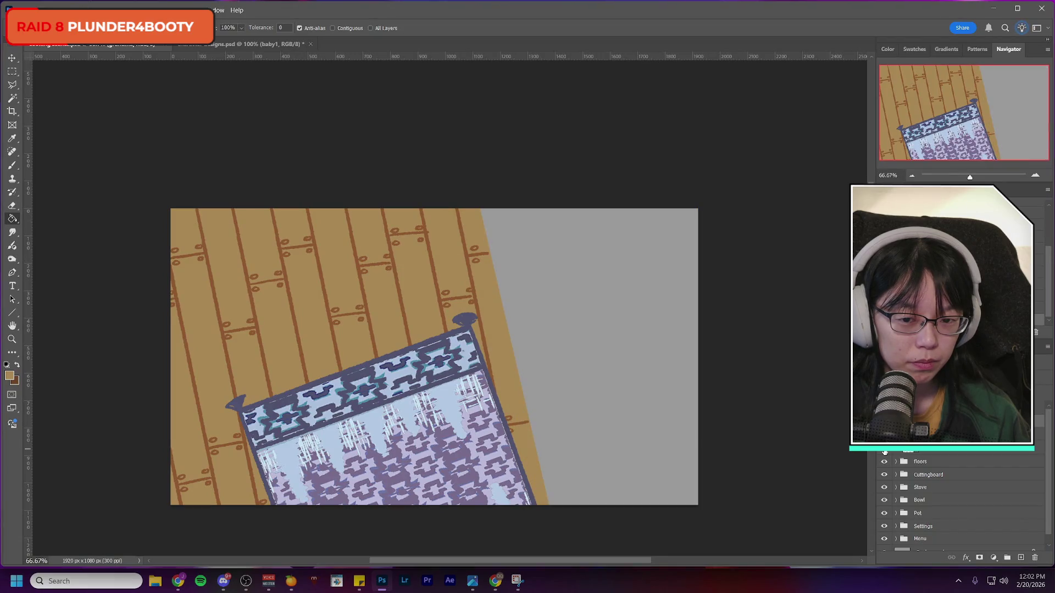
click(885, 451)
Step: Check the floors group visibility, then hide the wall and counter art
click(883, 461)
click(884, 462)
click(884, 462)
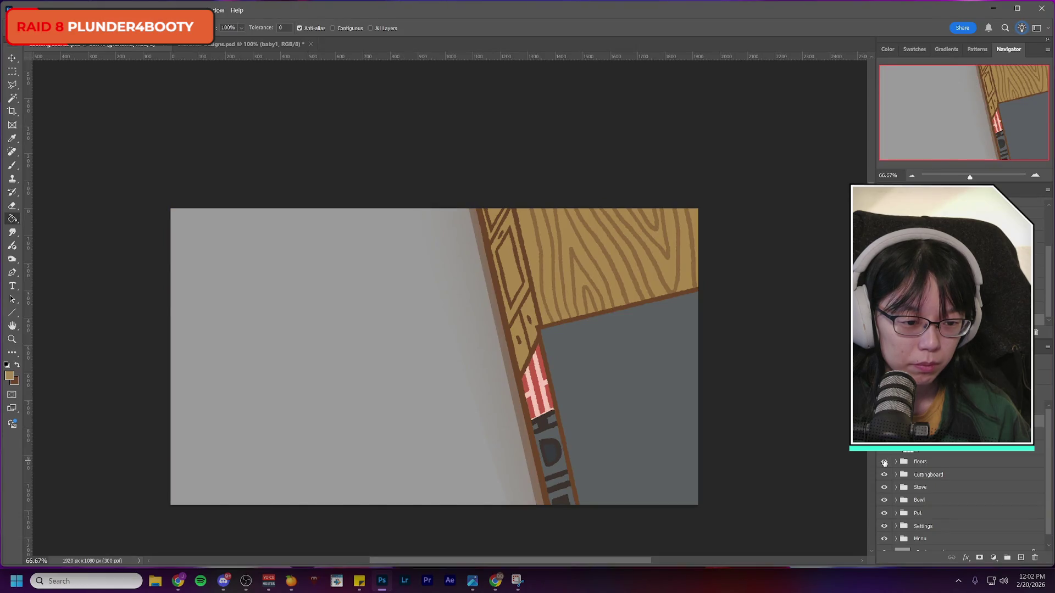
click(884, 461)
click(884, 451)
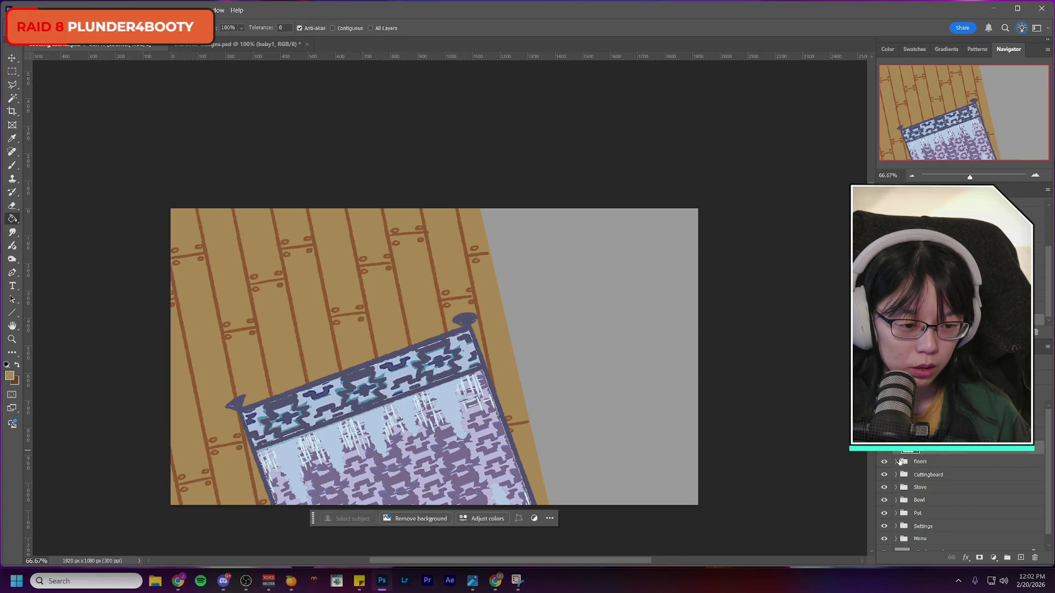
Step: In the floors group, merge the outline layer into Layer 10 and duplicate it as 'Layer 10 copy'
click(896, 462)
click(942, 475)
click(942, 504)
click(884, 504)
click(884, 504)
click(942, 493)
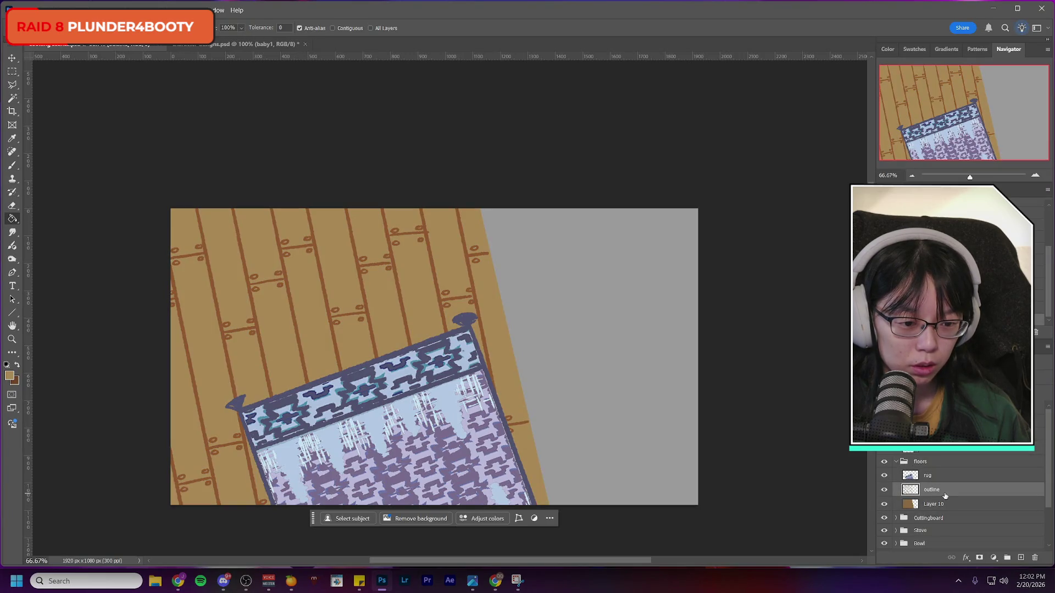
key(ctrl+e)
key(ctrl+j)
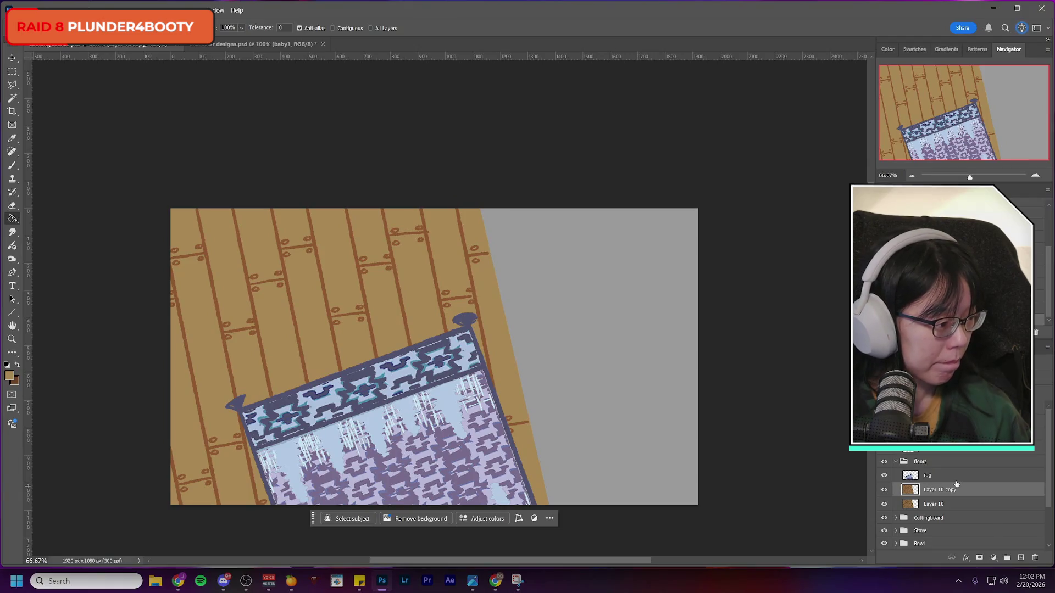
key(ctrl+t)
Step: Move 'Layer 10 copy' 960 px right over the grey area and merge it into Layer 10
mouse_move(301, 308)
mouse_down()
mouse_move(561, 302)
mouse_move(660, 278)
mouse_up()
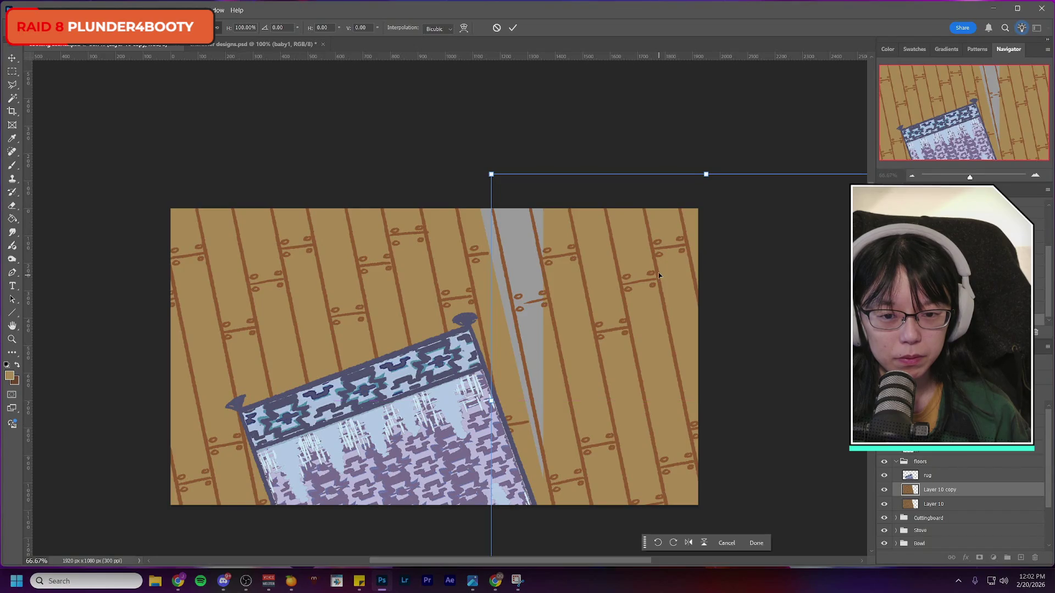
click(512, 28)
key(ctrl+e)
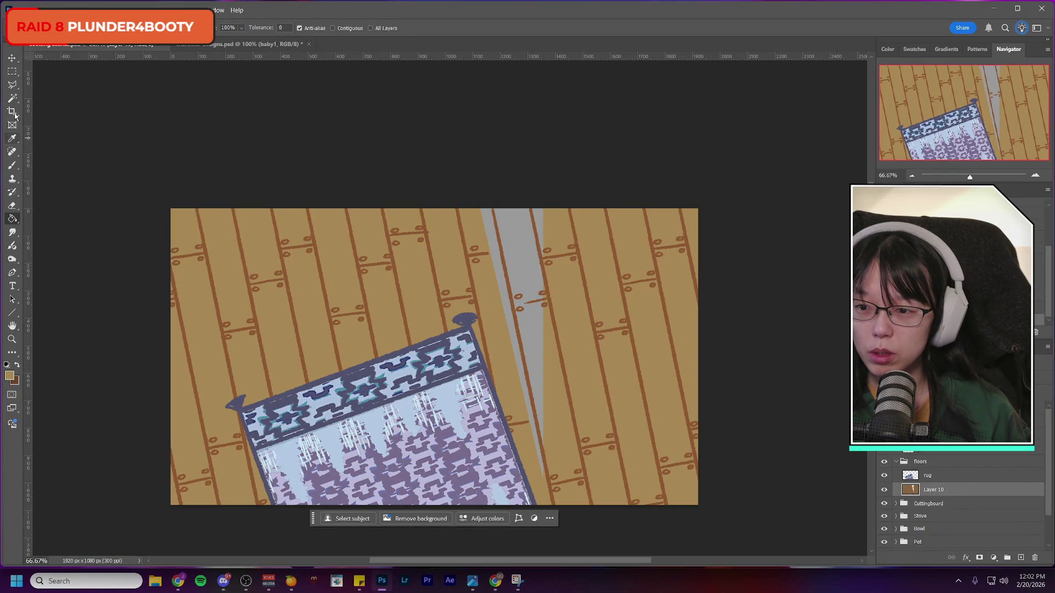
Step: Try a tan brush stroke along the floor's top edge, then undo it
click(12, 165)
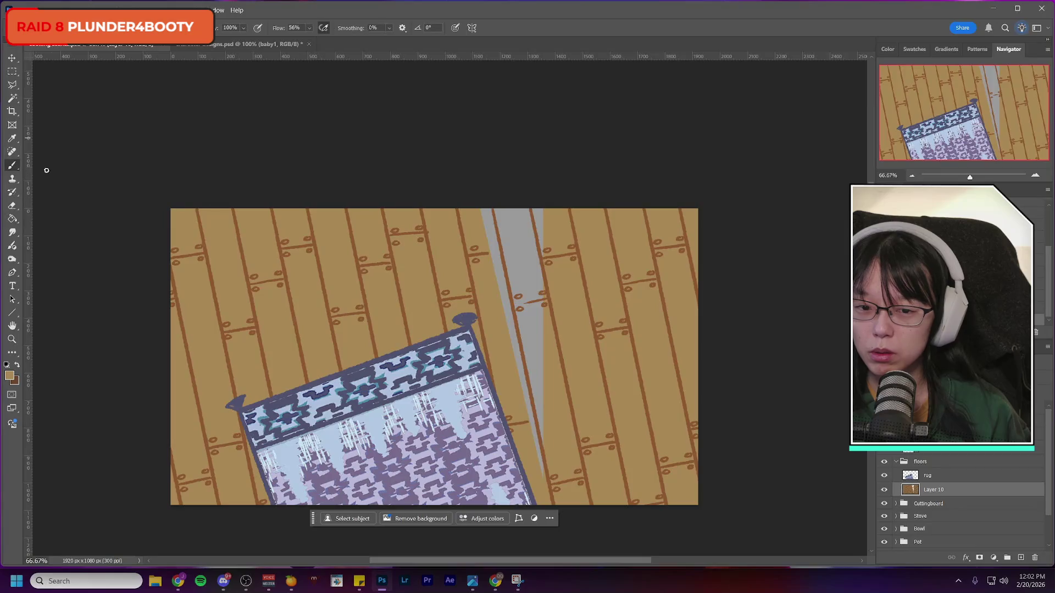
alt+click(478, 215)
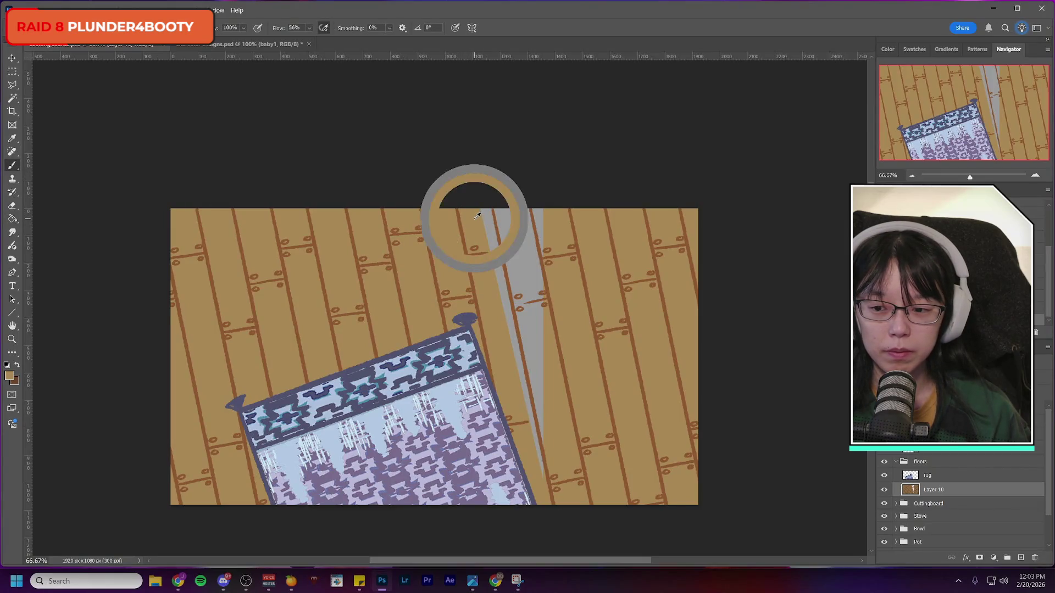
drag(480, 212, 543, 210)
key(ctrl+z)
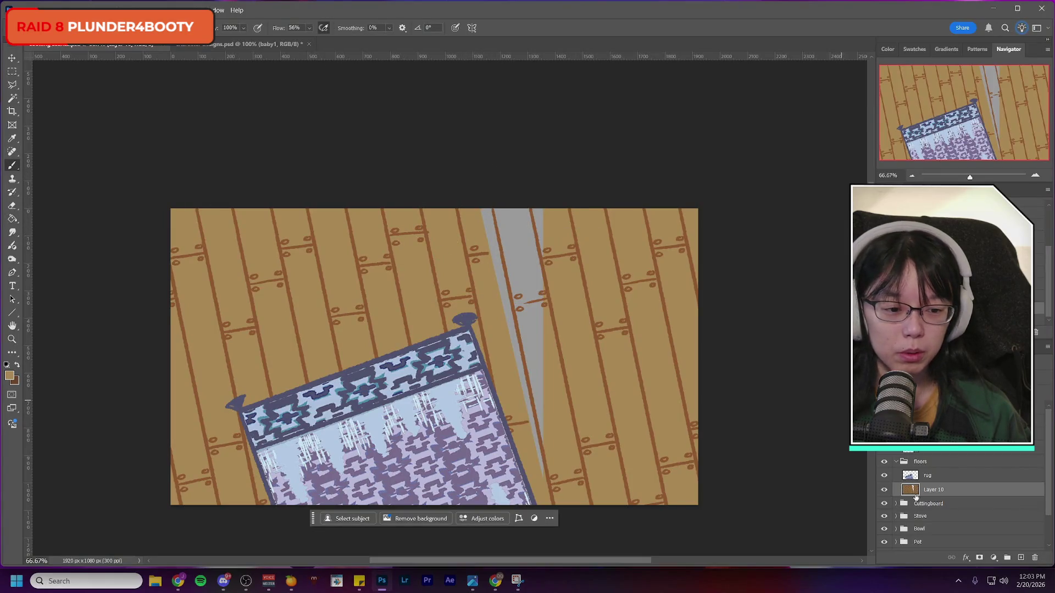
Step: Switch the wood floor Layer 10 to a darkening blend mode
click(906, 219)
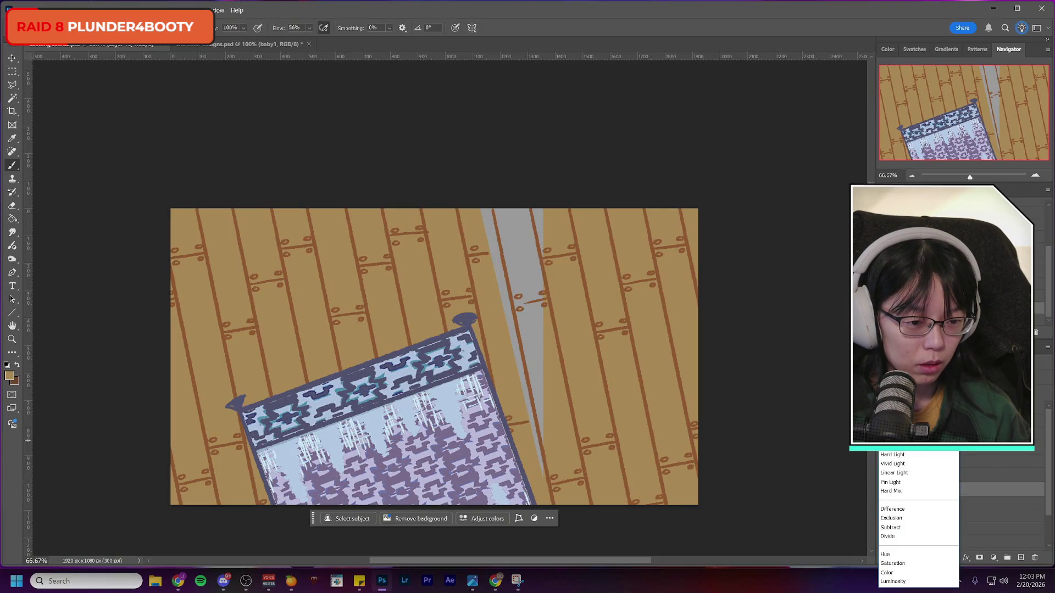
key(Escape)
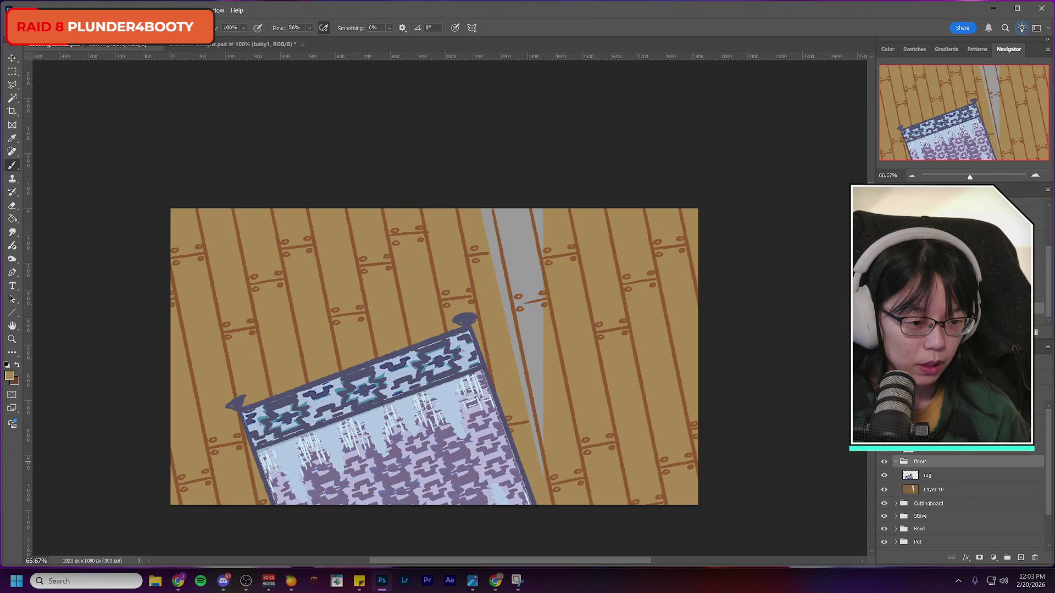
click(906, 219)
click(906, 472)
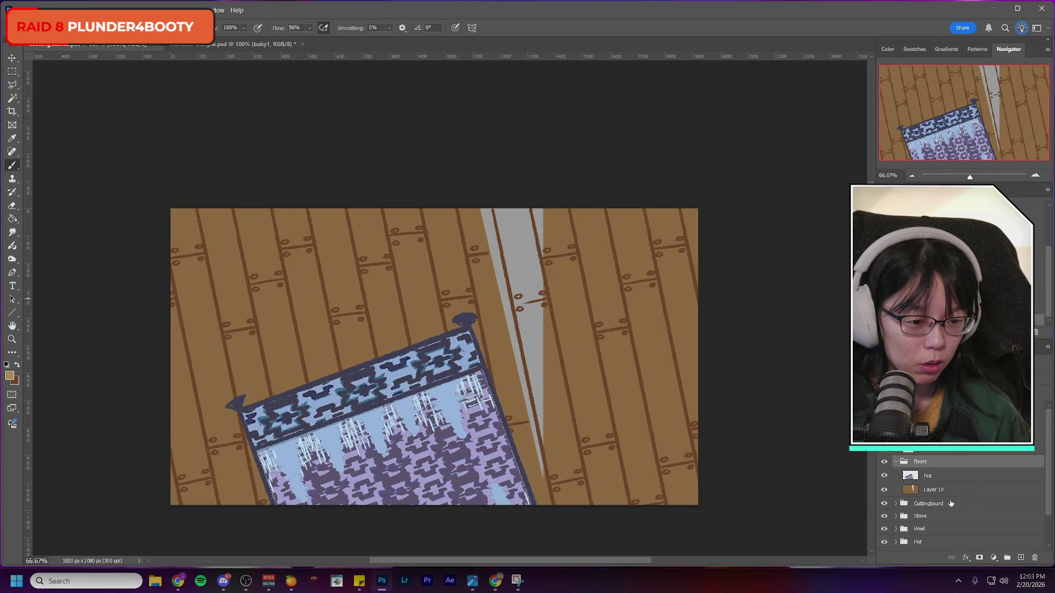
click(937, 491)
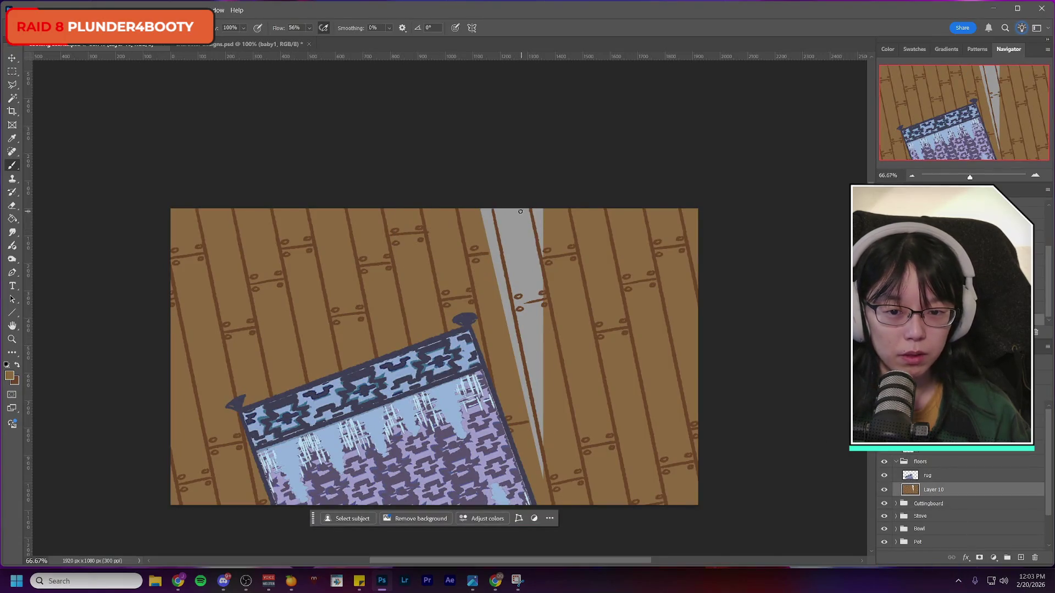
Step: Lasso the grey strip beside the rug and fill it with floor brown
key(l)
click(424, 175)
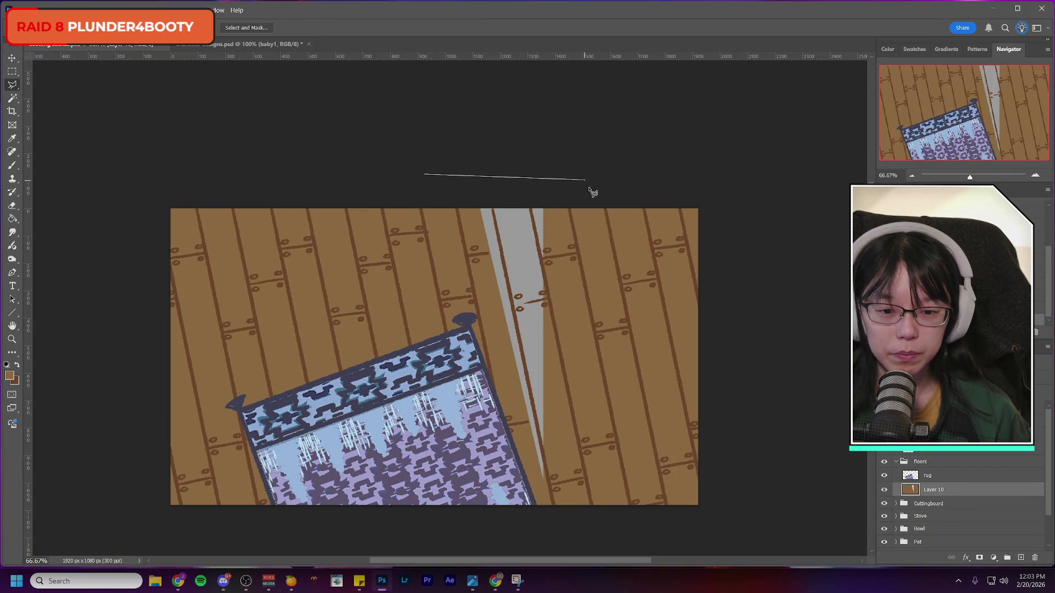
click(561, 507)
click(501, 446)
click(468, 323)
click(424, 174)
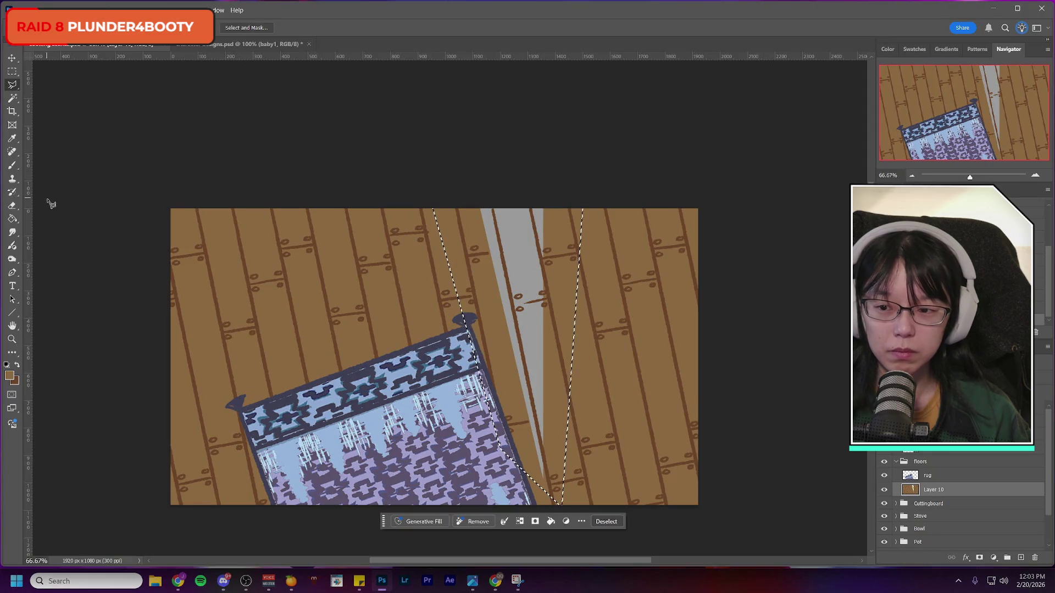
click(12, 219)
click(529, 264)
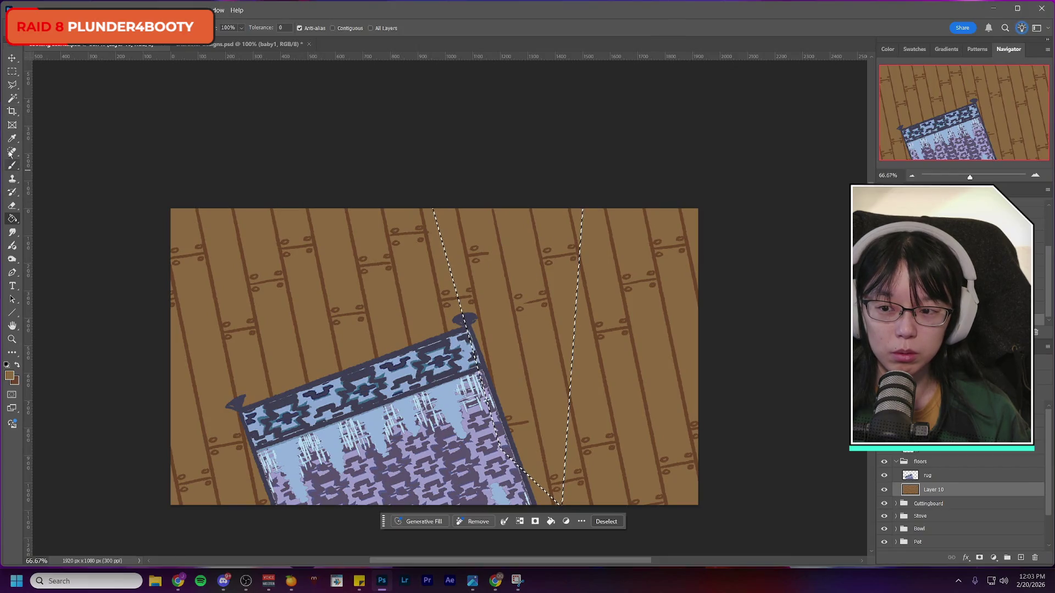
Step: Return to the Brush with darker brown as the colour and deselect the strip
click(13, 166)
click(18, 365)
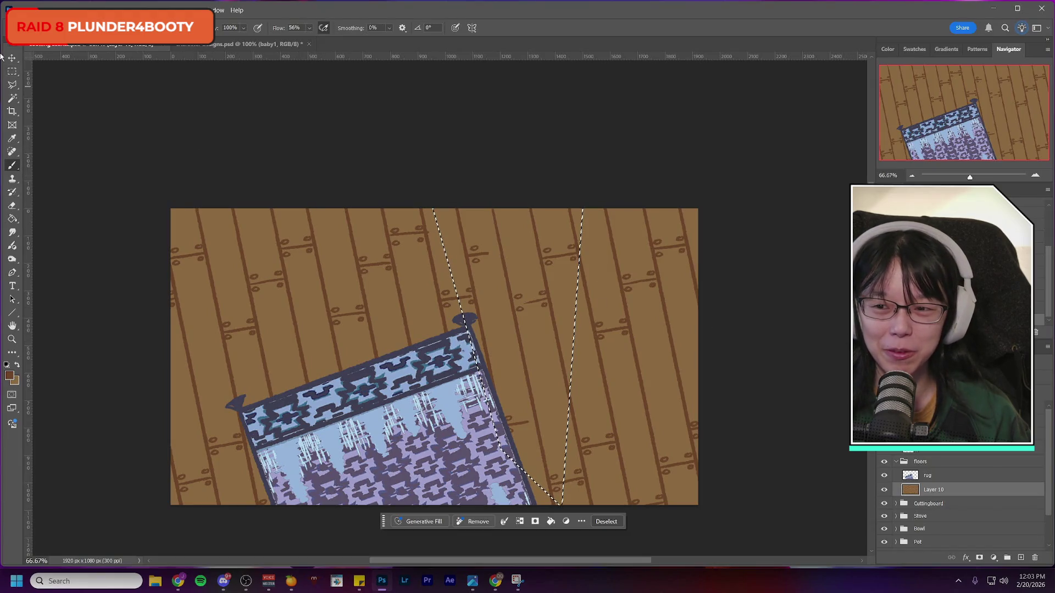
key(ctrl+d)
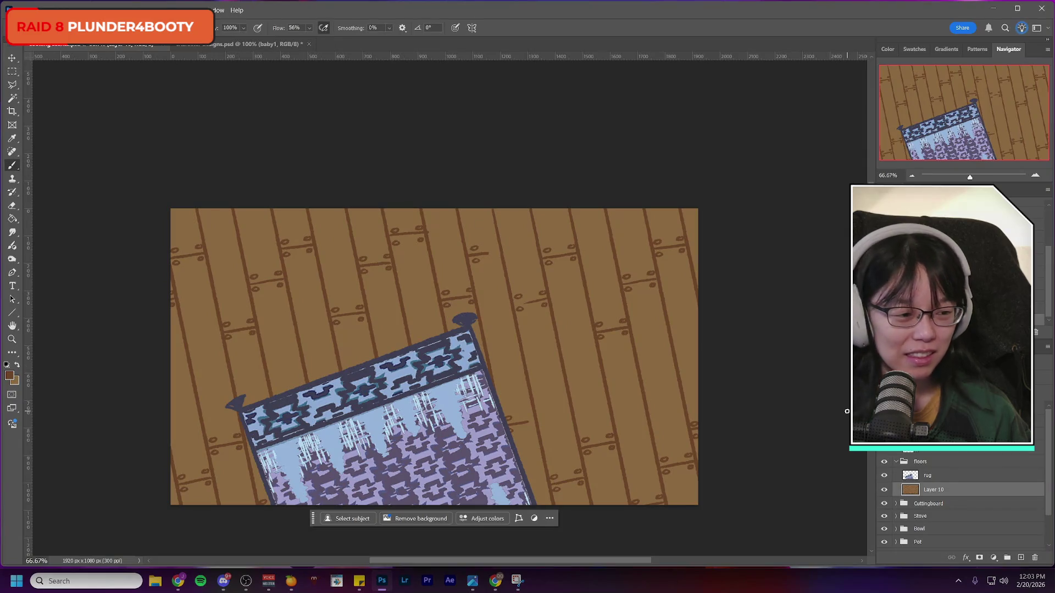
Step: Toggle the wood floor and rug layers on and off to check the floor
click(884, 489)
click(883, 489)
click(884, 489)
click(883, 489)
click(884, 475)
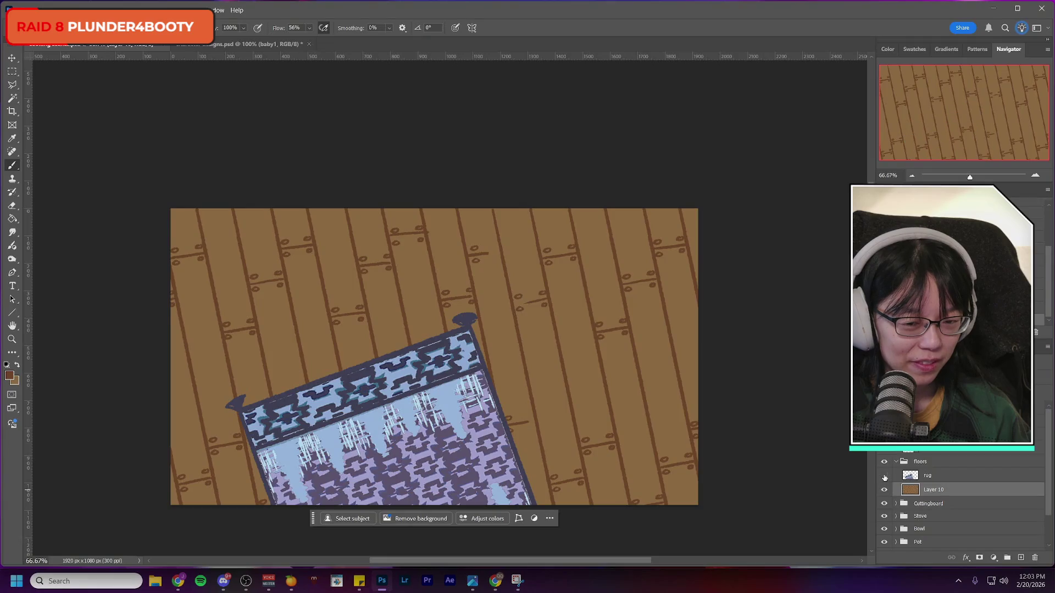
click(884, 475)
click(884, 490)
click(884, 489)
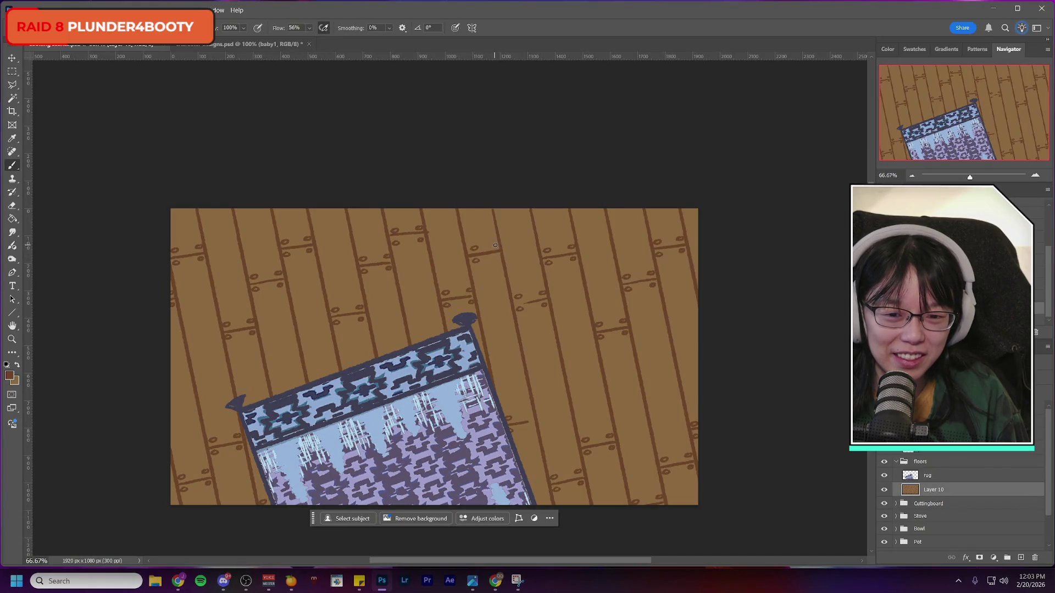
Step: Paint a nail-hole mark and extend the dark plank lines beside the rug
drag(518, 305, 550, 297)
drag(517, 421, 537, 423)
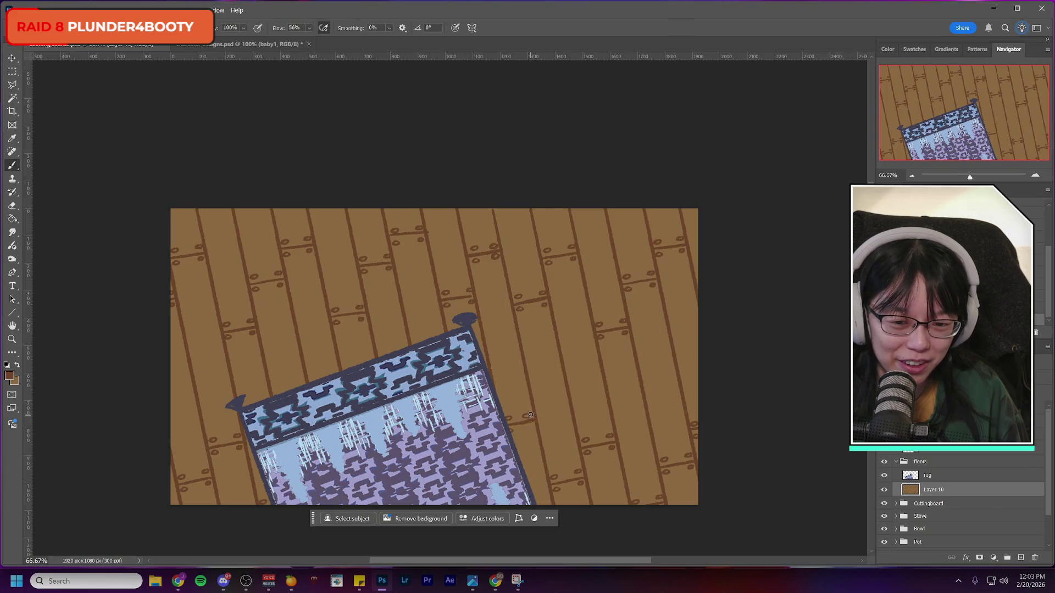
click(528, 416)
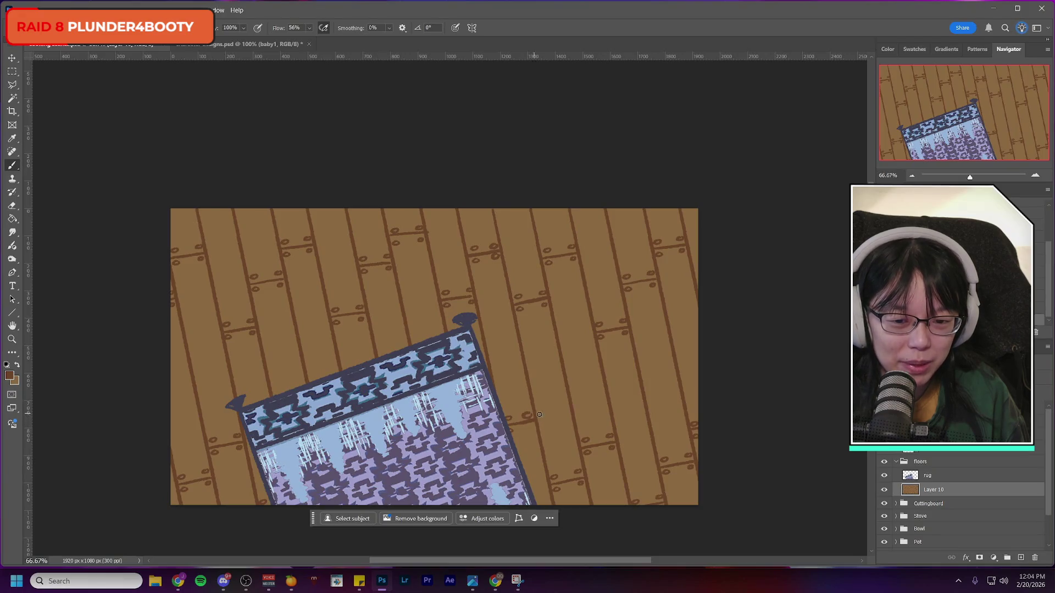
drag(523, 416, 538, 425)
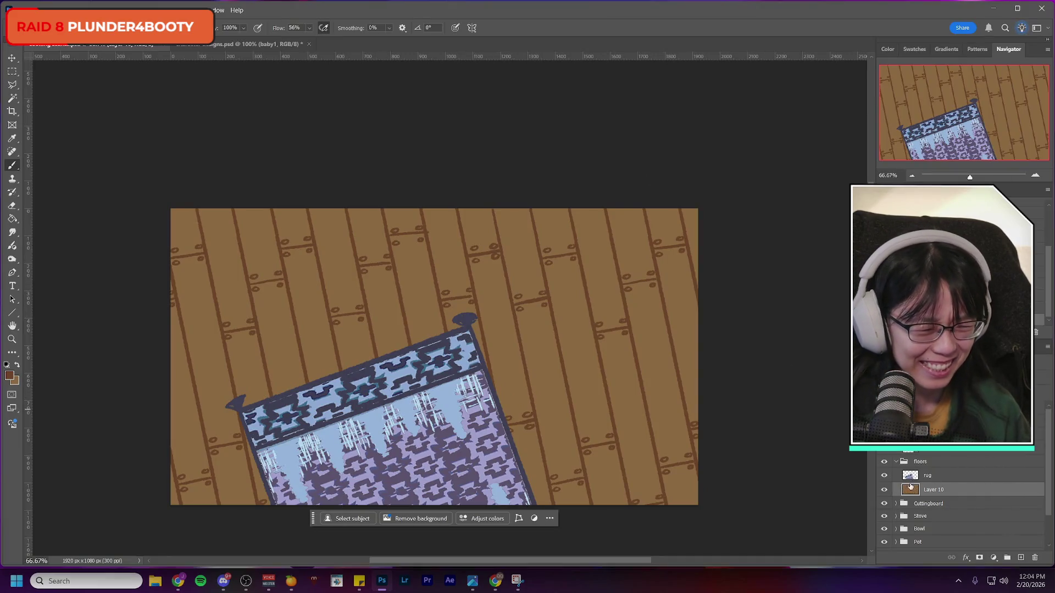
Step: Compare the rug and floor layers, then show the counter artwork and collapse the floors group
click(883, 476)
click(883, 476)
click(884, 489)
click(884, 490)
click(883, 489)
click(884, 489)
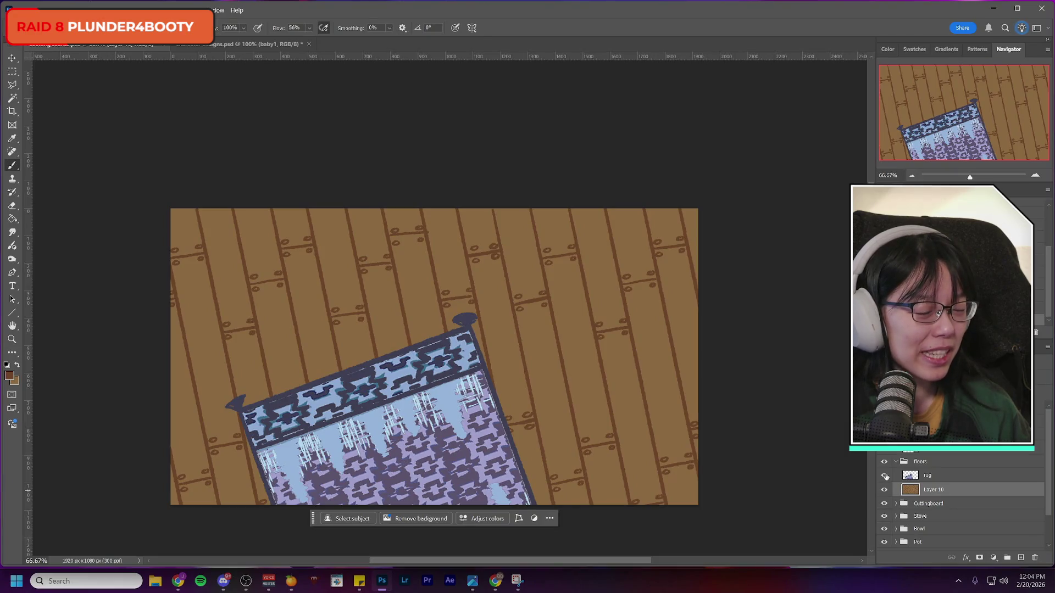
click(885, 477)
click(885, 476)
click(885, 476)
click(885, 476)
click(885, 449)
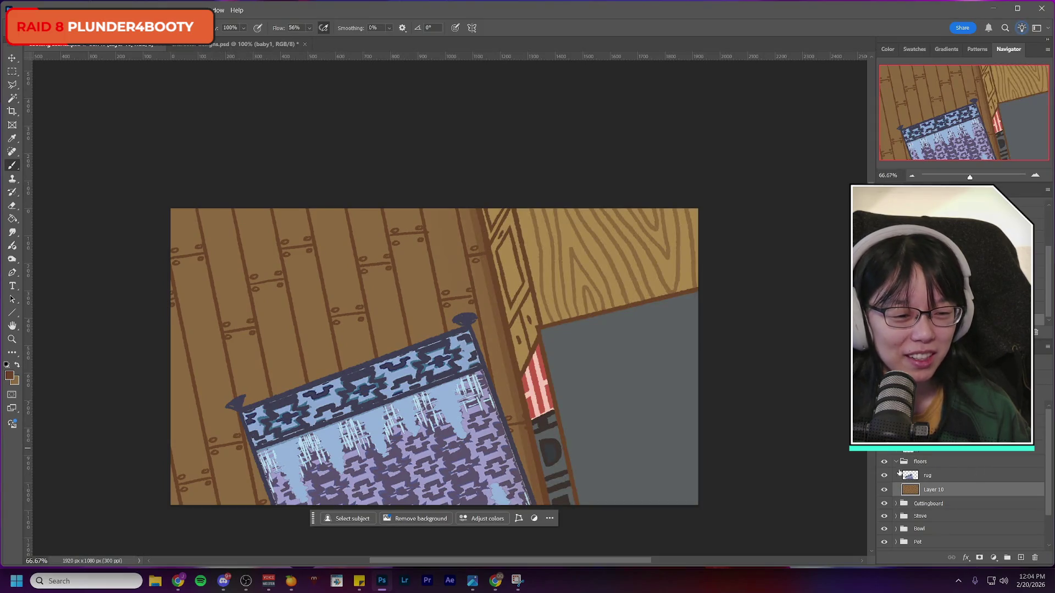
click(897, 463)
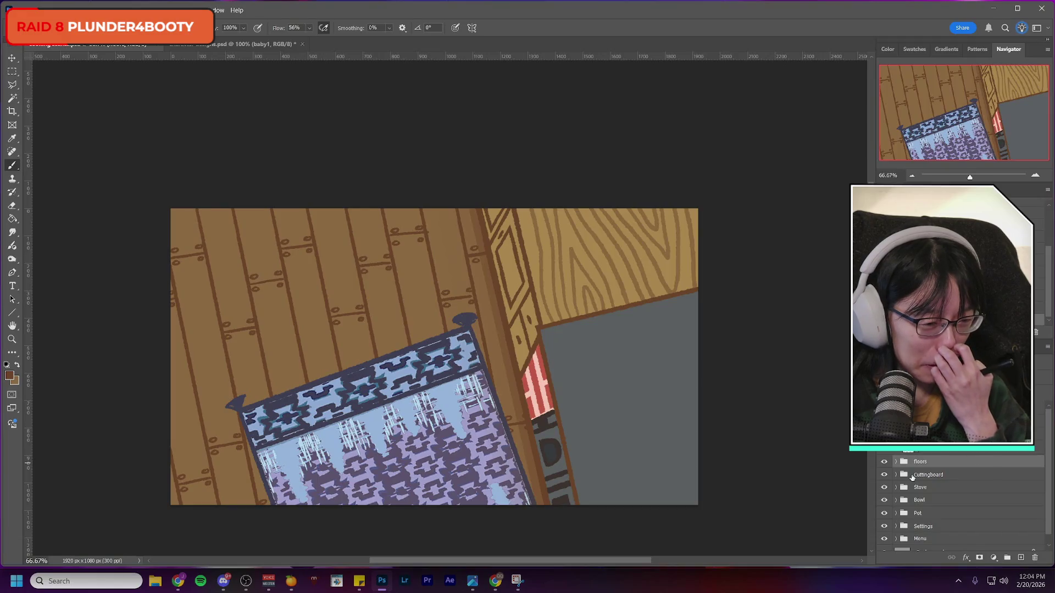
Step: Toggle the counter artwork and the floors group on and off to compare them
scroll(912, 477, down, 1)
click(884, 473)
click(884, 472)
key(m)
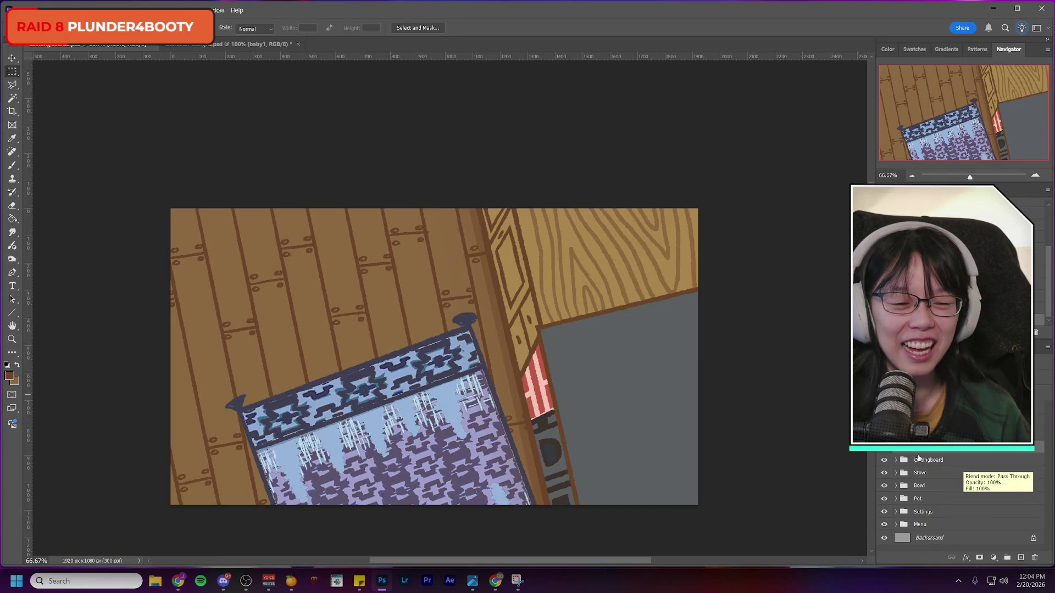
click(882, 447)
click(882, 448)
click(883, 448)
click(882, 448)
click(883, 448)
click(883, 448)
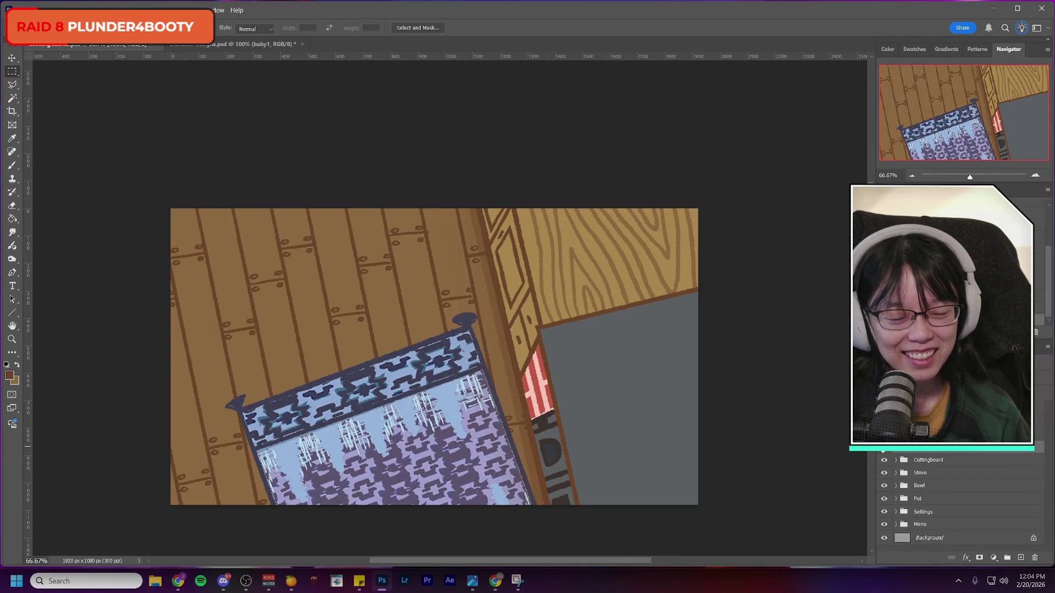
click(883, 448)
click(883, 448)
click(883, 448)
click(883, 449)
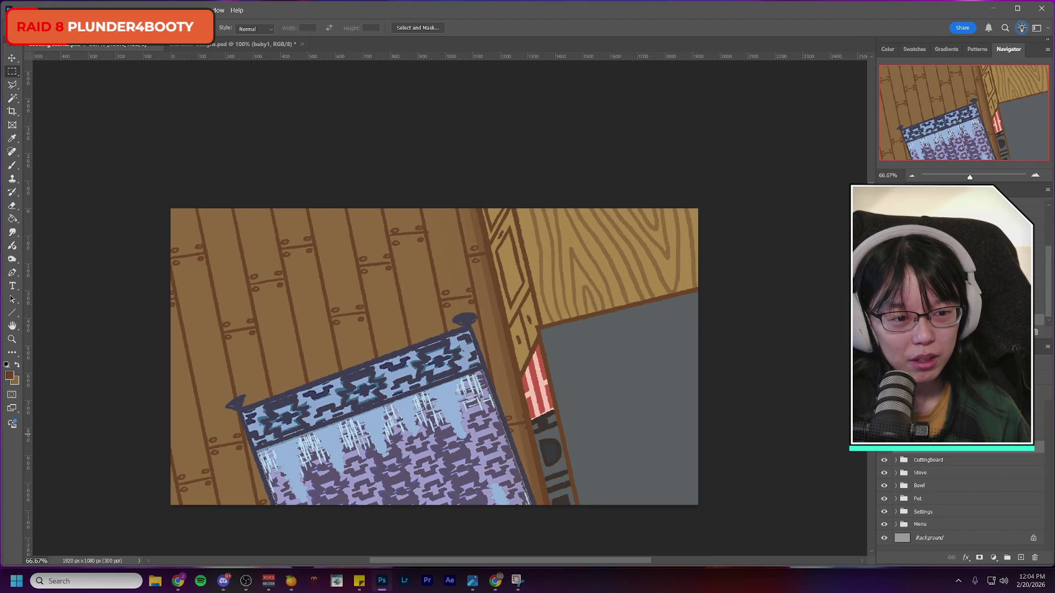
click(883, 449)
click(883, 448)
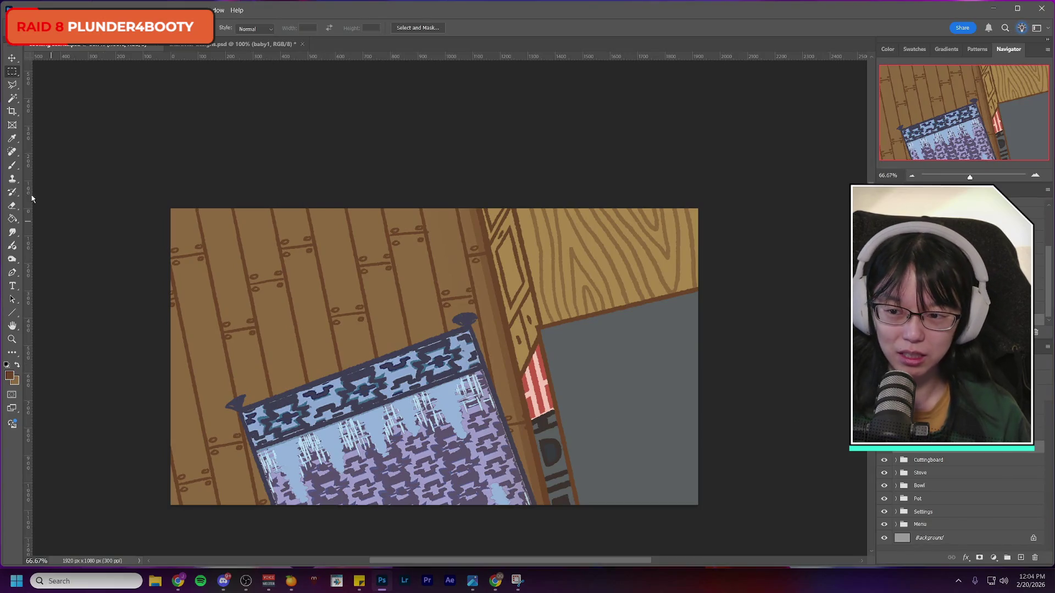
Step: Pick the Brush and add a new empty layer for drawing on the counter
click(12, 164)
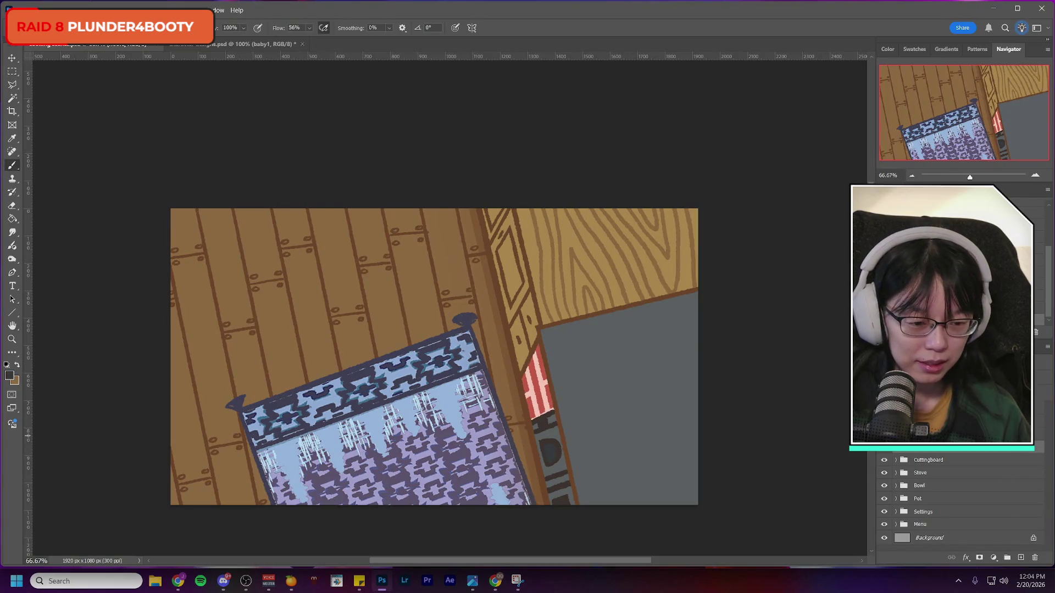
scroll(887, 450, up, 1)
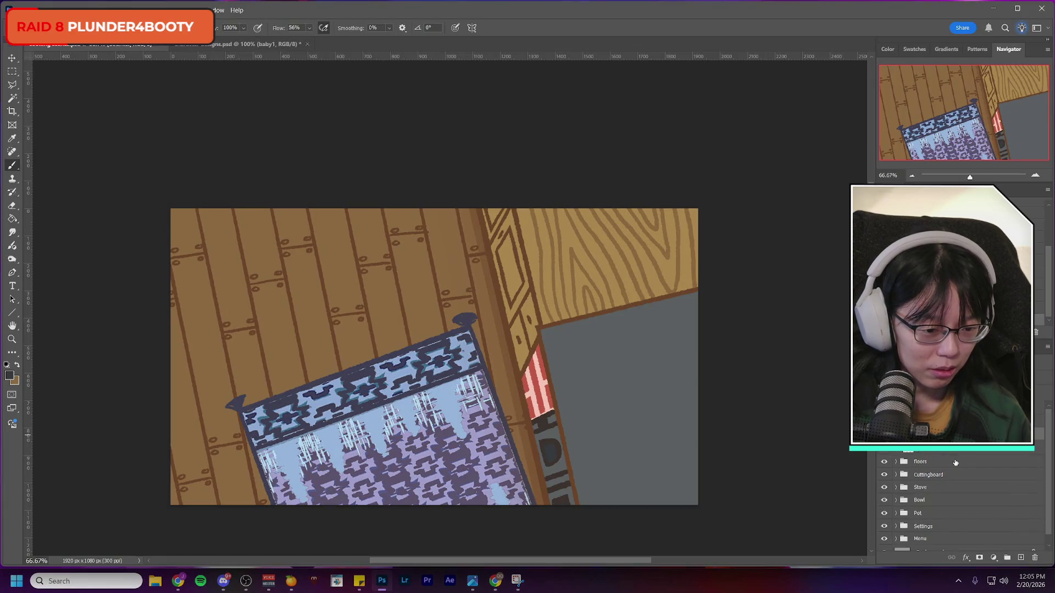
click(1021, 558)
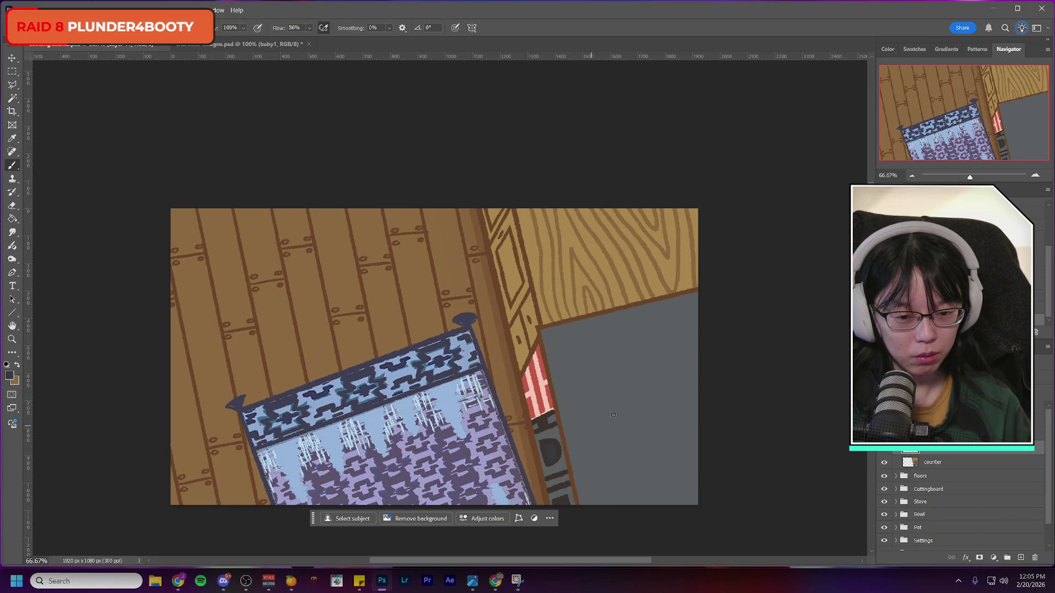
Step: Paint a dark round burner on the grey counter and nudge it into place
mouse_move(637, 397)
mouse_down()
mouse_move(595, 405)
mouse_move(590, 441)
mouse_move(615, 458)
mouse_move(650, 435)
mouse_move(631, 395)
mouse_up()
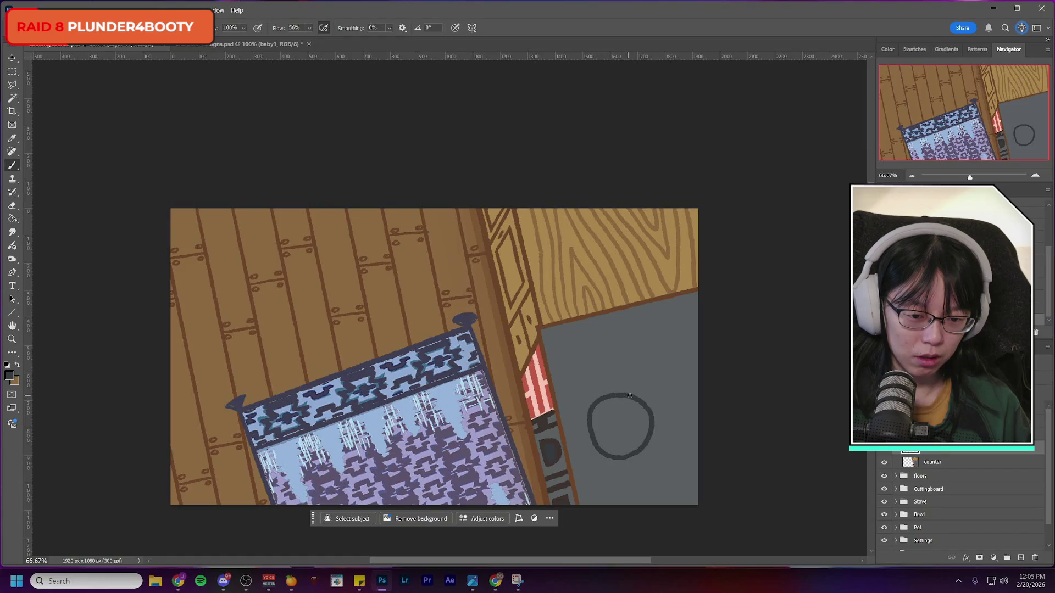
drag(649, 437, 623, 457)
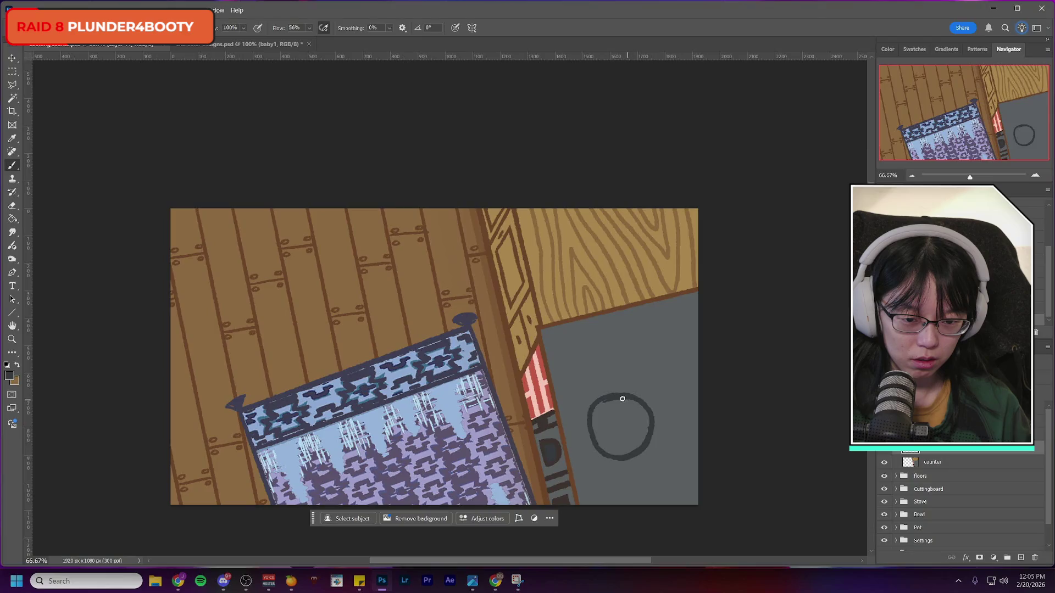
mouse_move(646, 410)
mouse_down()
mouse_move(637, 437)
mouse_move(601, 415)
mouse_move(632, 439)
mouse_move(643, 425)
mouse_move(605, 423)
mouse_move(624, 456)
mouse_move(619, 403)
mouse_up()
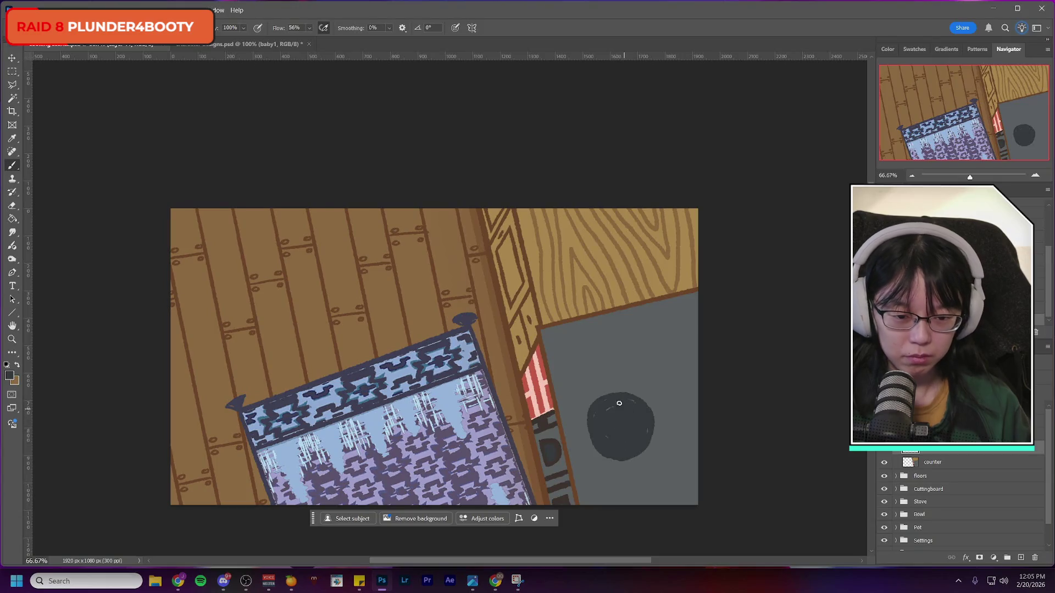
click(12, 206)
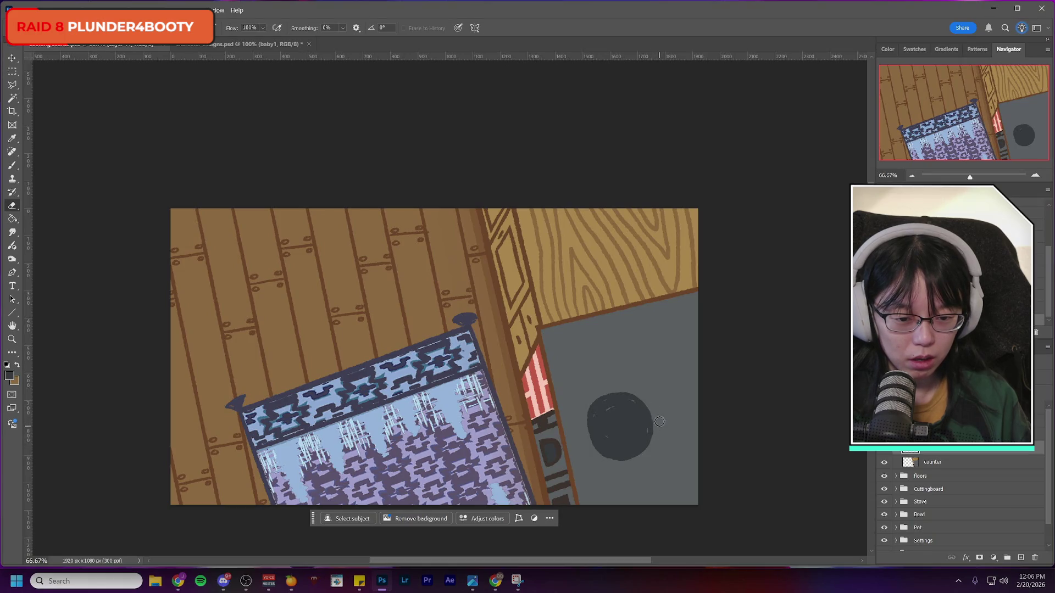
click(11, 166)
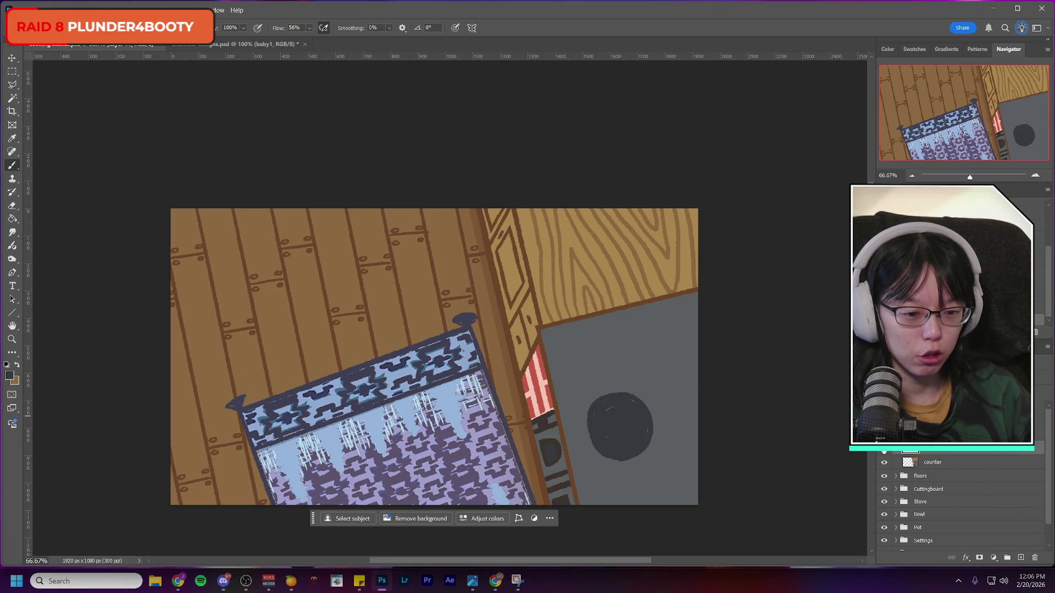
key(ctrl+t)
drag(627, 421, 632, 425)
click(513, 28)
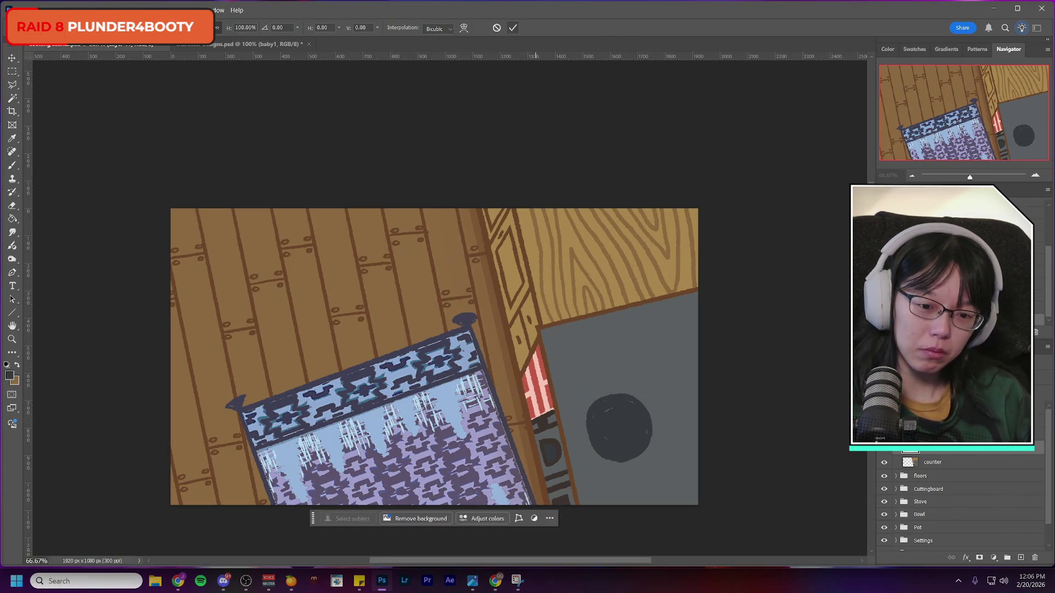
Step: Duplicate the burner onto Layer 11 and move the copy up and to the right
key(ctrl+j)
key(ctrl+t)
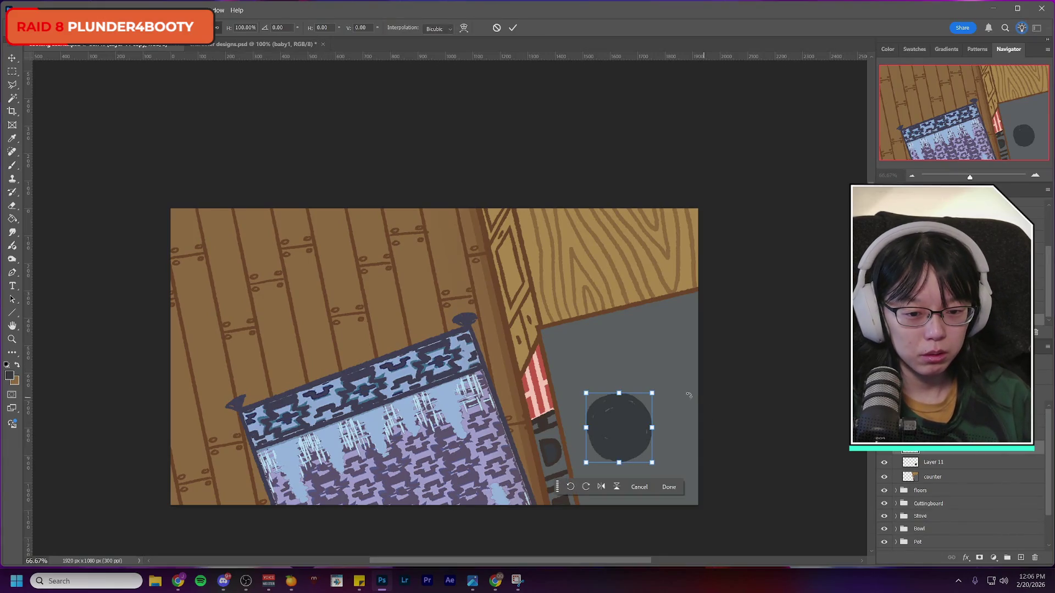
drag(616, 434, 701, 411)
click(513, 27)
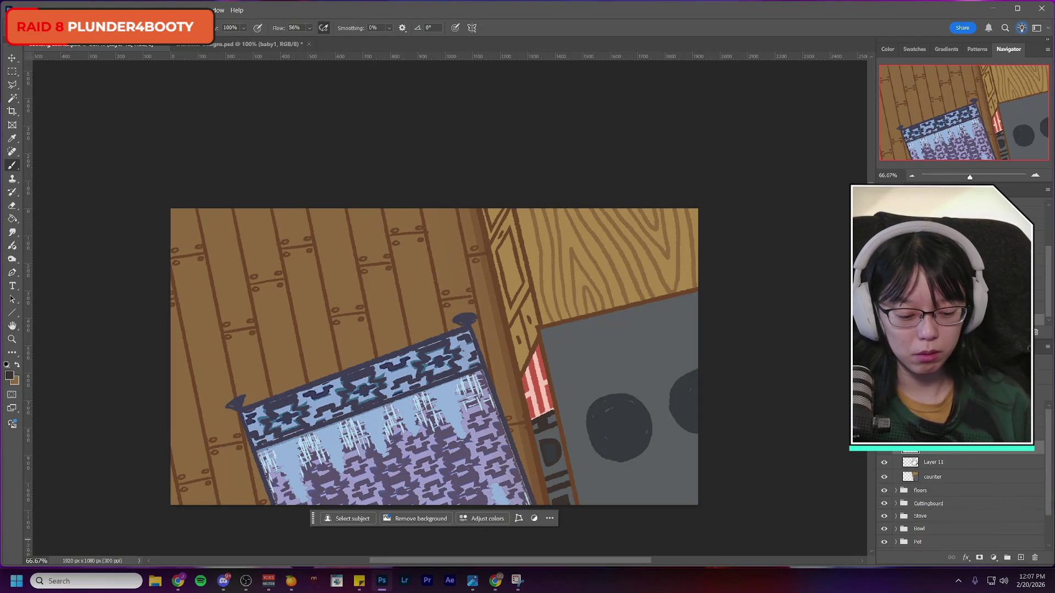
Step: Draw straight panel lines across the stove top, redoing the left edge until it sits right
click(568, 368)
shift+click(719, 332)
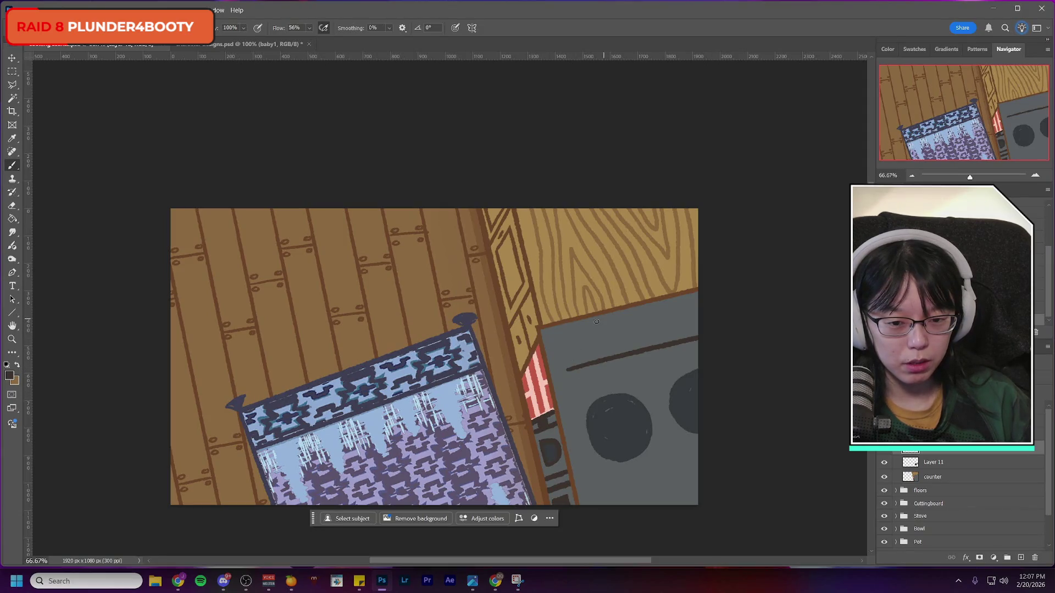
drag(568, 370, 610, 502)
key(ctrl+z)
click(566, 370)
shift+click(616, 544)
key(ctrl+z)
drag(568, 370, 618, 538)
key(ctrl+z)
drag(568, 370, 600, 501)
key(ctrl+z)
drag(568, 370, 597, 532)
key(ctrl+z)
drag(567, 372, 588, 501)
key(ctrl+z)
drag(565, 370, 608, 534)
key(ctrl+z)
drag(568, 370, 609, 507)
key(ctrl+z)
drag(568, 367, 606, 505)
key(ctrl+z)
drag(566, 369, 605, 505)
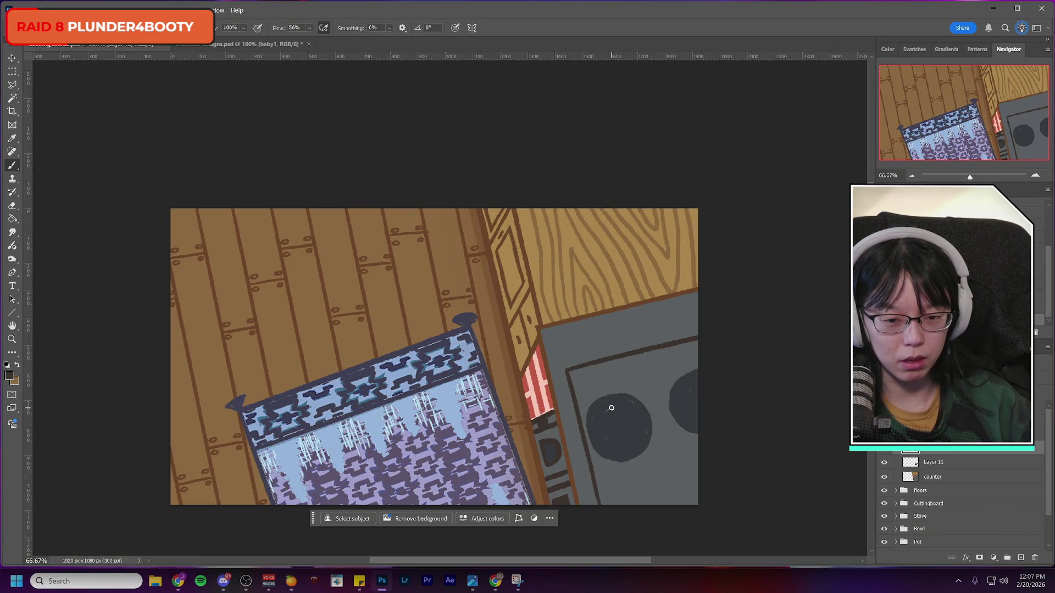
Step: Shift the panel outline slightly down and rotate it about 0.6°
key(ctrl+t)
drag(656, 400, 656, 423)
drag(731, 348, 732, 350)
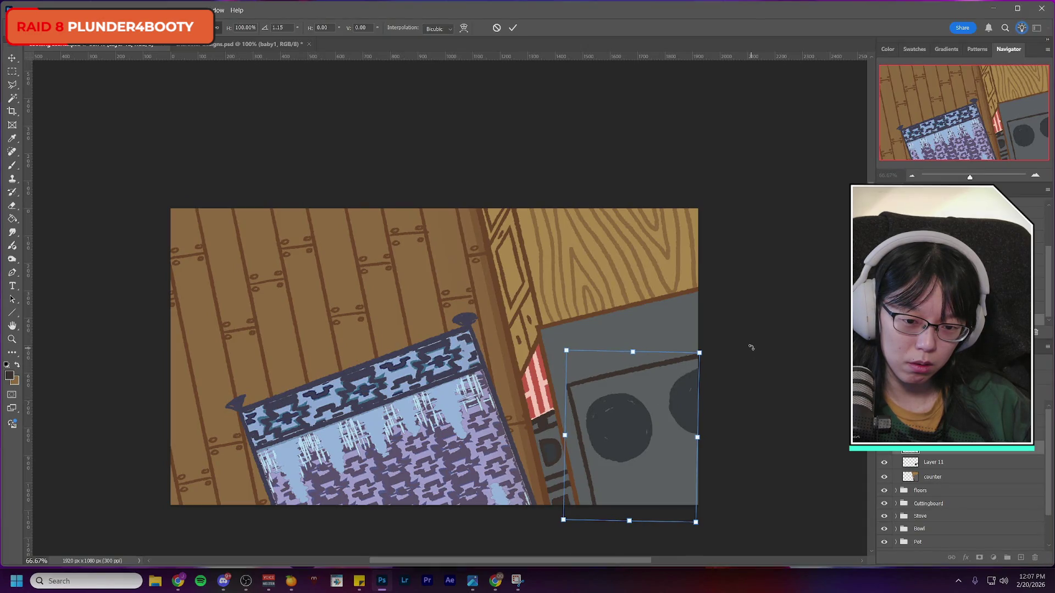
drag(751, 347, 752, 347)
click(513, 27)
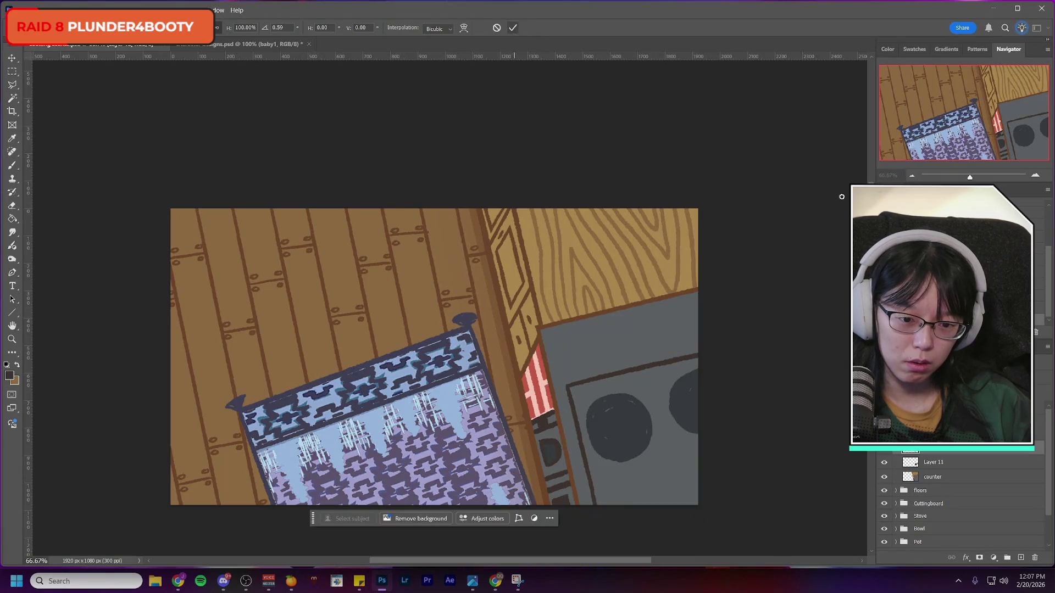
Step: Rotate the burner circles on Layer 11 by about 2.9°
click(936, 465)
key(ctrl+t)
drag(801, 337, 796, 361)
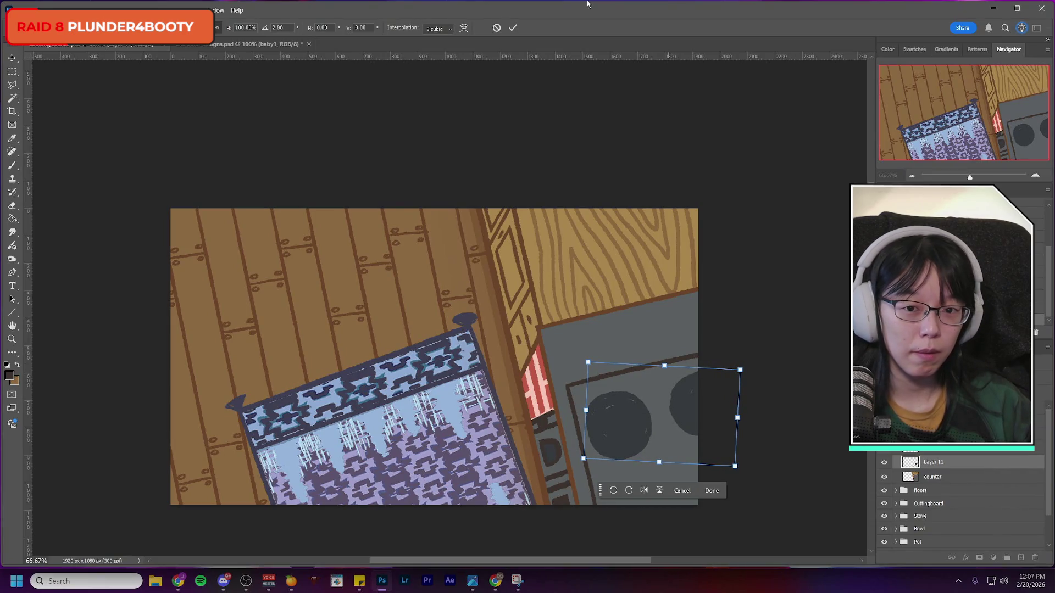
key(Return)
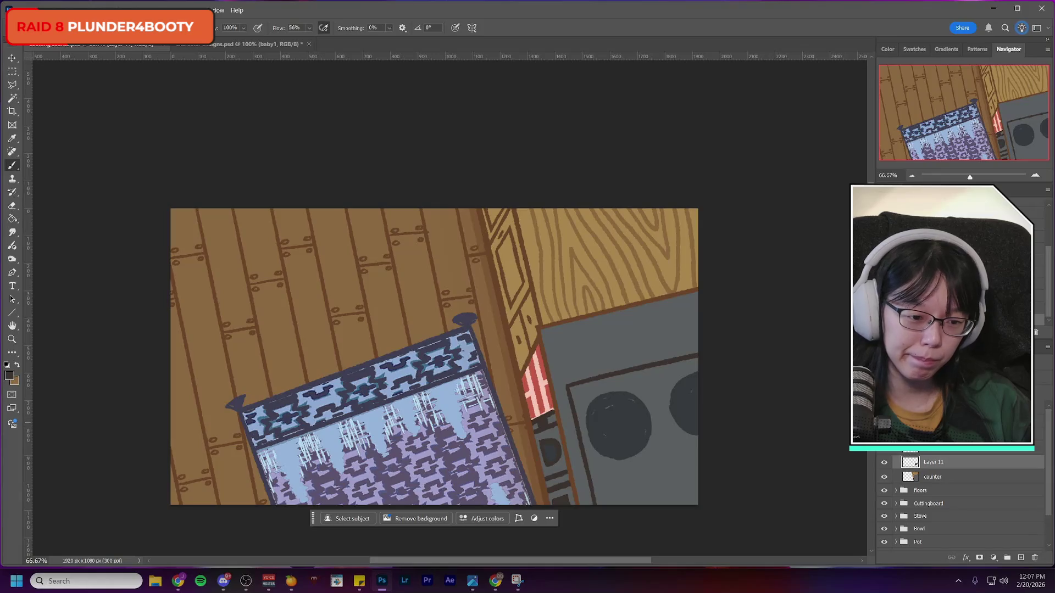
Step: Duplicate the layer above into Layer 12 and try moving and rotating the copy, then reset
click(936, 449)
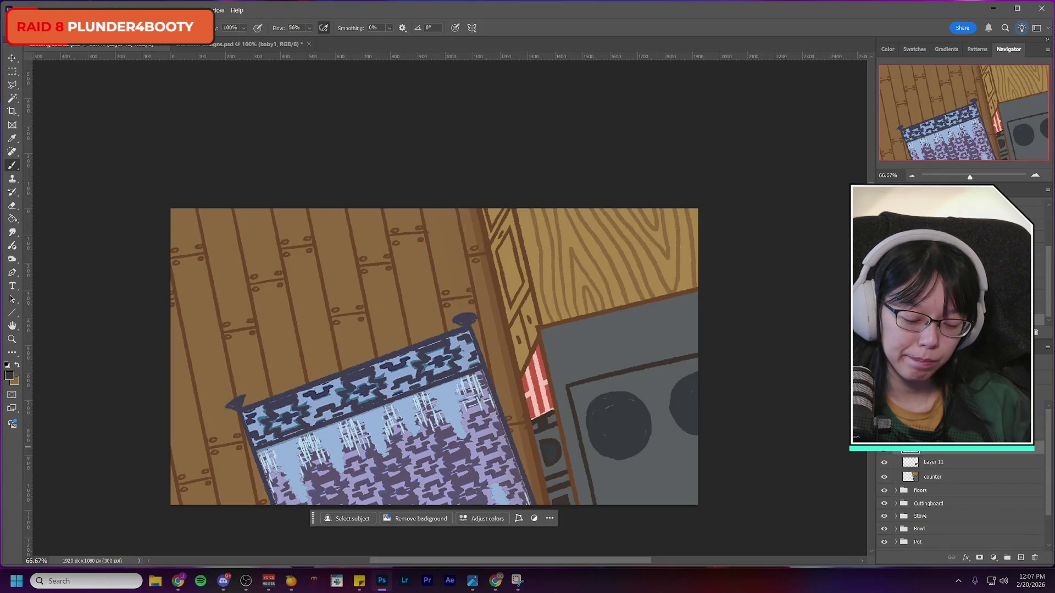
key(ctrl+j)
key(ctrl+t)
mouse_move(661, 410)
mouse_down()
mouse_move(690, 532)
mouse_move(677, 500)
mouse_up()
mouse_move(763, 443)
mouse_down()
mouse_move(783, 431)
mouse_move(764, 448)
mouse_up()
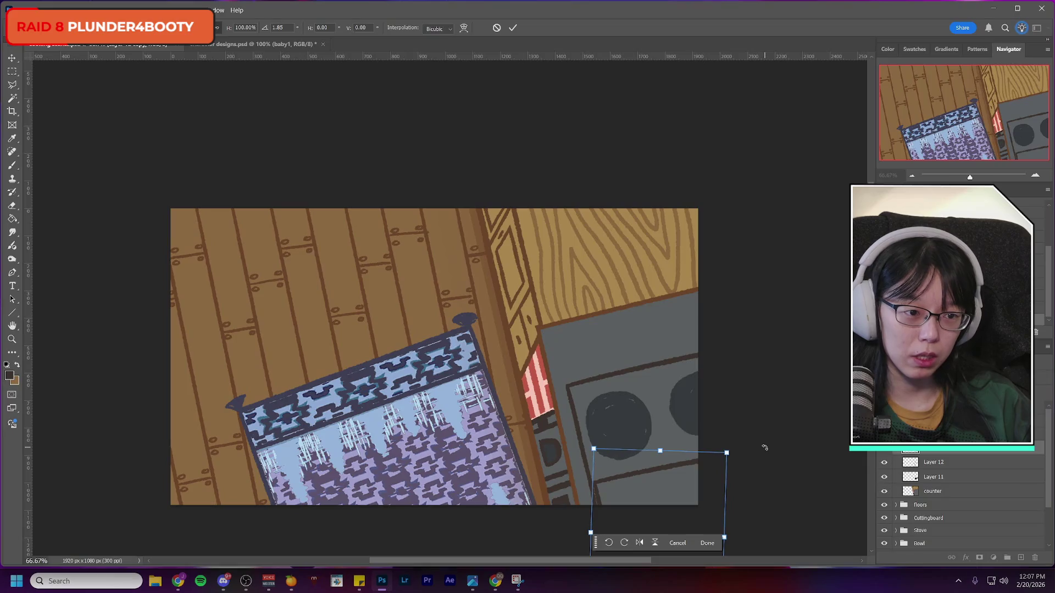
key(ctrl+z)
key(ctrl+z)
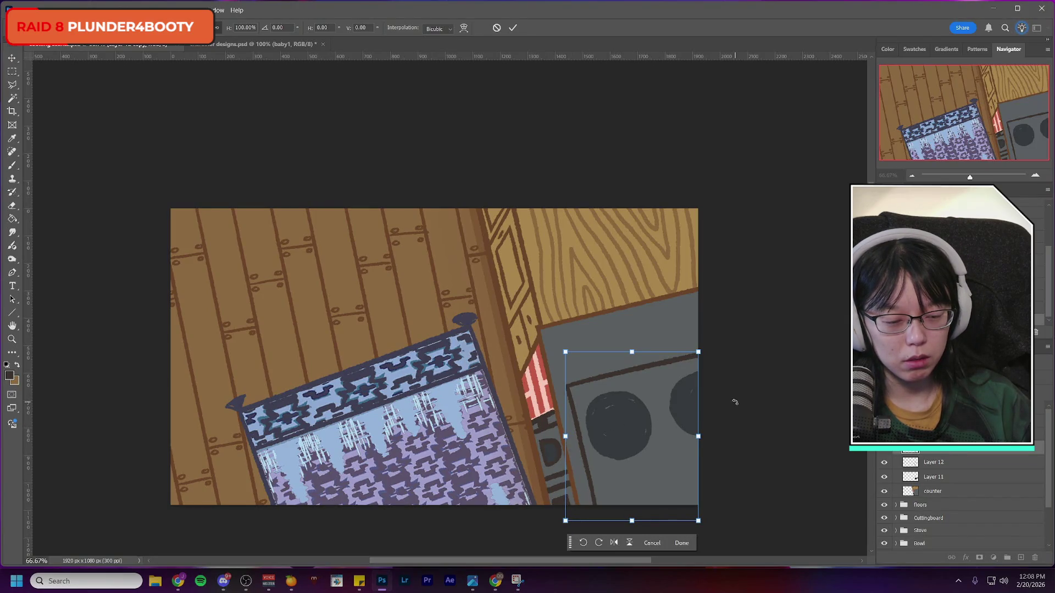
key(Return)
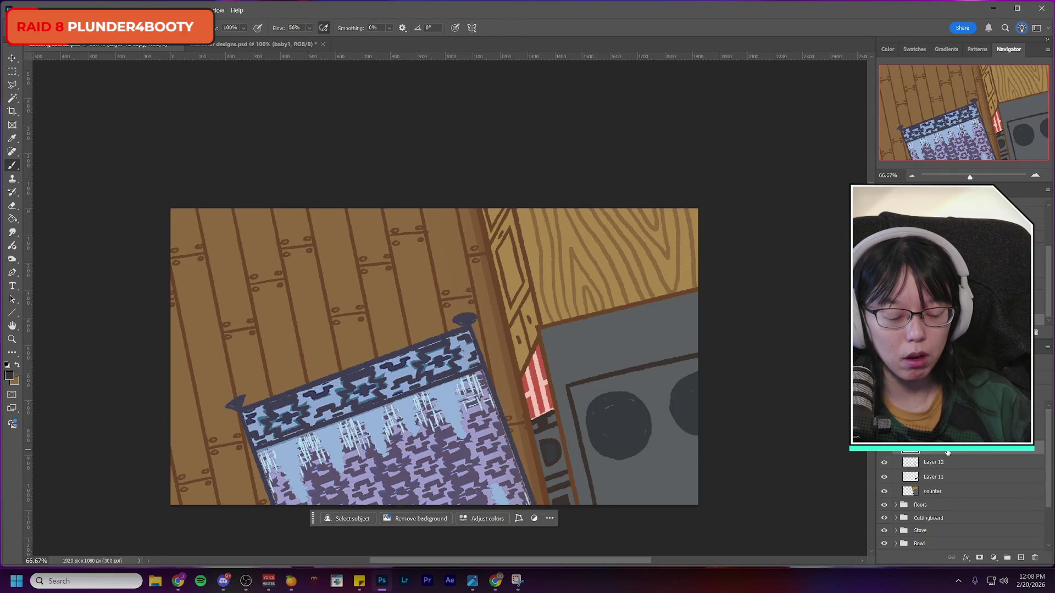
Step: Move the layer content down and right with a slight tilt and apply it
key(ctrl+t)
mouse_move(632, 409)
mouse_down()
mouse_move(664, 518)
mouse_move(661, 507)
mouse_up()
drag(775, 435, 789, 430)
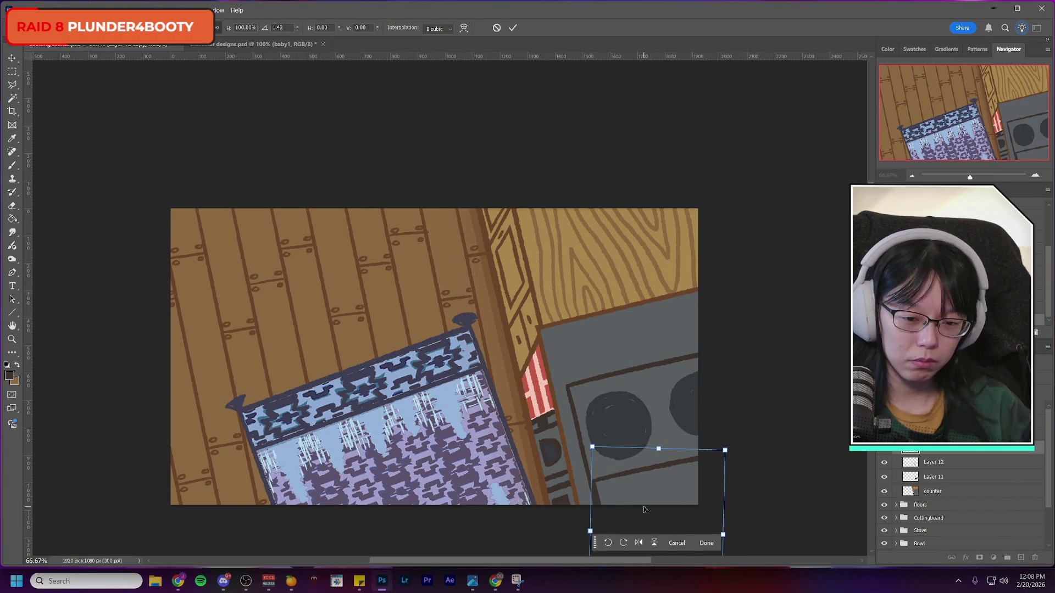
key(Left)
key(Left)
key(Left)
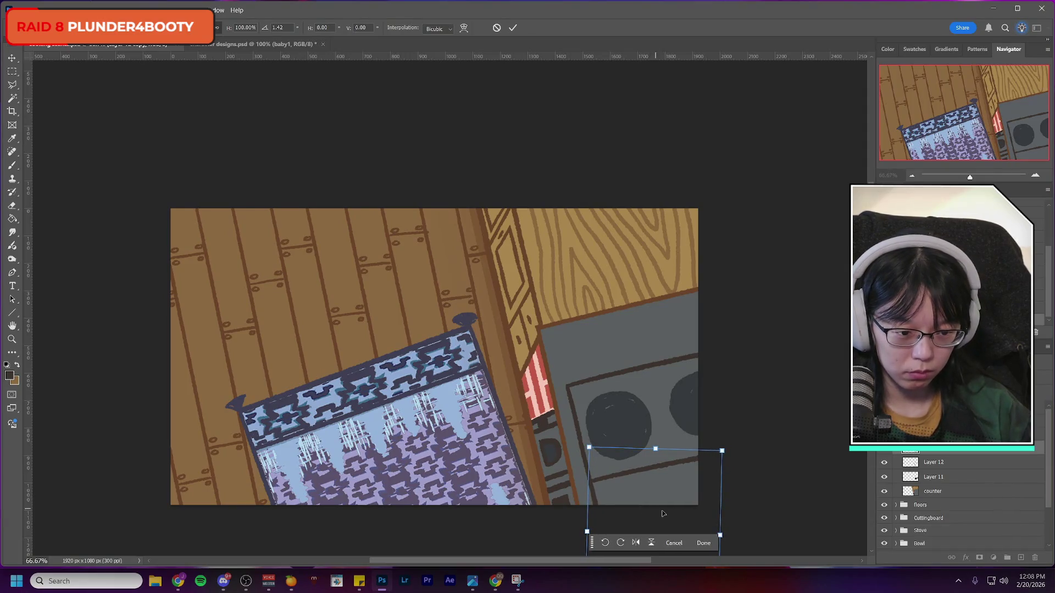
click(512, 28)
click(17, 207)
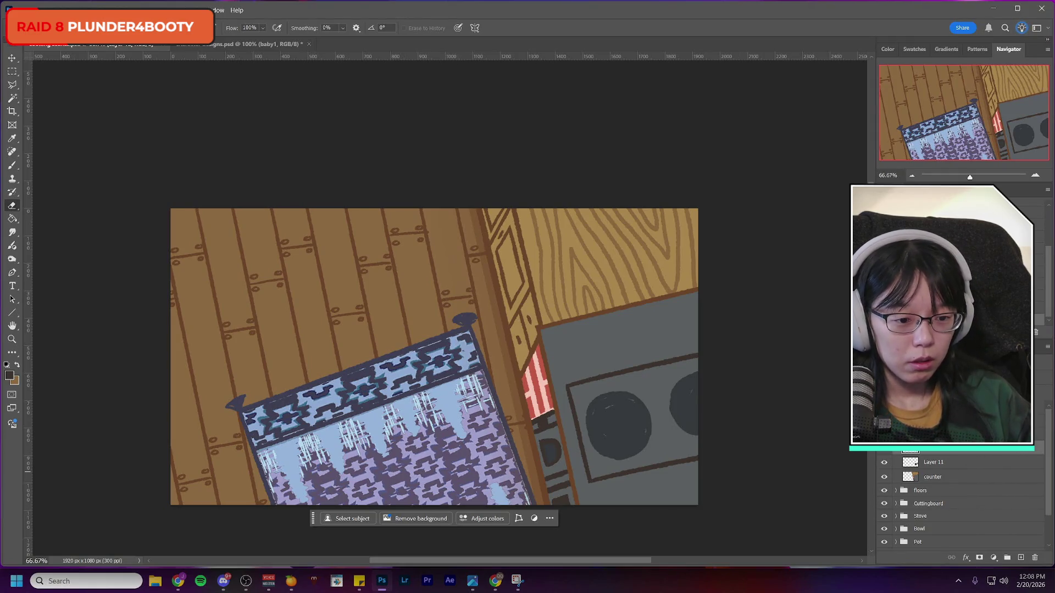
Step: Compare the scene with the burner circles hidden and shown, then save with Ctrl+S
click(884, 463)
click(885, 463)
click(885, 463)
click(884, 463)
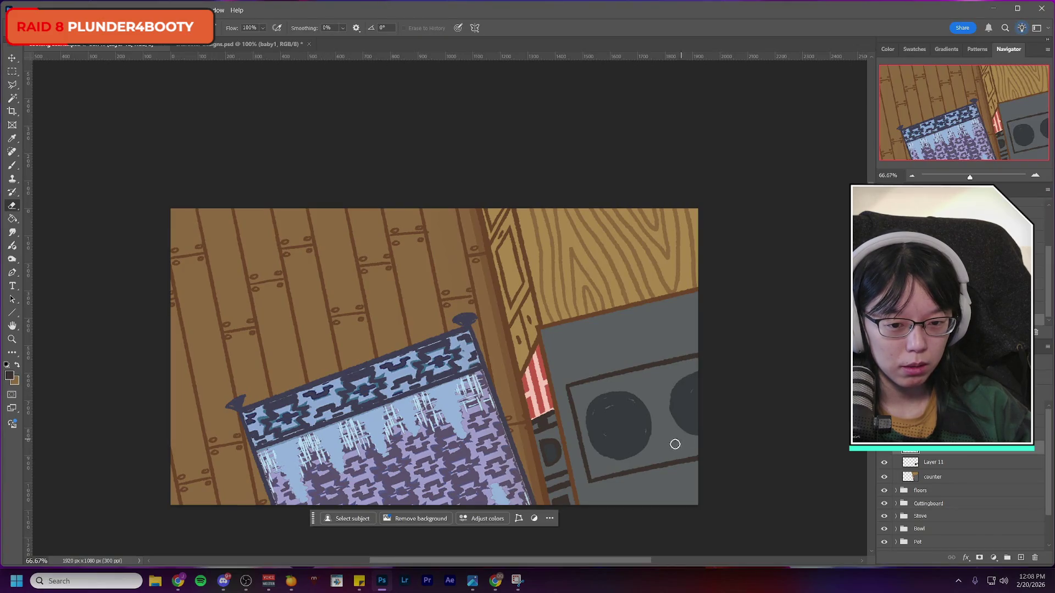
scroll(672, 446, down, 2)
scroll(672, 446, up, 2)
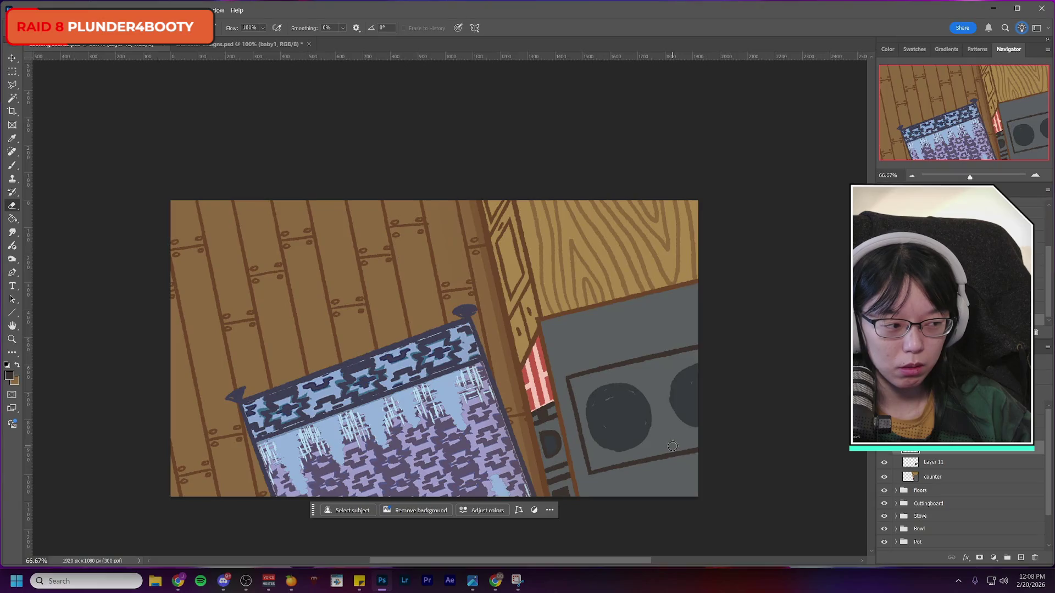
key(alt+Tab)
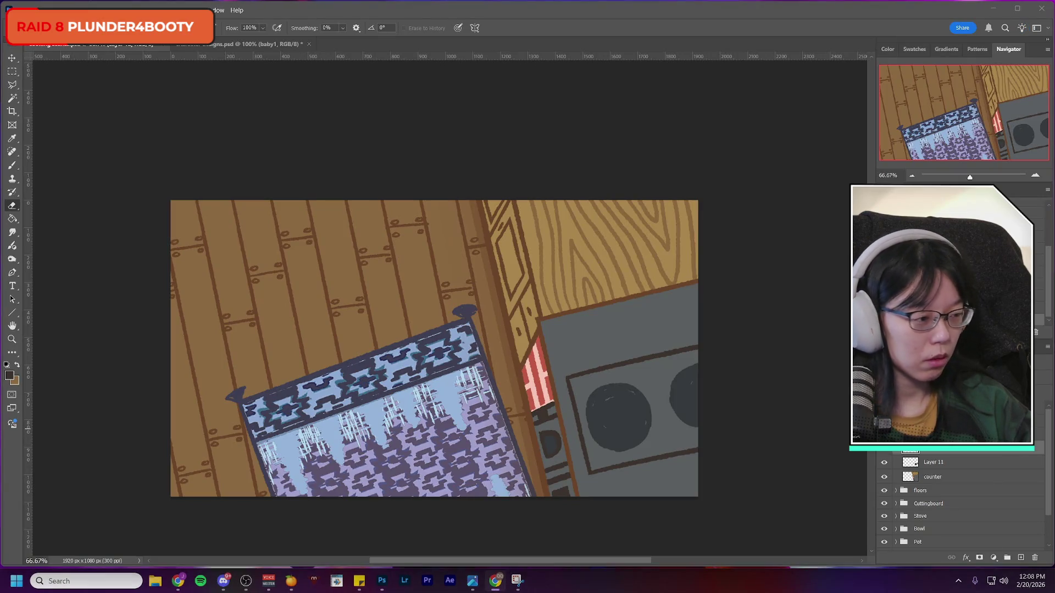
key(alt+Tab)
key(ctrl+s)
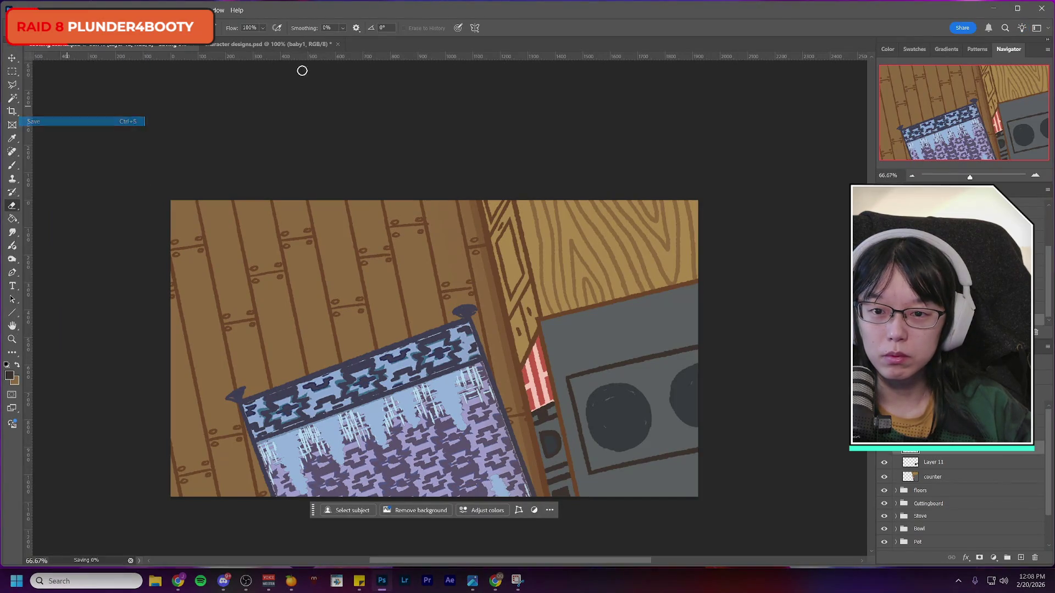
click(258, 44)
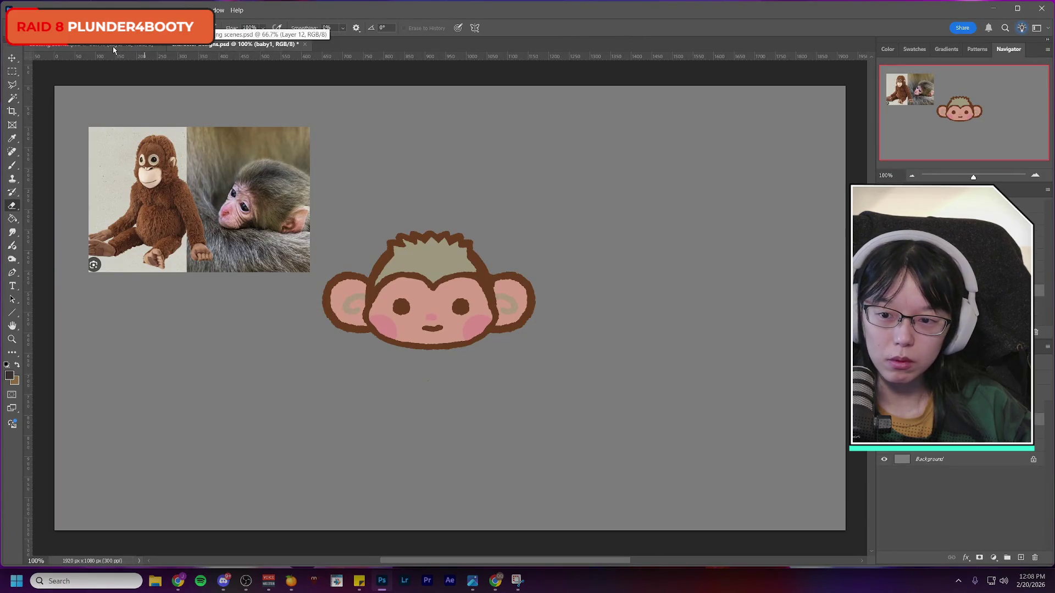
click(113, 48)
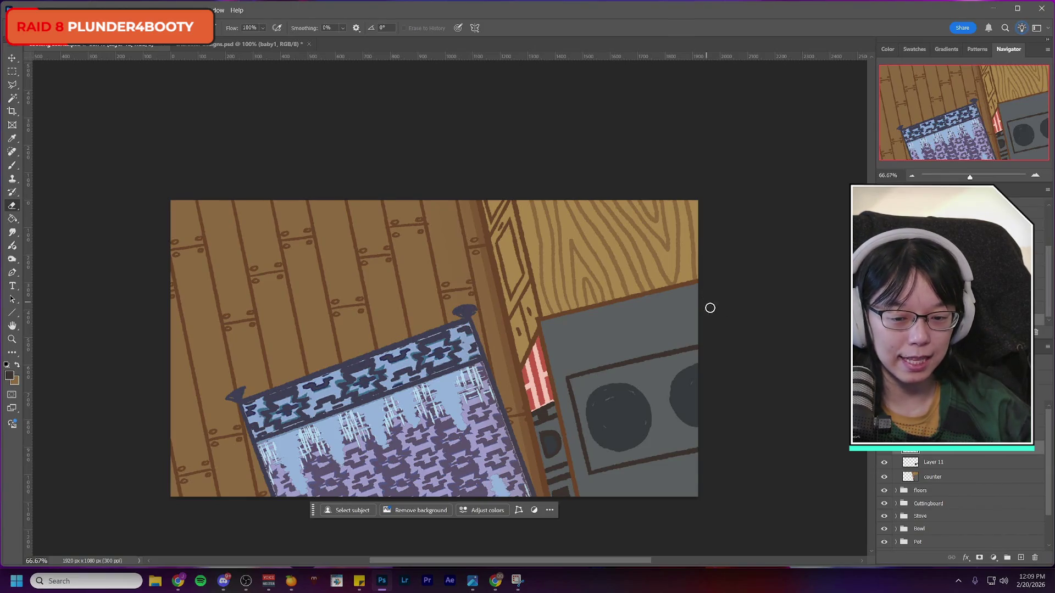
scroll(884, 451, down, 1)
click(883, 450)
click(882, 450)
click(883, 450)
click(883, 449)
click(883, 450)
click(882, 450)
key(ctrl+t)
drag(639, 418, 641, 426)
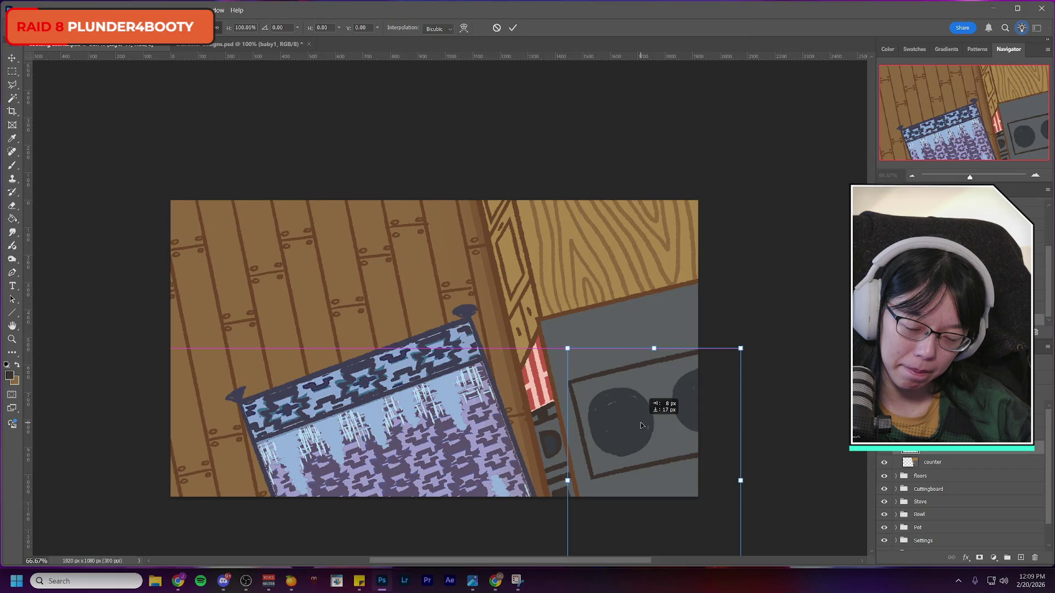
drag(641, 424, 641, 425)
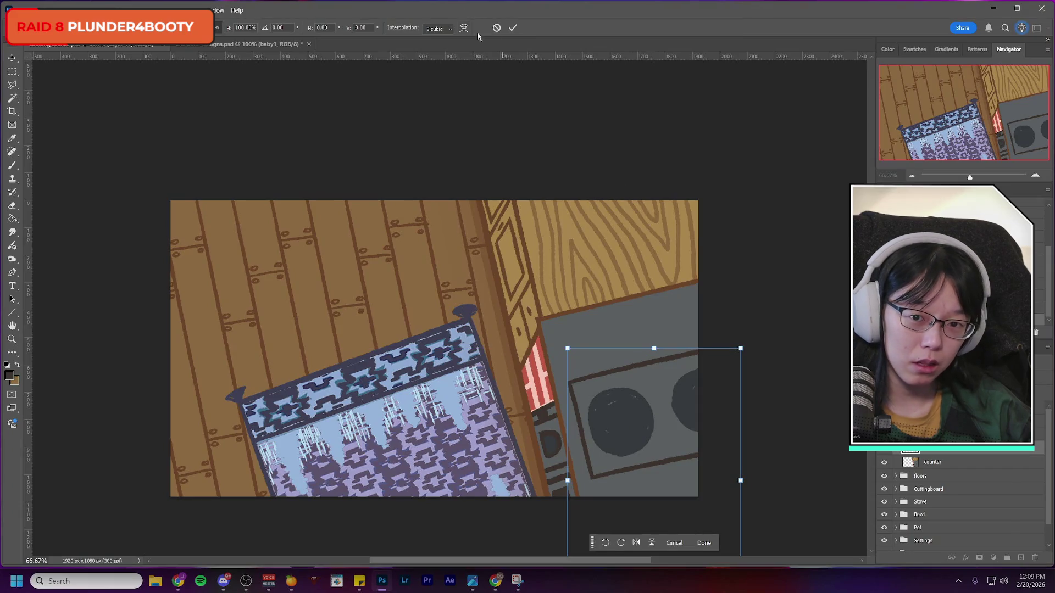
click(513, 28)
key(e)
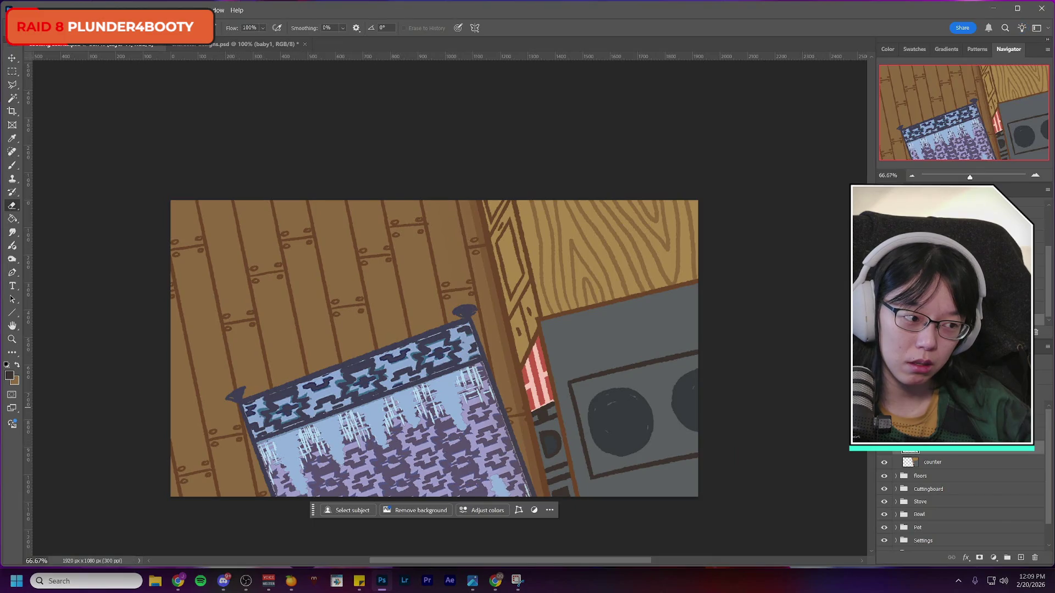
click(886, 452)
click(886, 453)
click(886, 453)
click(886, 452)
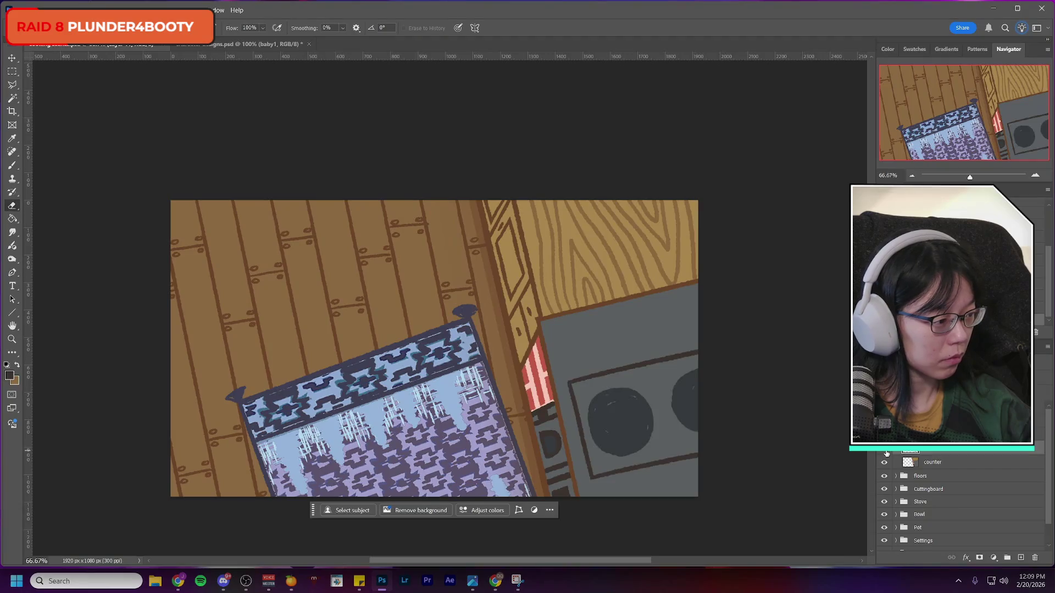
click(886, 452)
click(886, 453)
click(883, 462)
click(883, 462)
scroll(967, 462, down, 1)
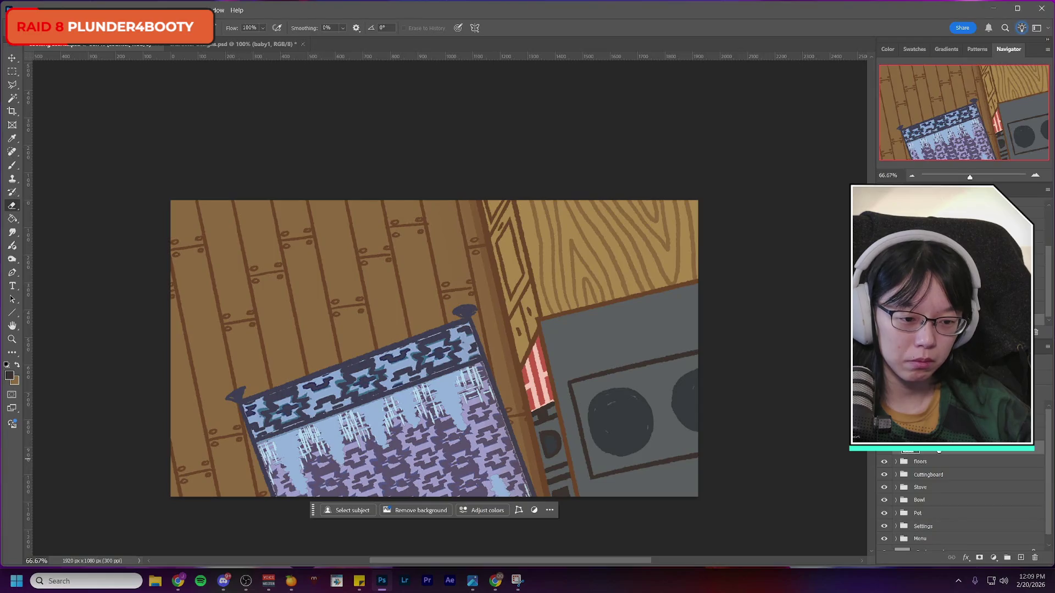
scroll(945, 495, down, 1)
click(886, 463)
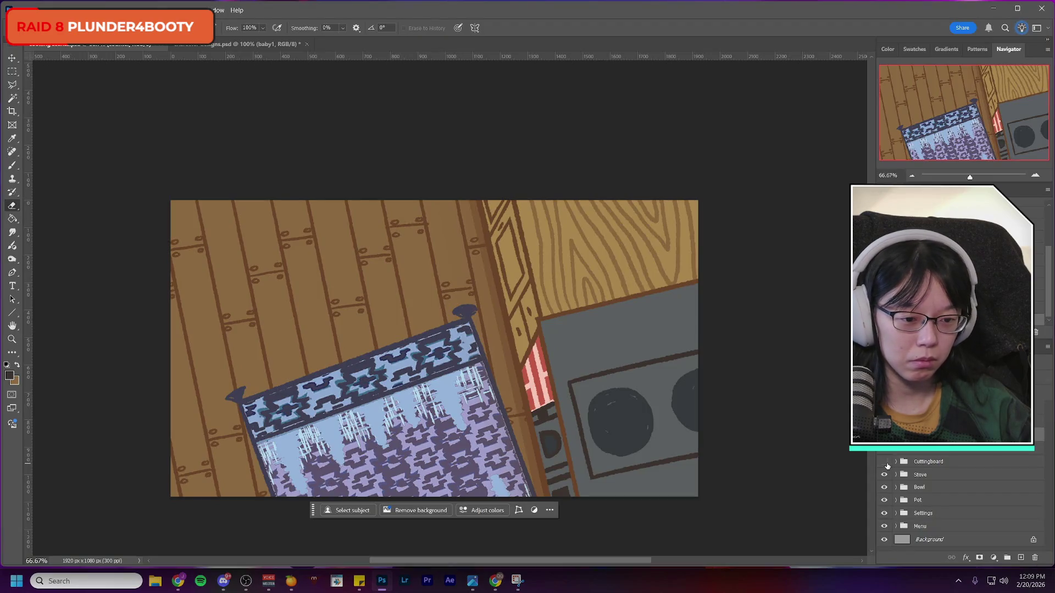
click(885, 449)
click(885, 450)
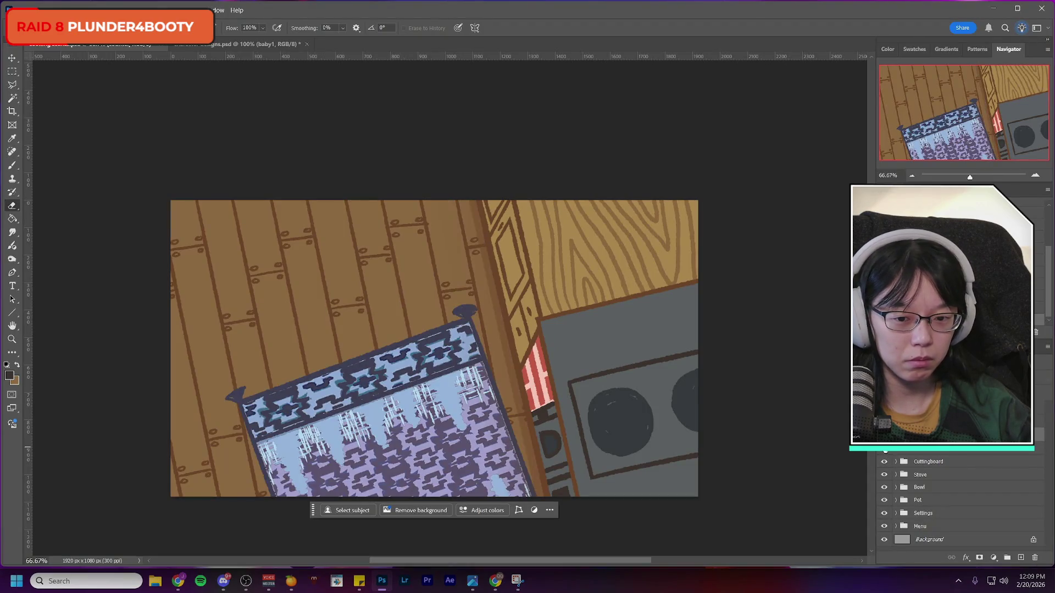
click(885, 449)
click(885, 448)
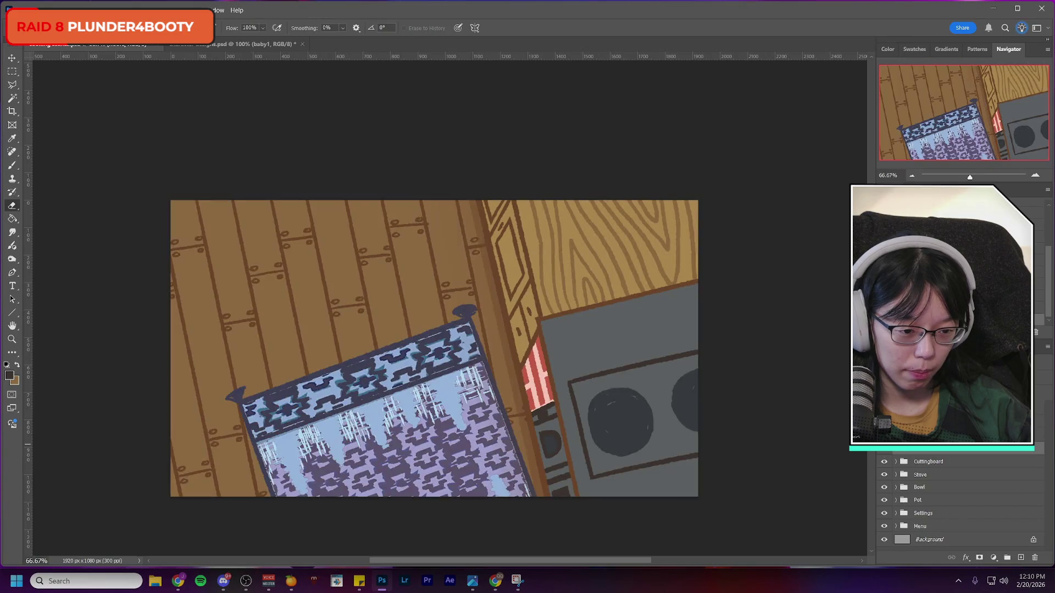
scroll(959, 462, up, 1)
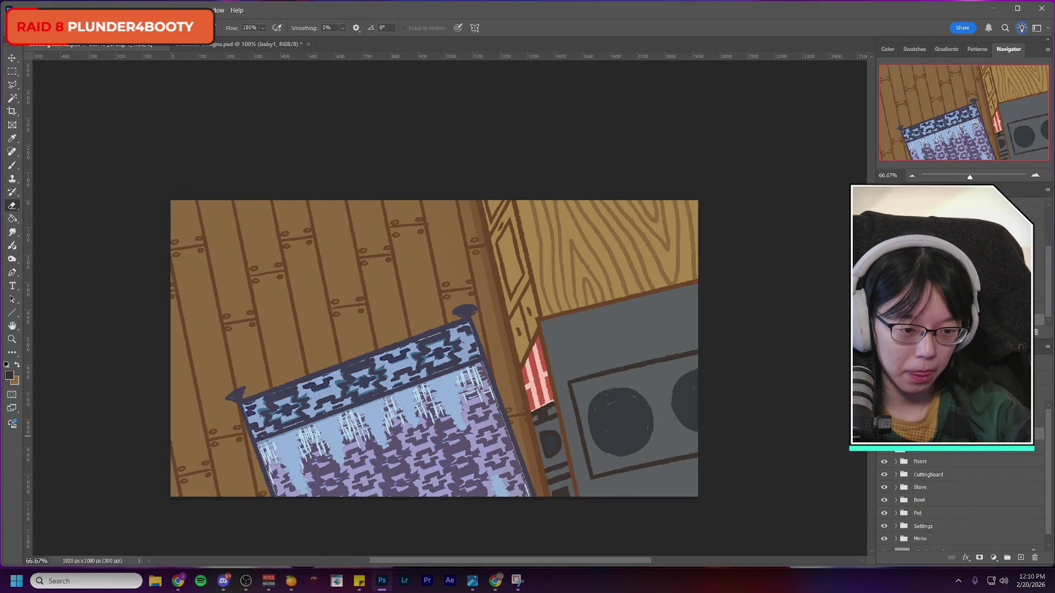
click(929, 462)
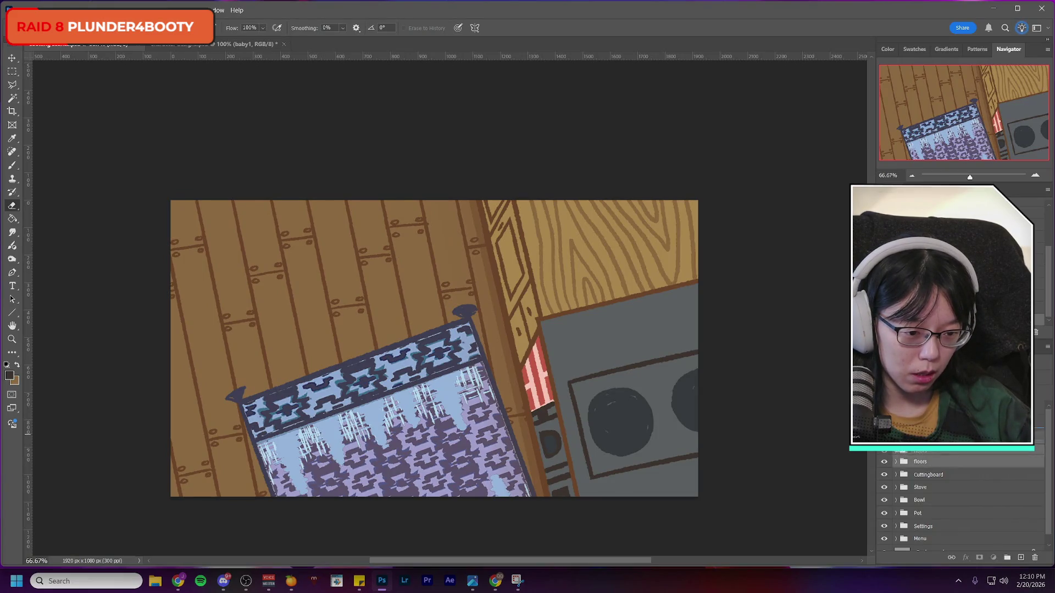
scroll(961, 494, down, 2)
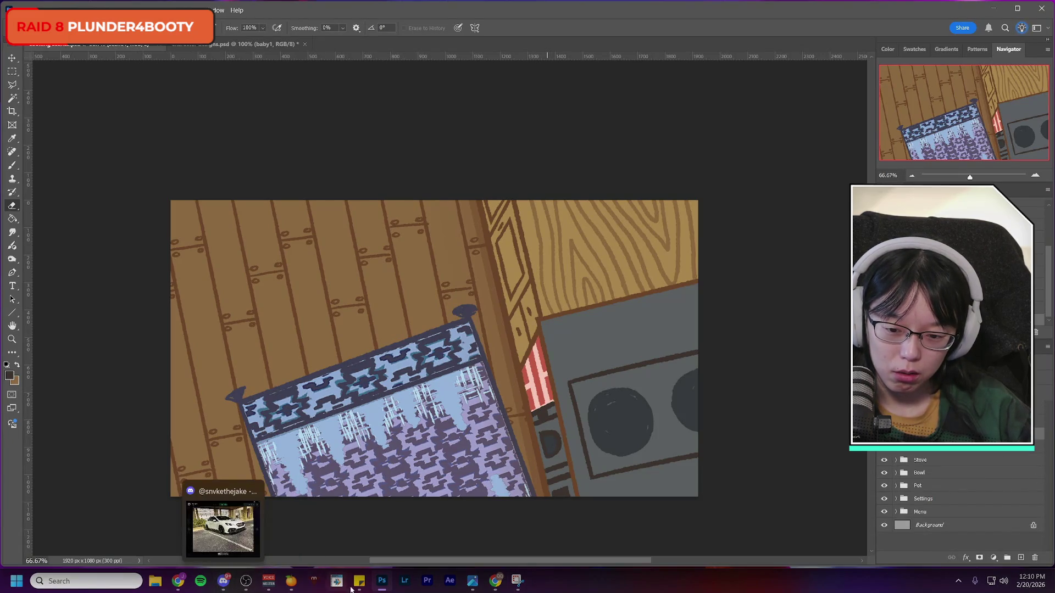
Step: Glance at the Sticky Notes to-do, close it, and create a new empty layer group
mouse_move(358, 588)
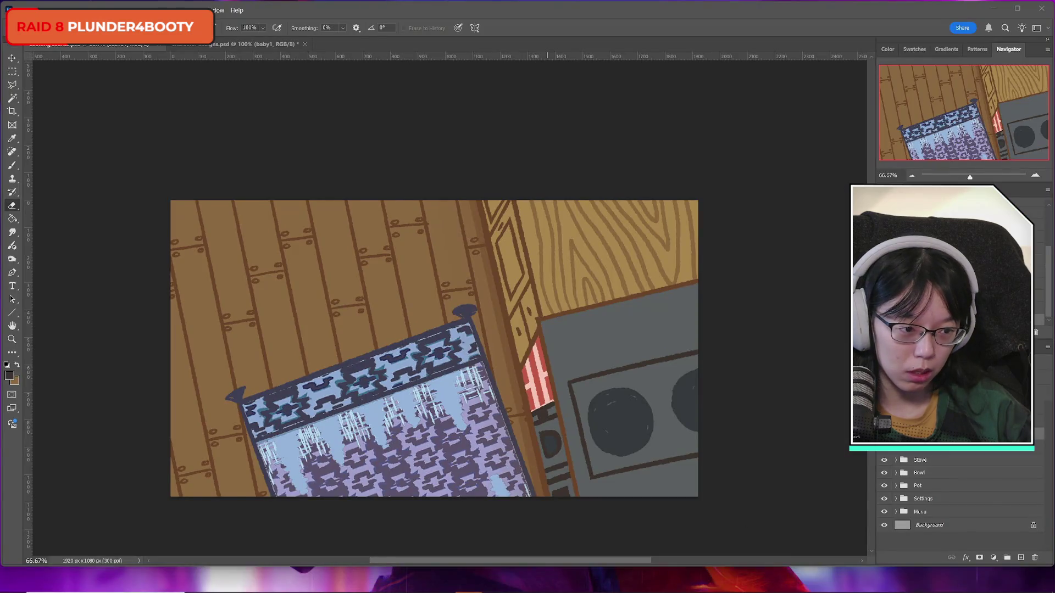
mouse_move(400, 592)
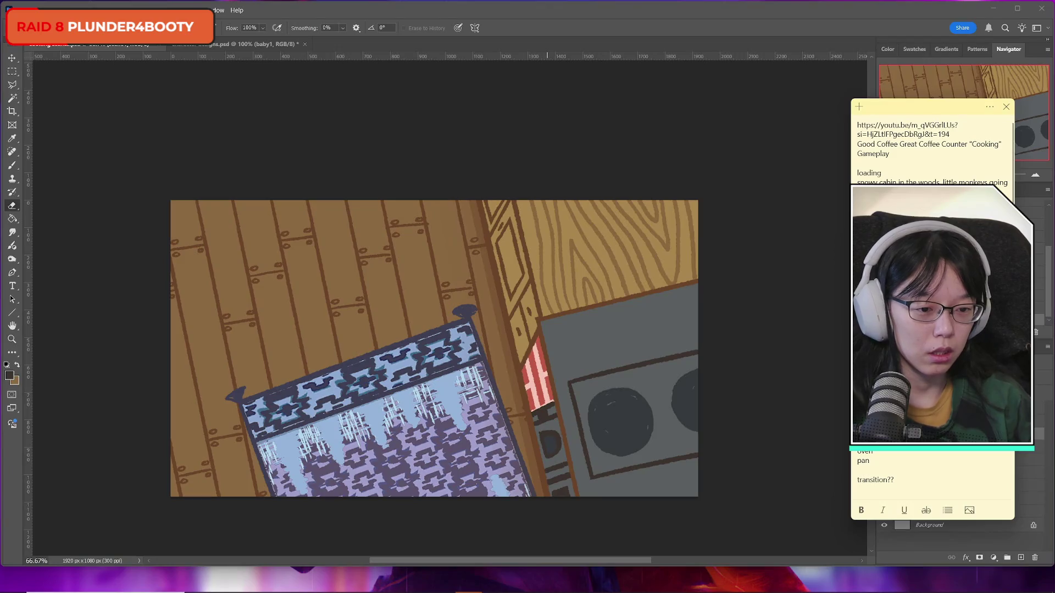
key(ctrl+w)
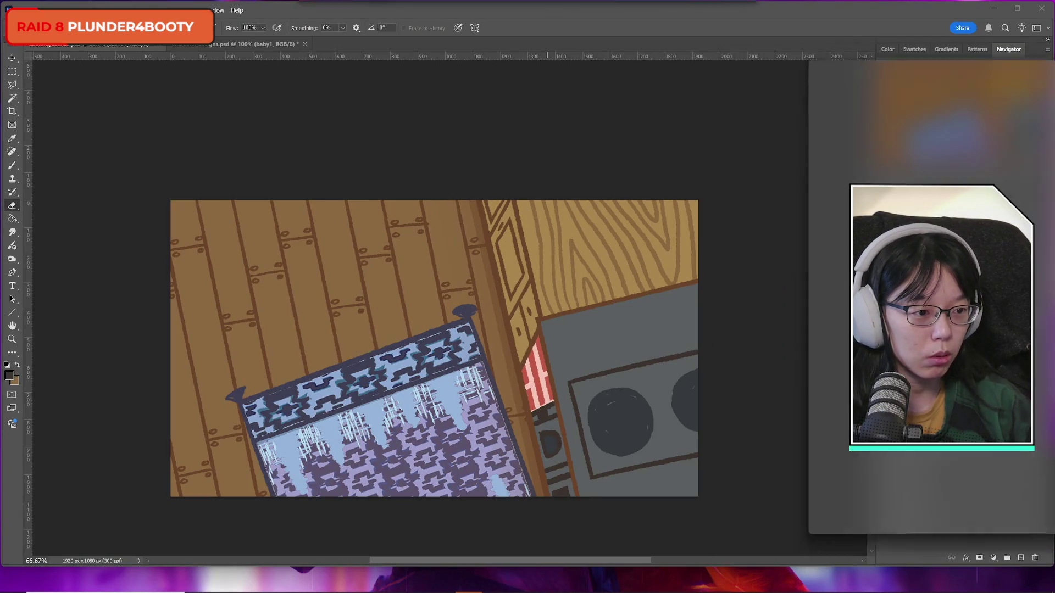
click(1007, 557)
drag(920, 453, 923, 451)
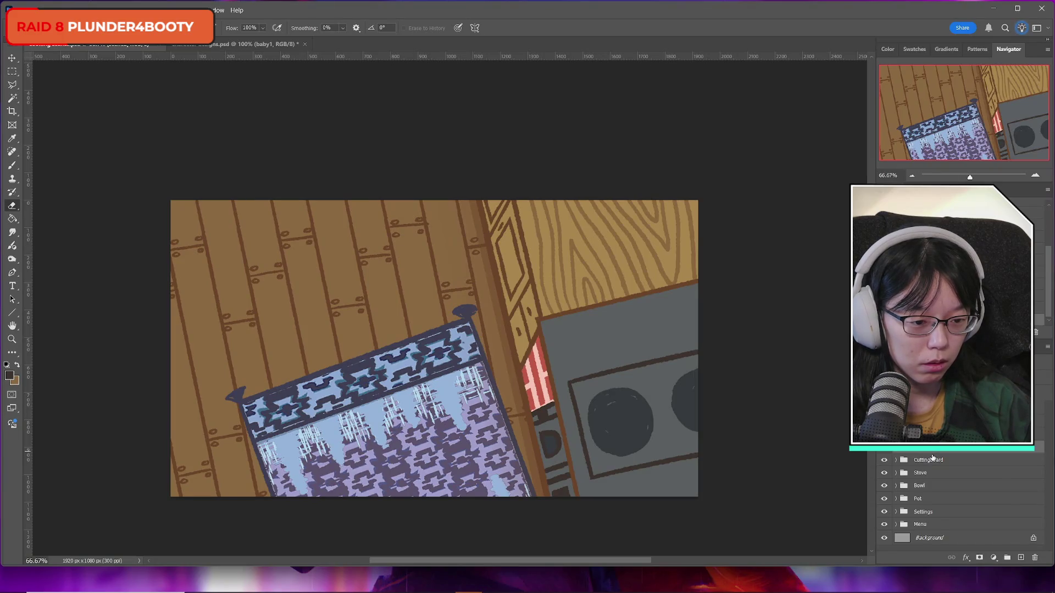
Step: Duplicate the floors and counter layers and move both copies into the scene2 group
scroll(961, 483, up, 2)
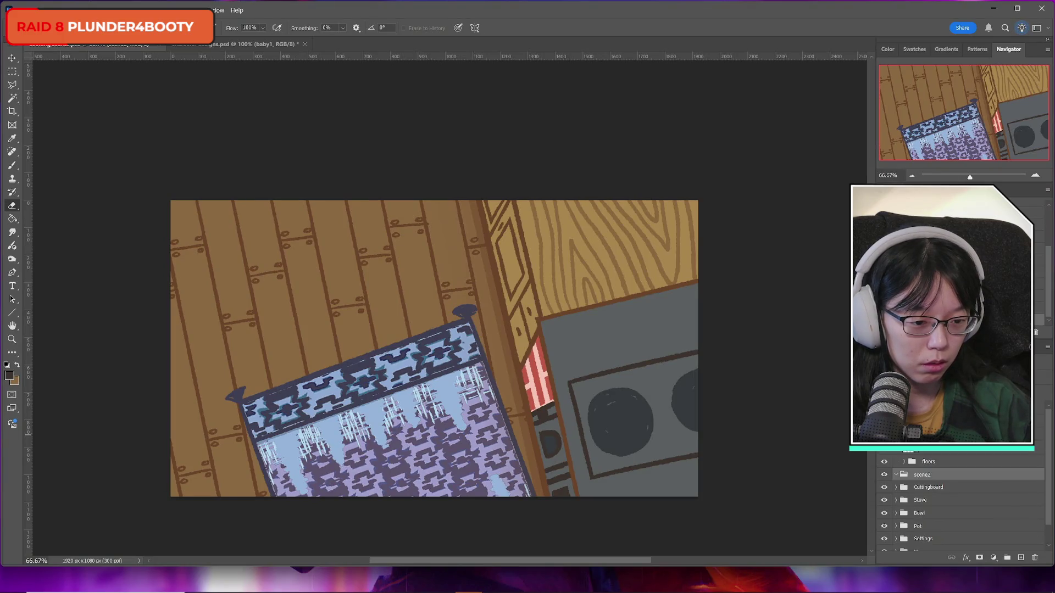
click(934, 452)
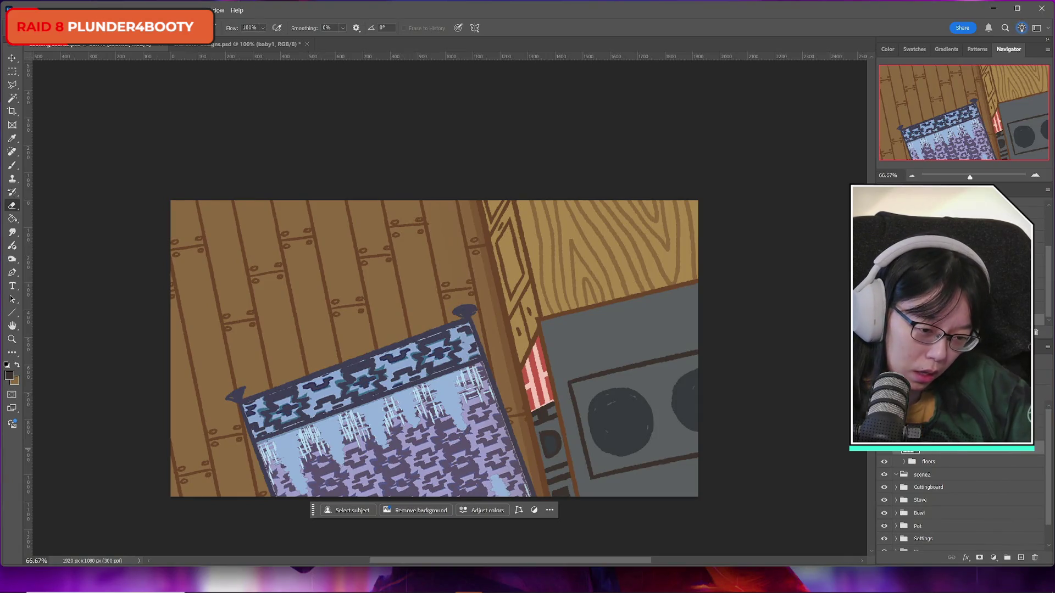
click(1013, 466)
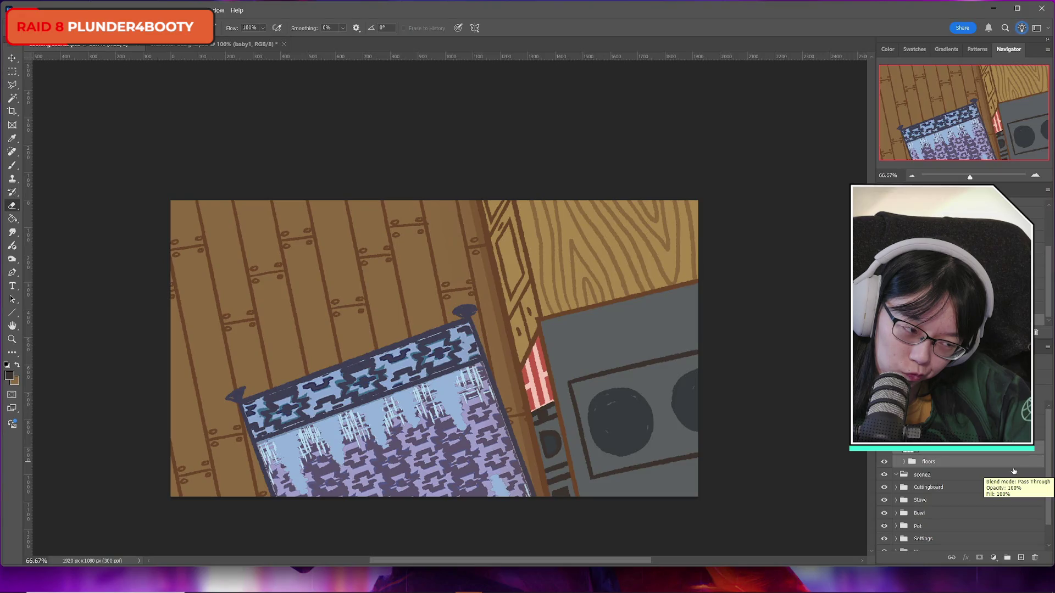
key(ctrl+j)
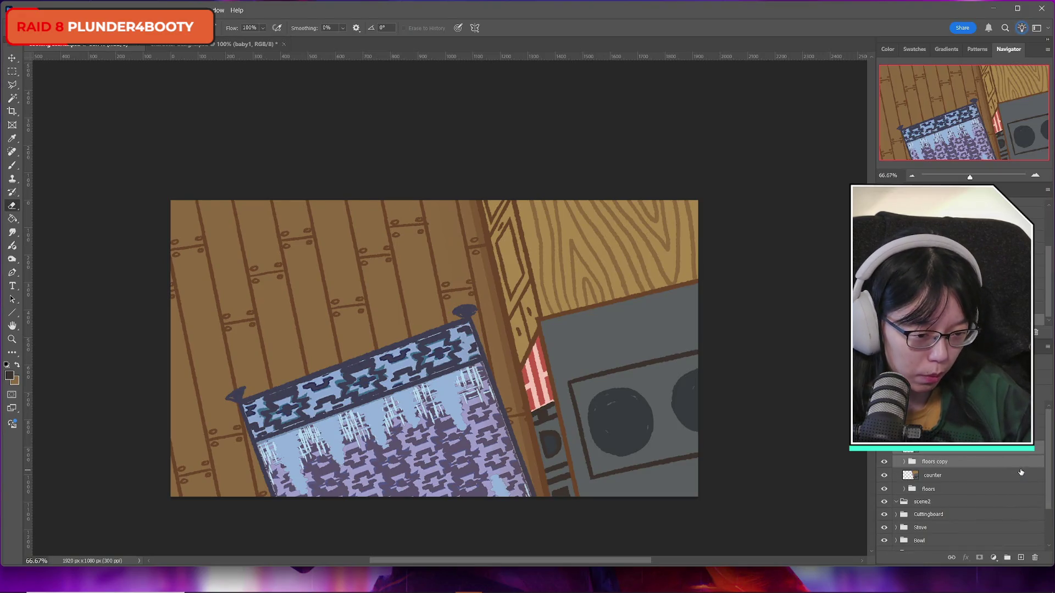
ctrl+click(1021, 475)
drag(1021, 475, 970, 479)
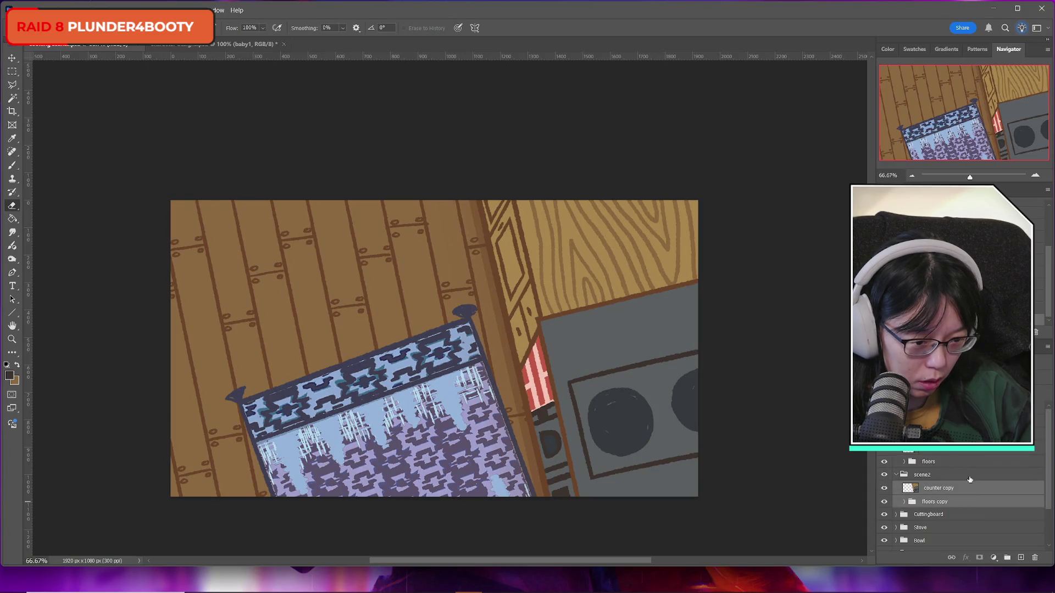
scroll(969, 479, down, 2)
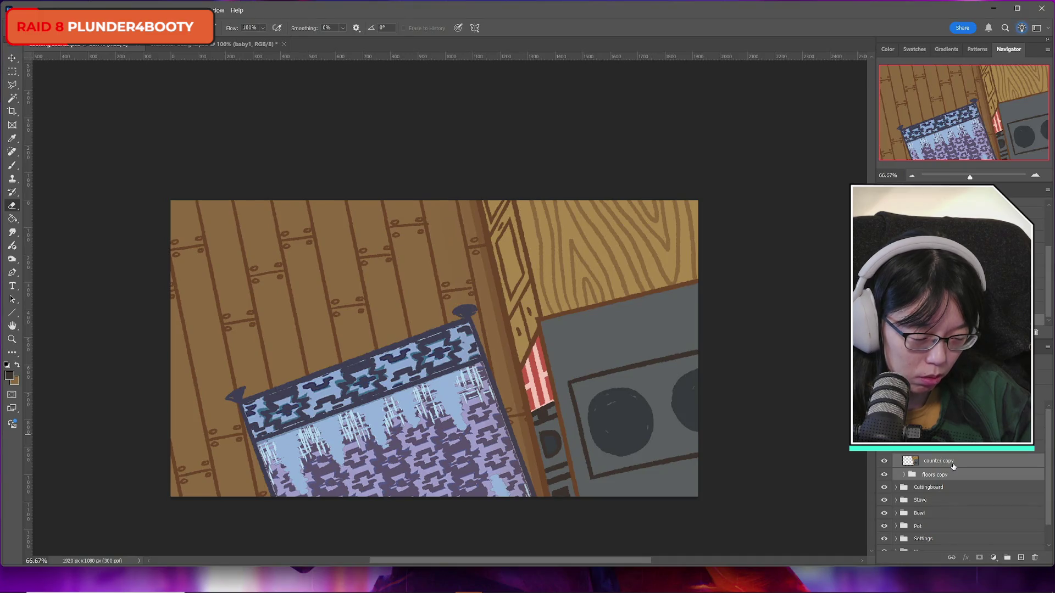
key(ctrl+t)
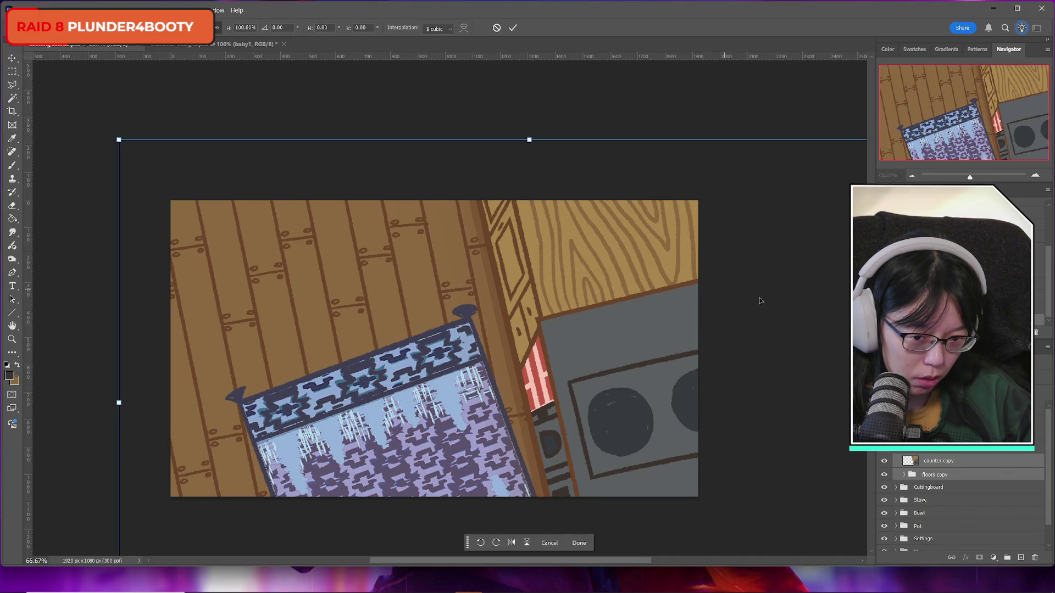
Step: Rotate the counter and floor copies to about -77° and shift them down above the rug
mouse_move(565, 101)
mouse_down()
mouse_move(402, 115)
mouse_move(278, 159)
mouse_move(148, 249)
mouse_move(151, 235)
mouse_up()
mouse_move(612, 294)
mouse_down()
mouse_move(517, 275)
mouse_move(542, 283)
mouse_up()
drag(802, 307, 810, 316)
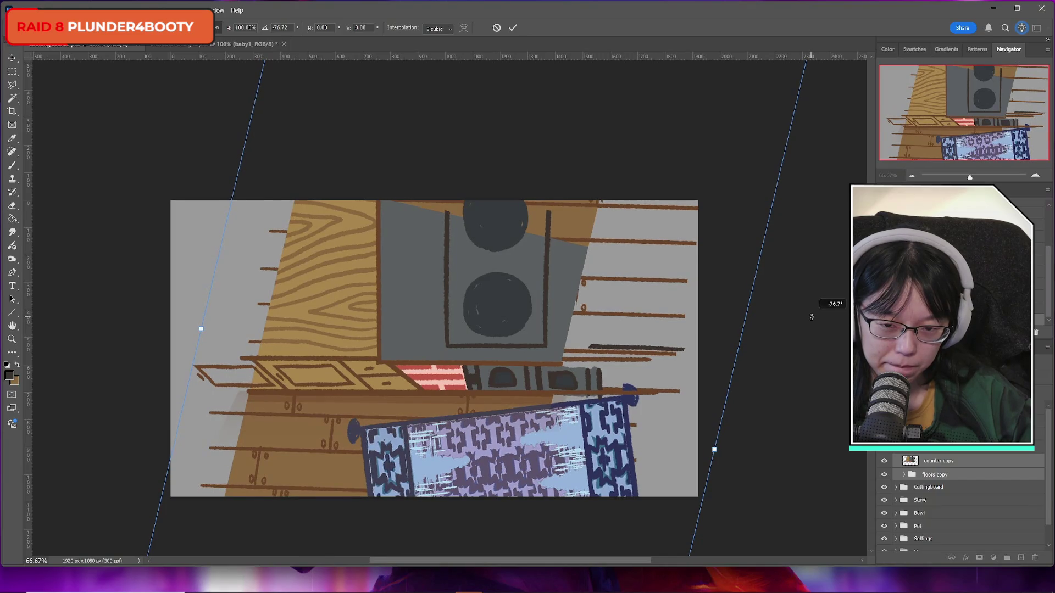
mouse_move(483, 297)
mouse_down()
mouse_move(484, 343)
mouse_move(491, 330)
mouse_up()
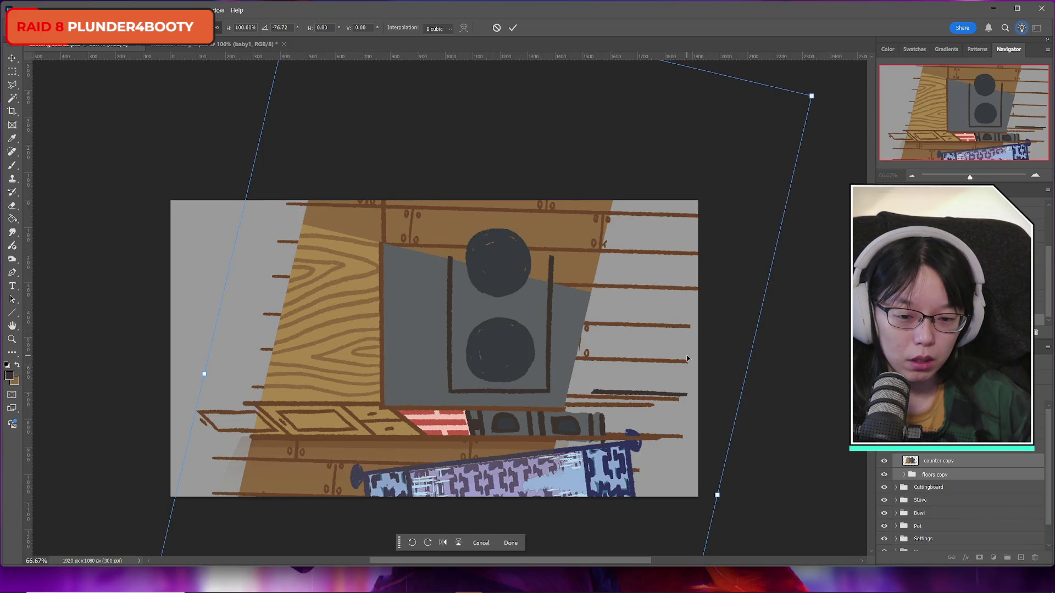
drag(468, 398, 467, 403)
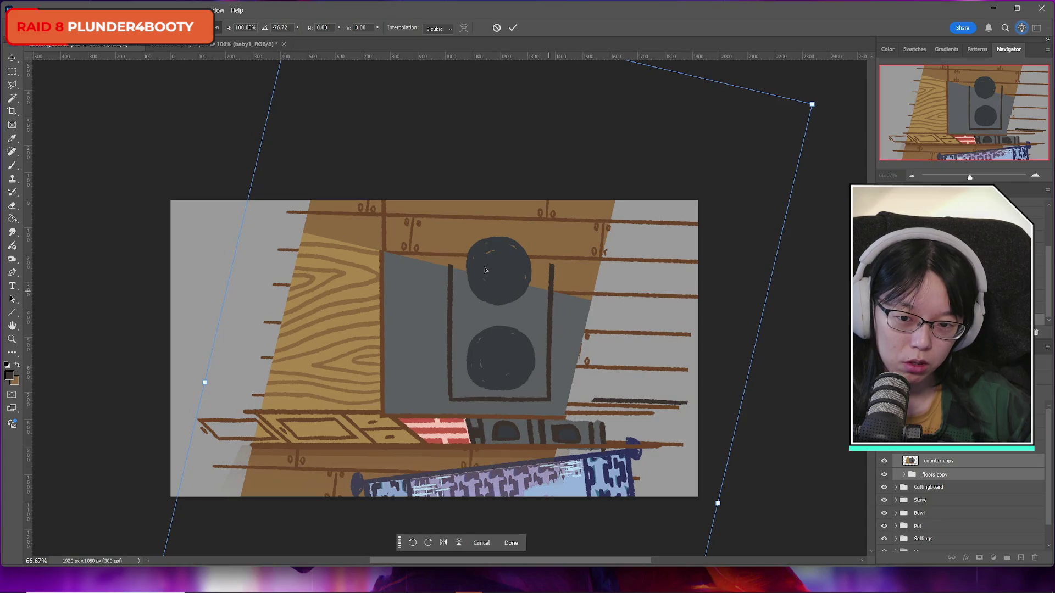
click(514, 28)
key(e)
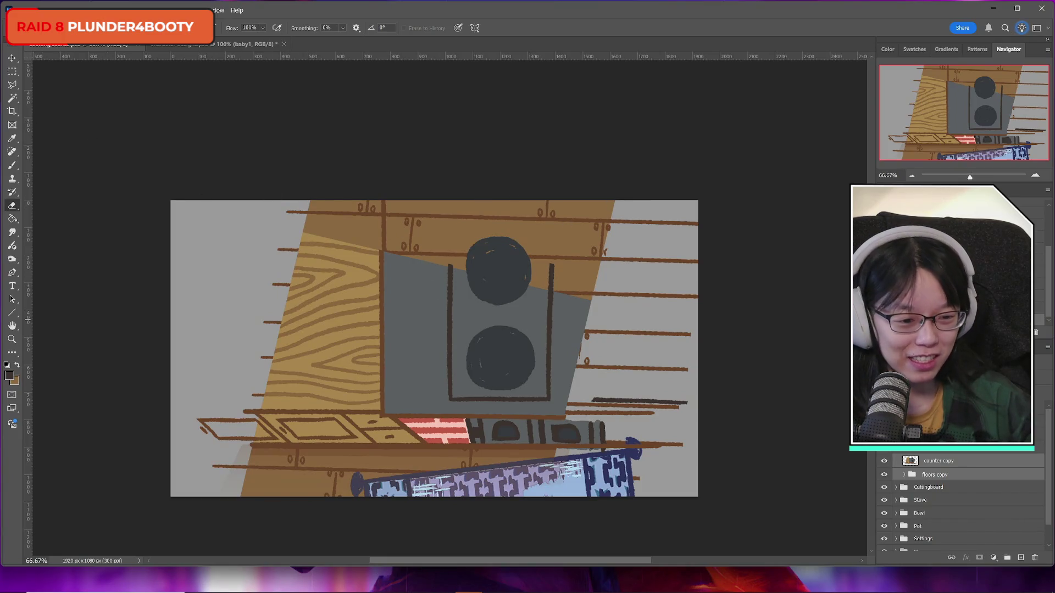
click(940, 464)
click(883, 462)
click(883, 463)
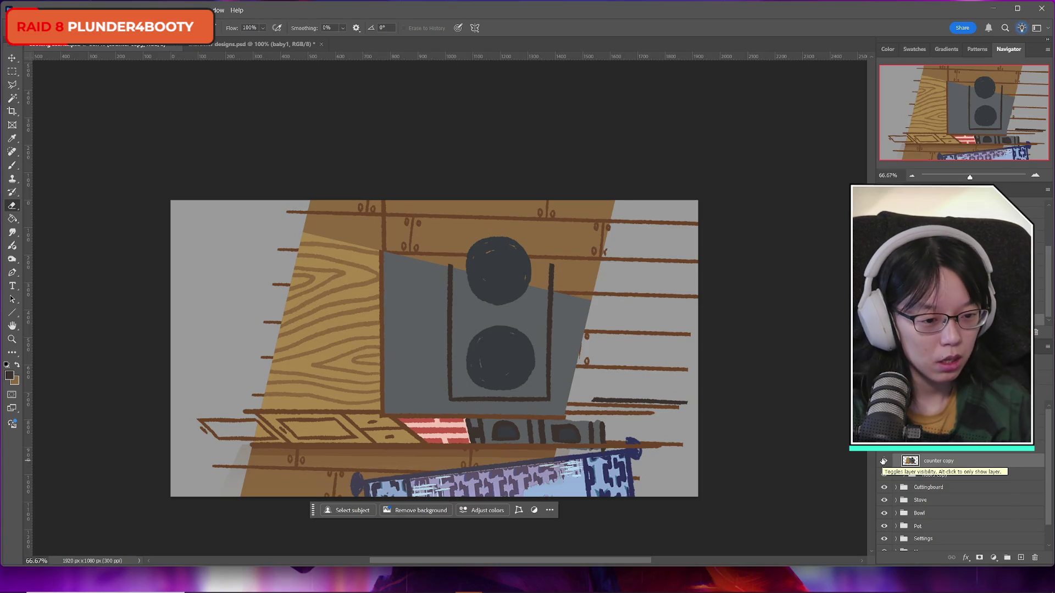
click(883, 462)
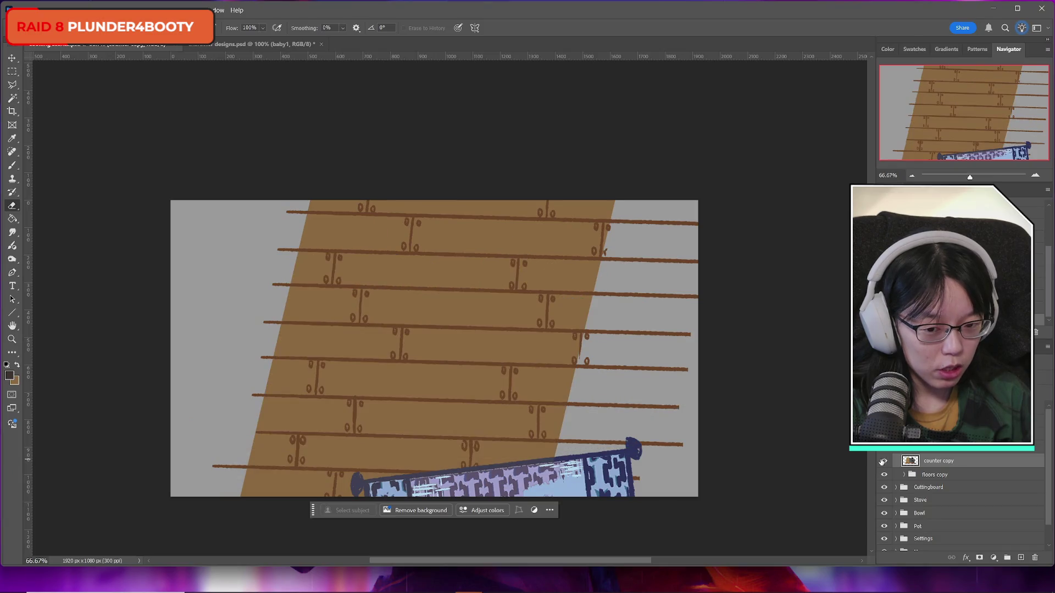
click(884, 461)
click(41, 10)
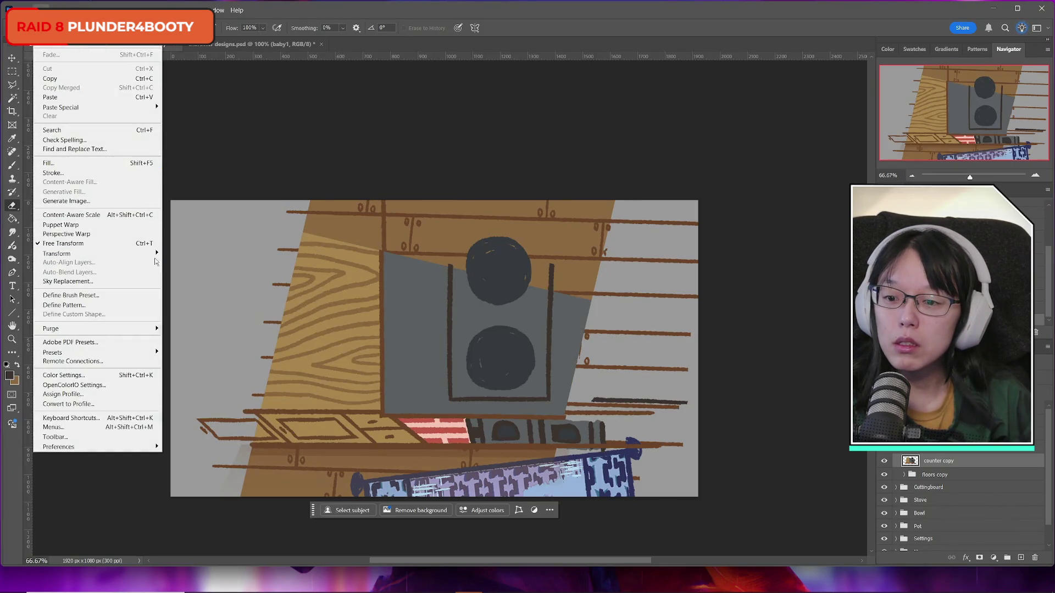
key(Escape)
key(m)
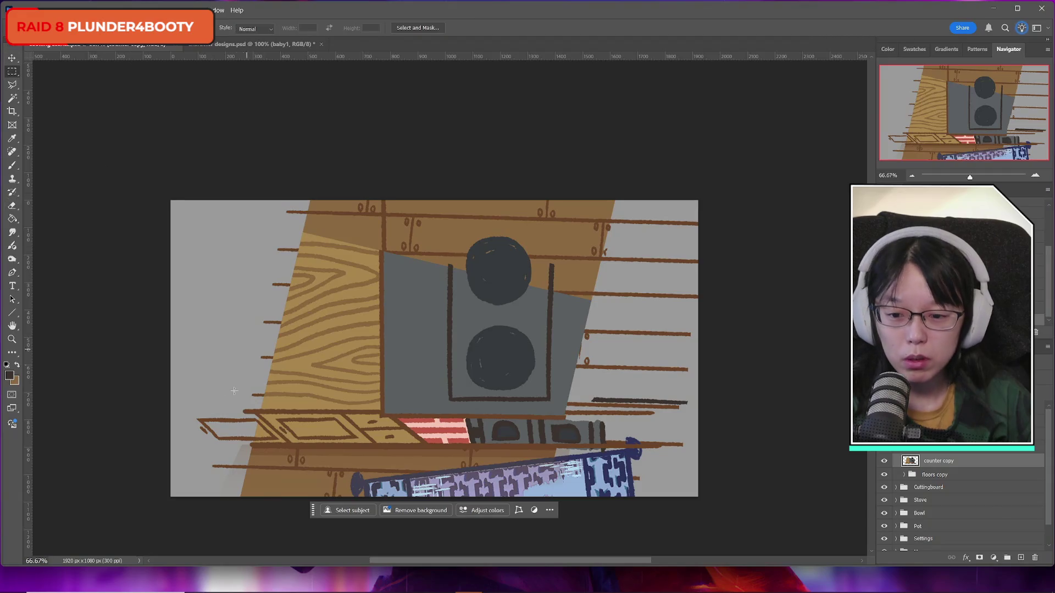
mouse_move(188, 416)
mouse_down()
mouse_move(695, 440)
mouse_move(709, 456)
mouse_up()
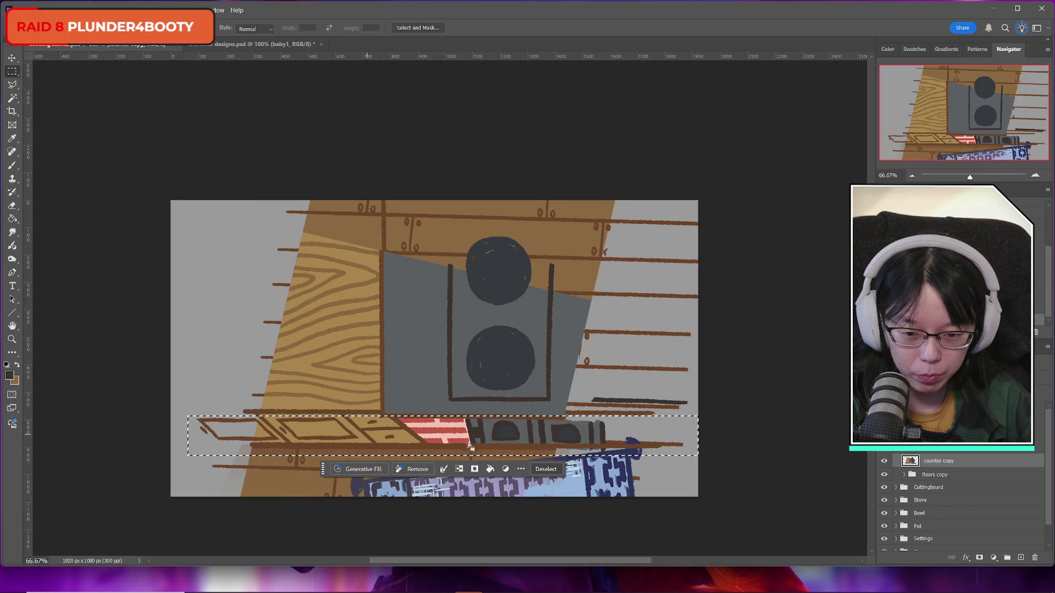
key(ctrl+t)
mouse_move(448, 458)
mouse_down()
mouse_move(444, 450)
mouse_move(449, 480)
mouse_up()
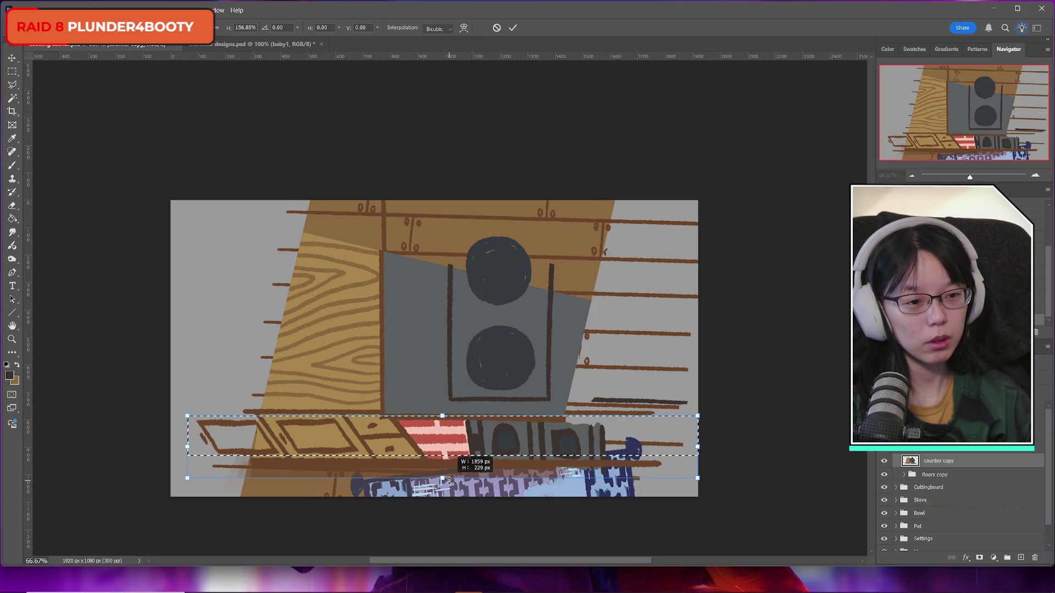
mouse_move(449, 480)
mouse_down()
mouse_move(448, 447)
mouse_move(449, 500)
mouse_up()
click(42, 10)
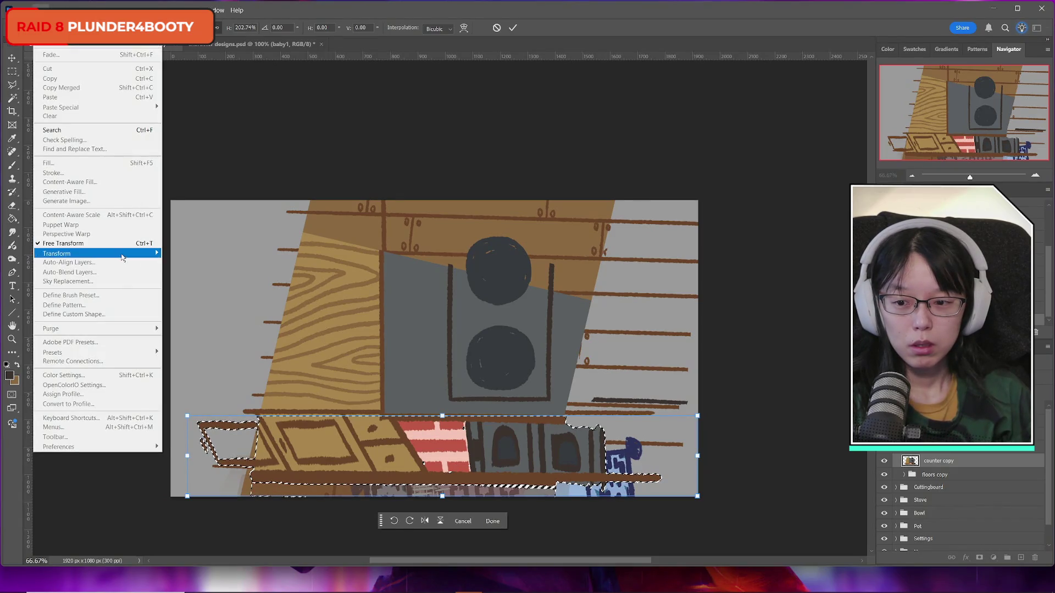
click(209, 291)
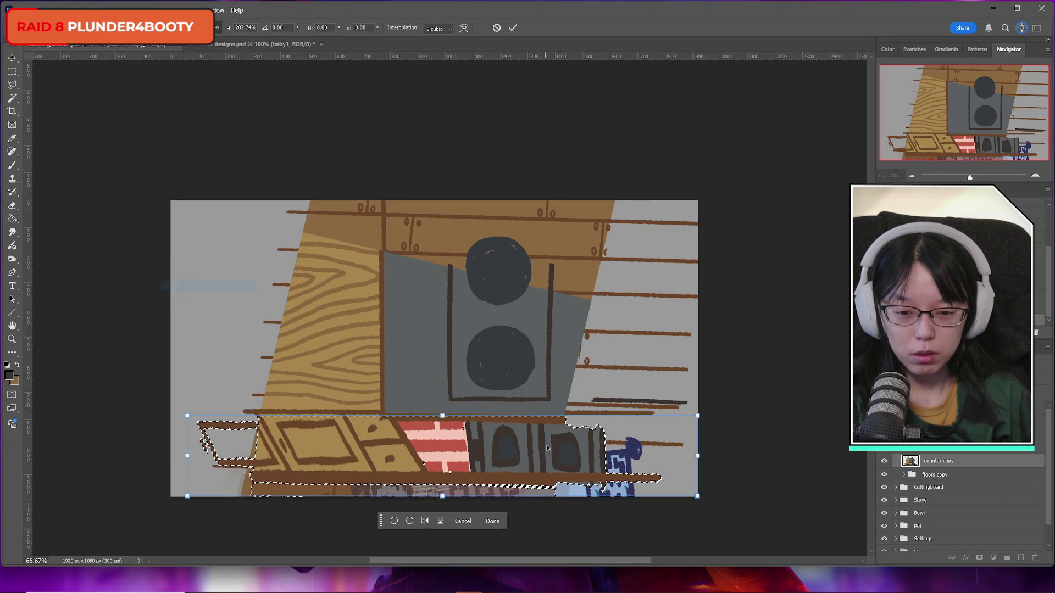
drag(442, 496, 427, 497)
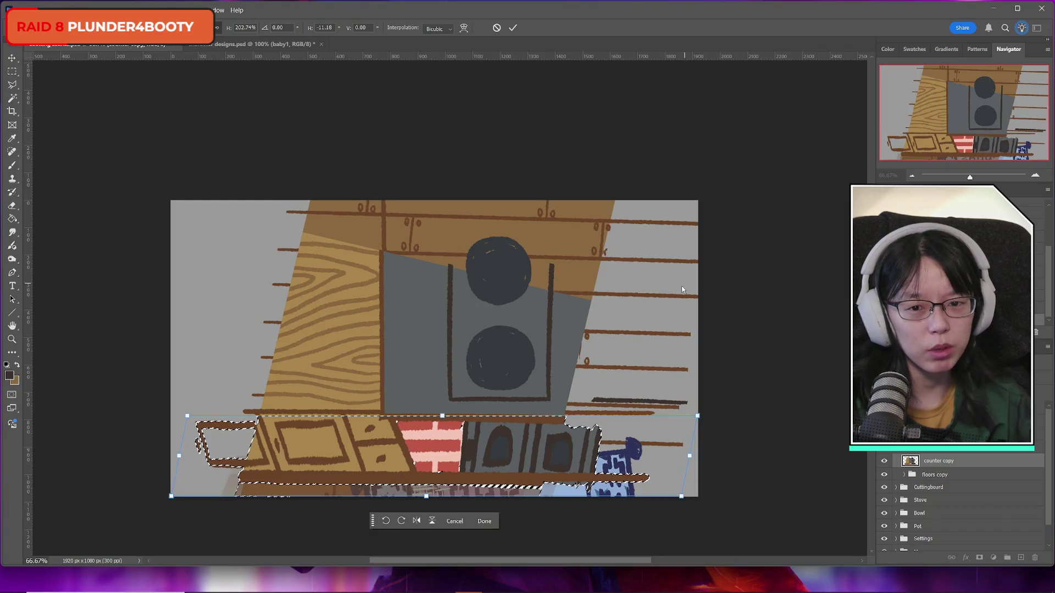
click(497, 27)
click(885, 462)
click(885, 462)
click(885, 462)
click(885, 462)
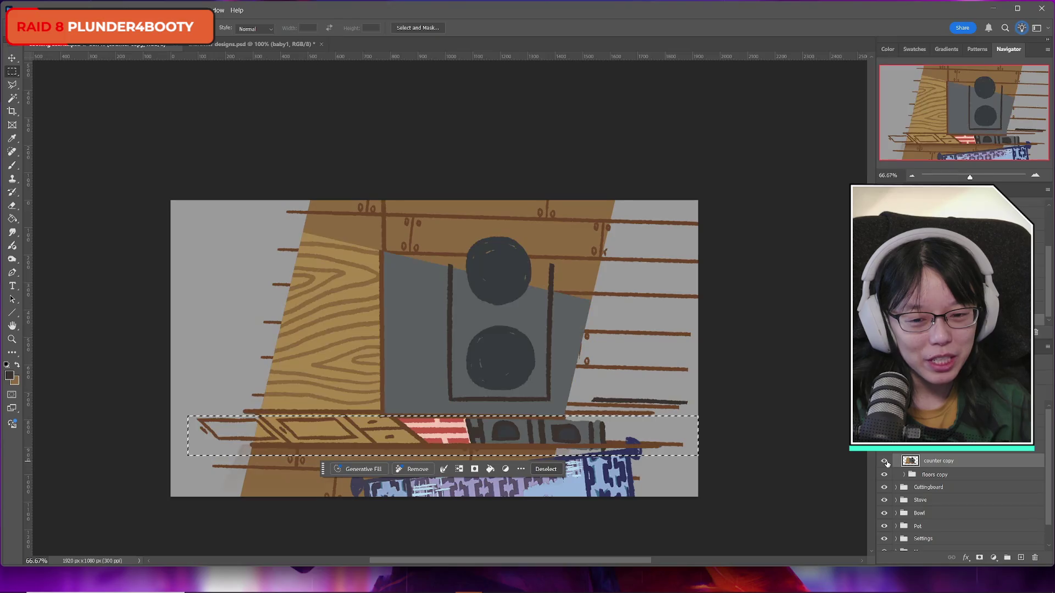
click(885, 462)
click(885, 462)
click(885, 461)
click(885, 462)
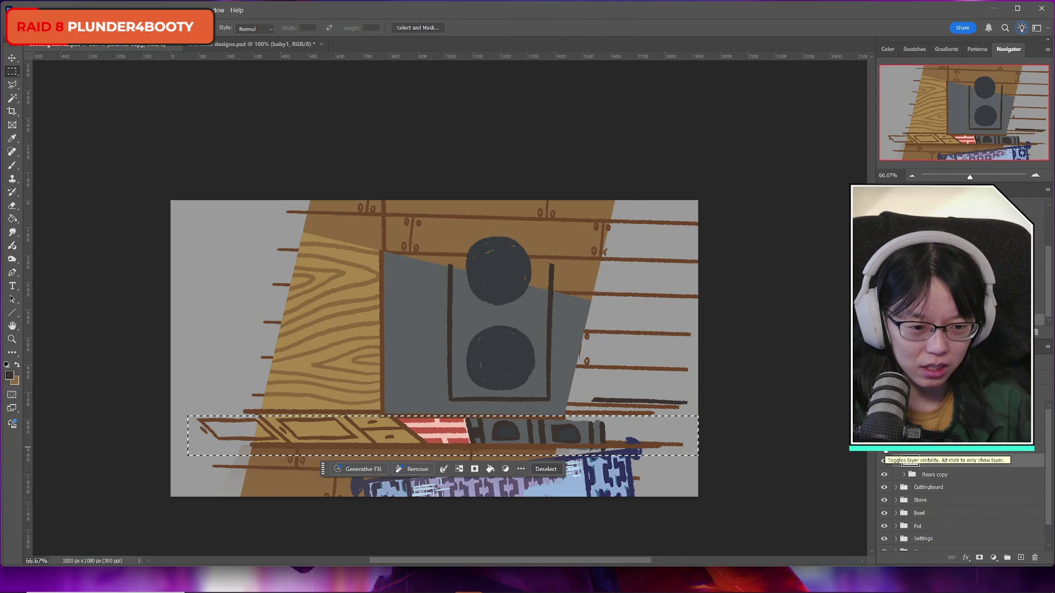
click(885, 462)
click(885, 462)
click(885, 462)
click(884, 461)
click(883, 461)
click(884, 461)
scroll(898, 451, up, 2)
click(881, 451)
click(881, 451)
click(884, 464)
click(884, 465)
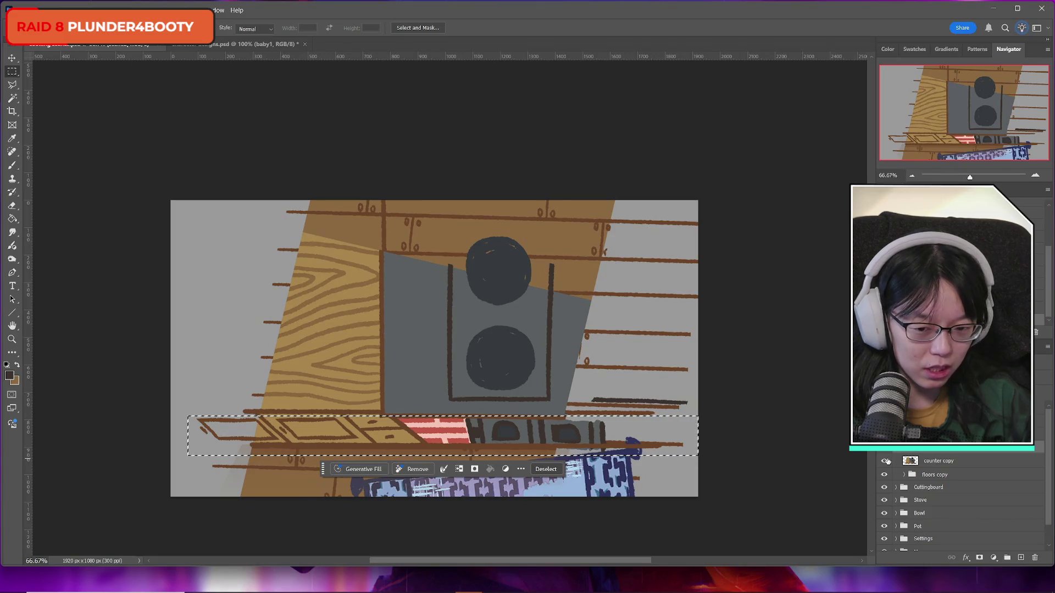
click(256, 173)
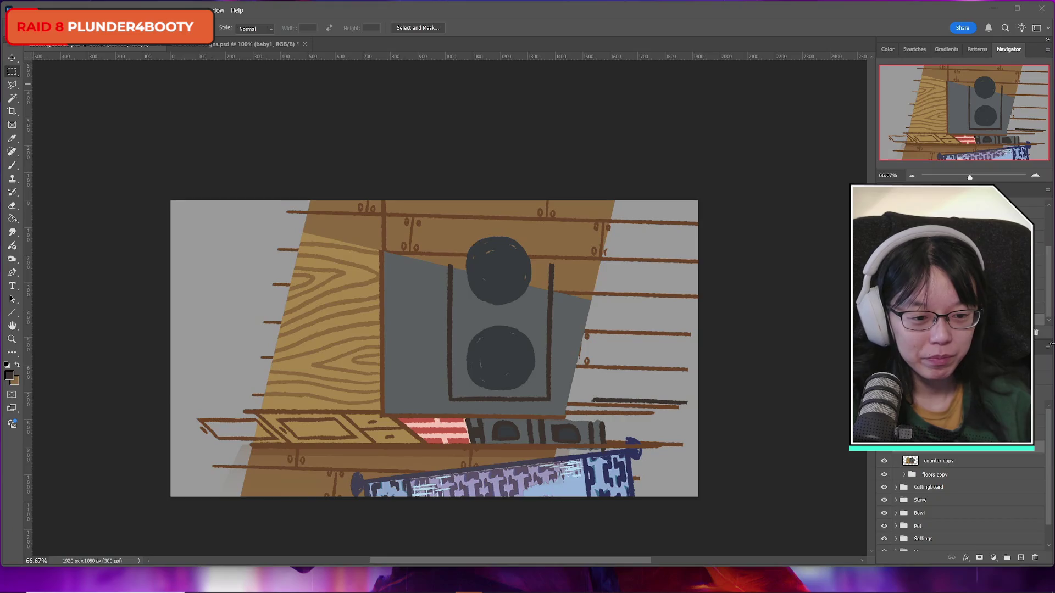
click(886, 450)
click(885, 450)
click(885, 450)
click(886, 449)
click(885, 449)
click(885, 450)
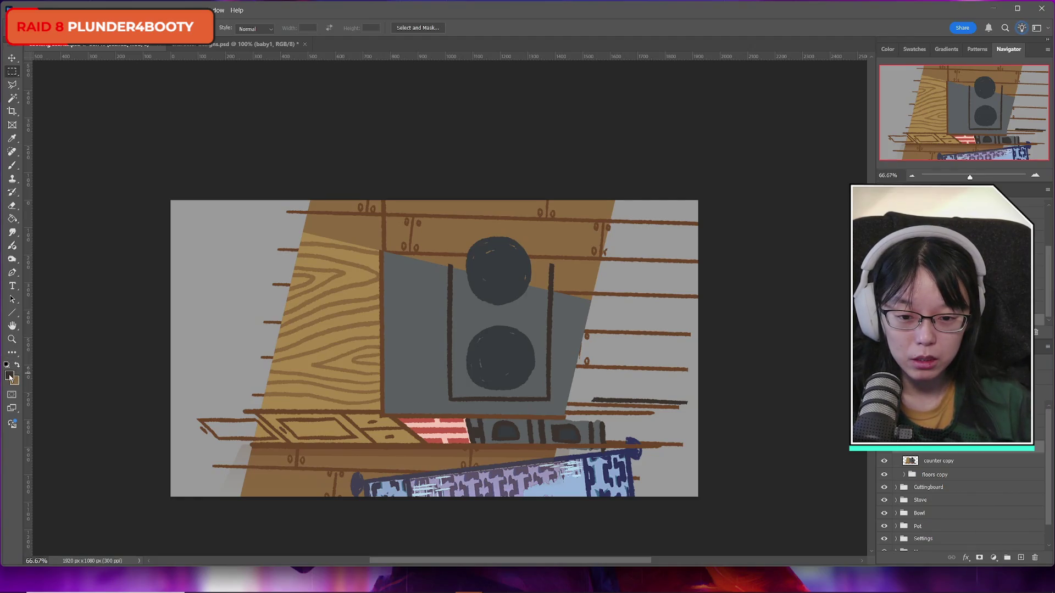
Step: Set the foreground colour to the dark brown outline colour #443831
click(9, 376)
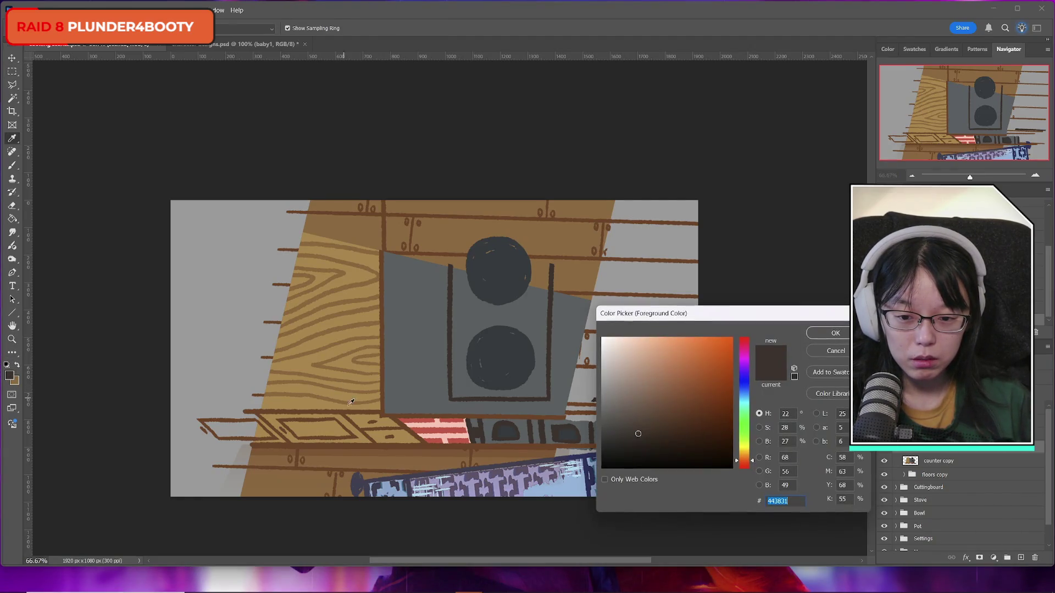
click(386, 408)
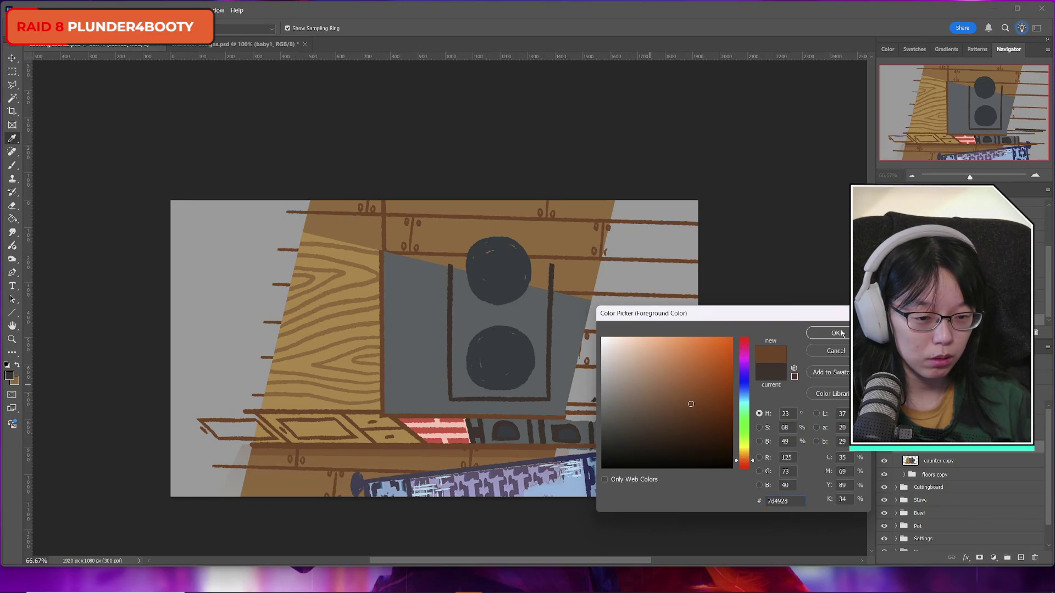
click(506, 274)
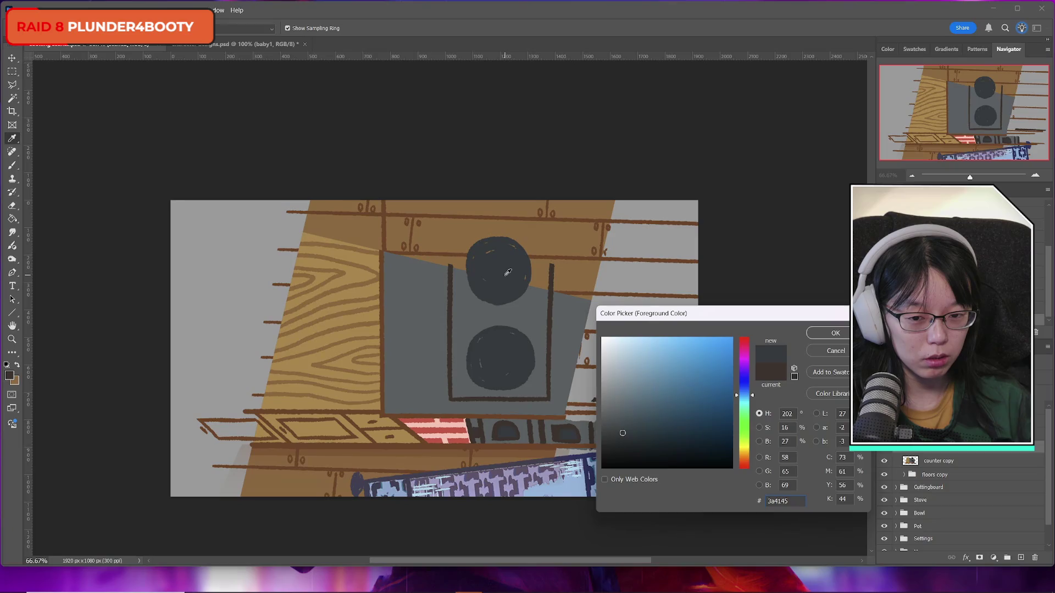
click(451, 325)
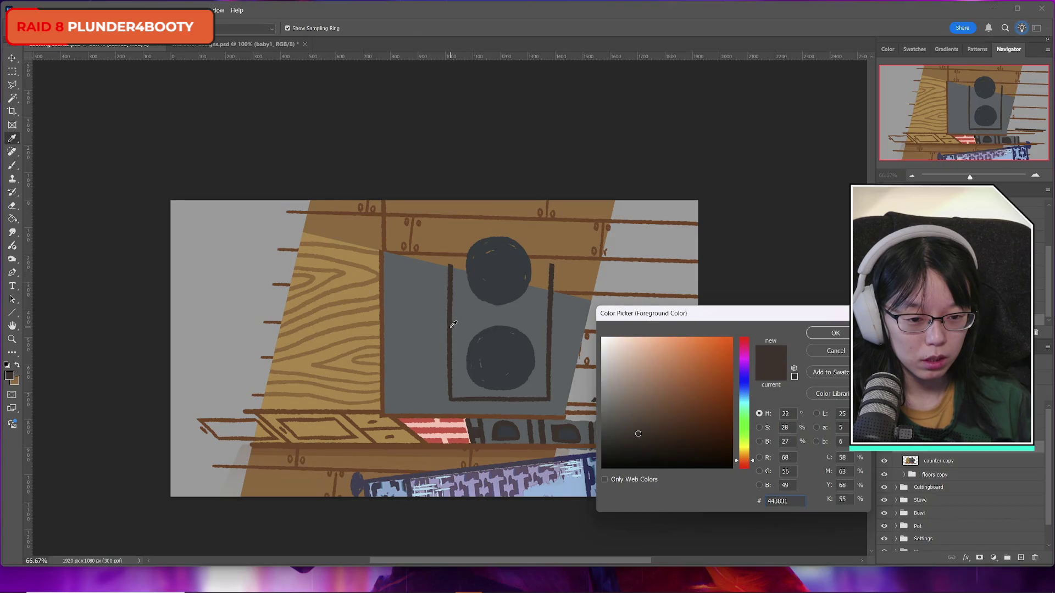
click(835, 333)
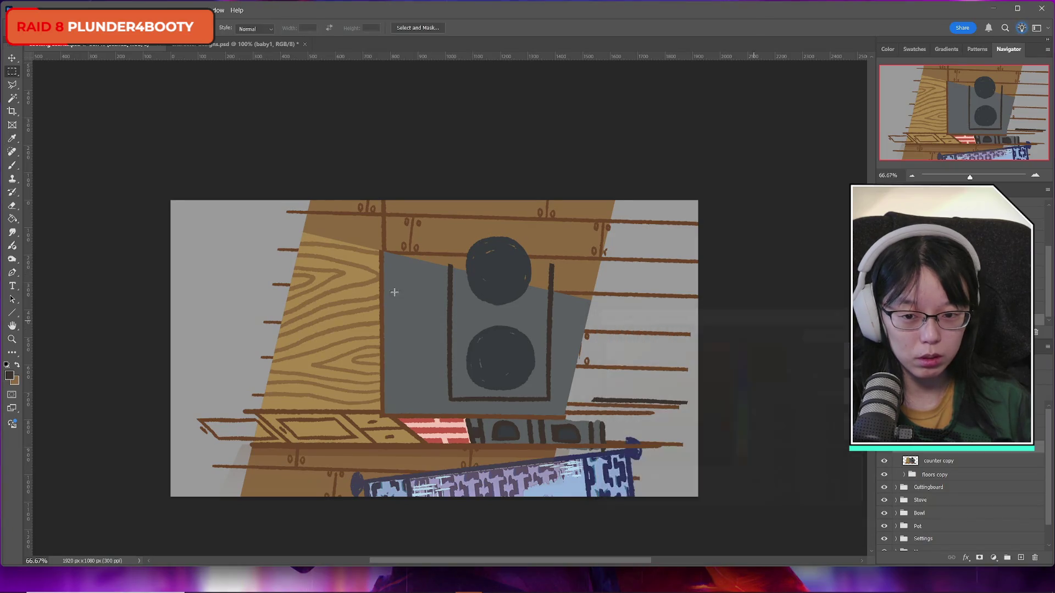
Step: Choose the Brush tool and add a new empty Layer 11 above scene2
click(14, 314)
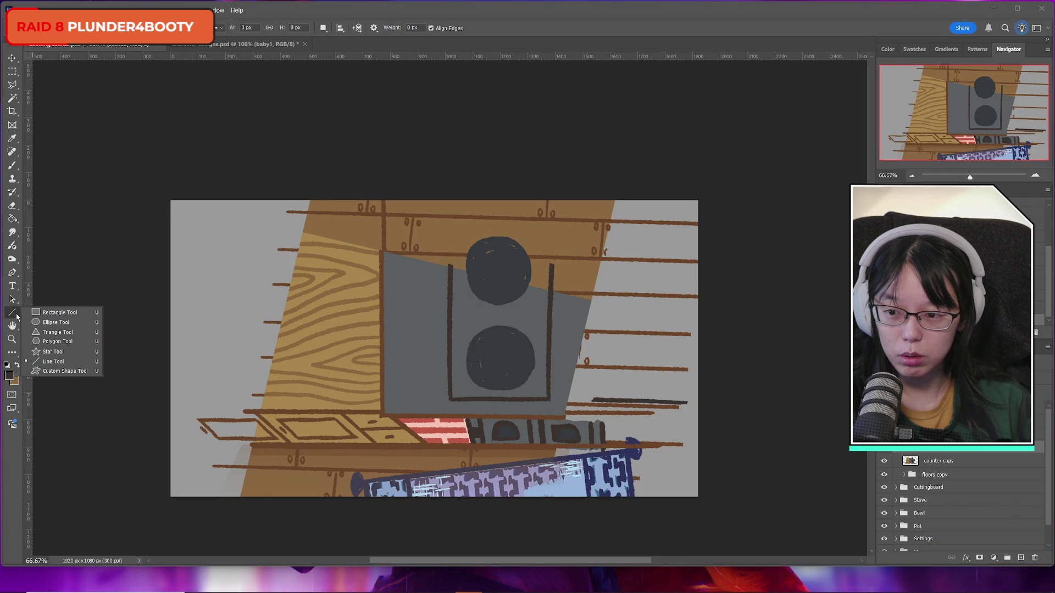
click(12, 167)
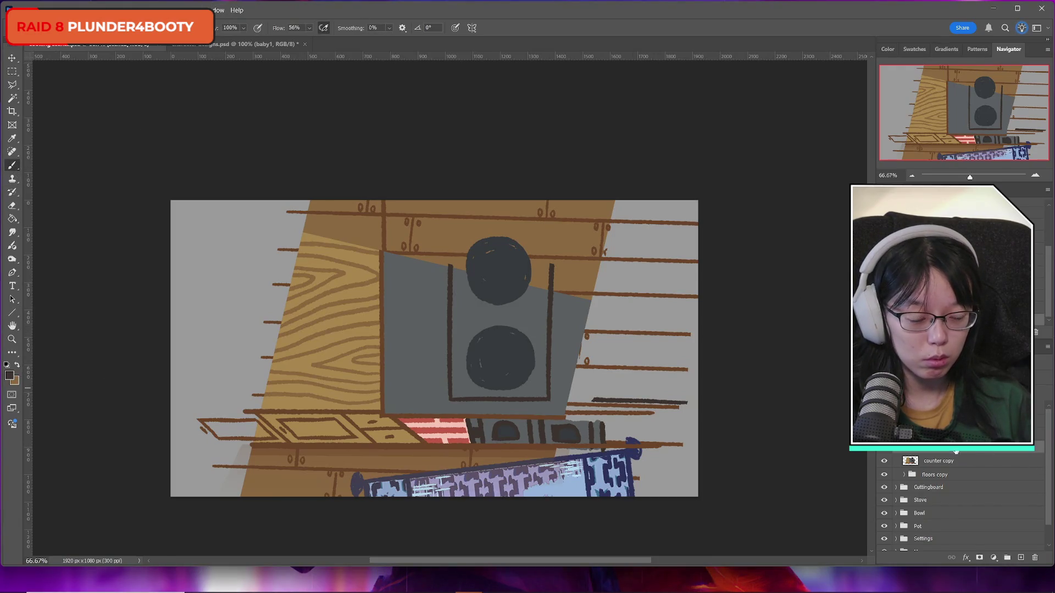
click(1008, 560)
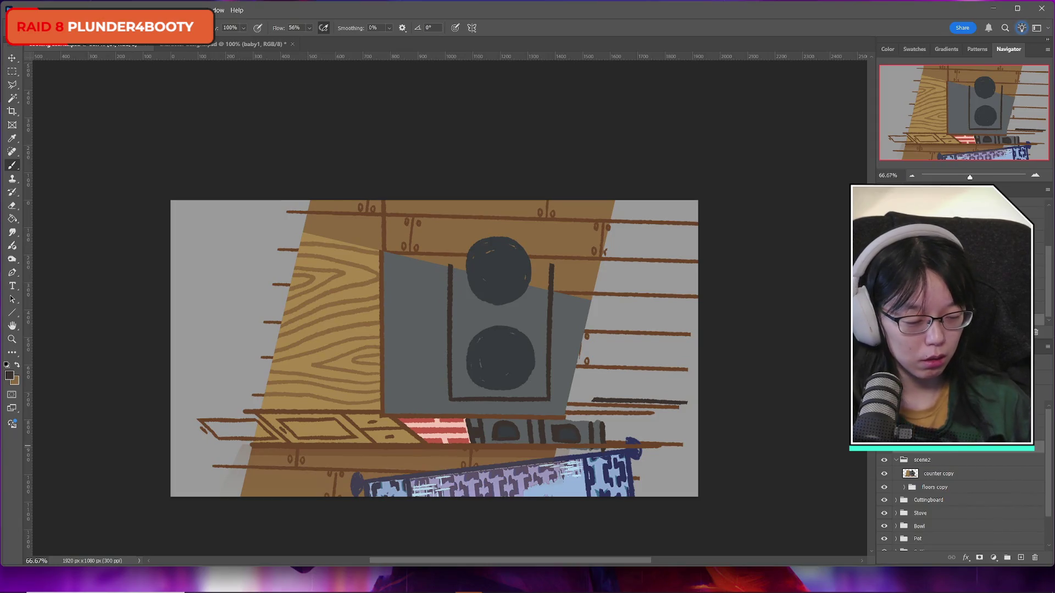
click(1021, 557)
double_click(936, 463)
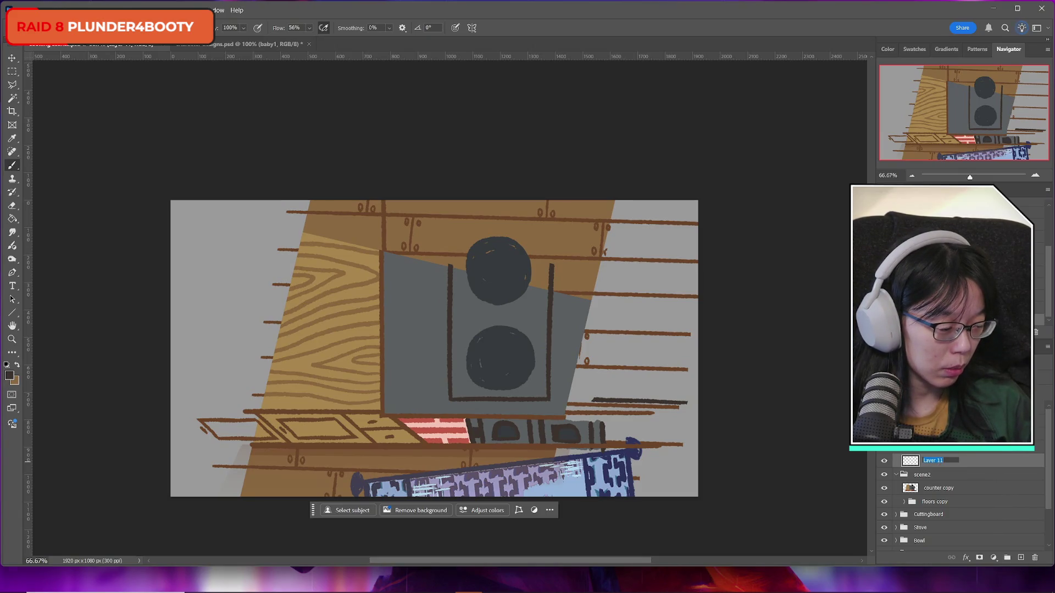
key(alt+Tab)
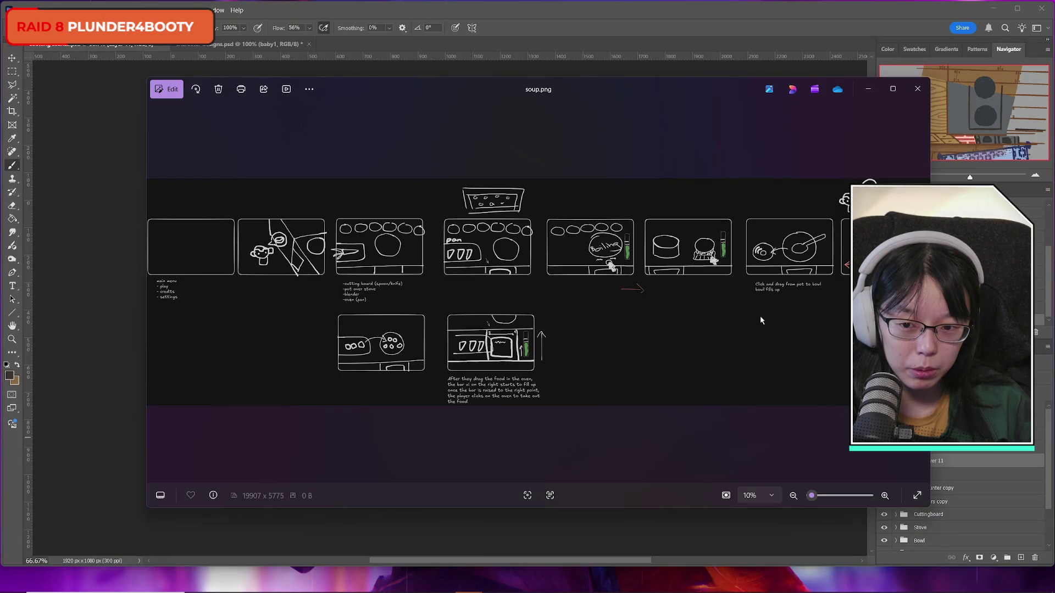
Step: Minimize the soup.png storyboard viewer after looking over the sketches
click(867, 91)
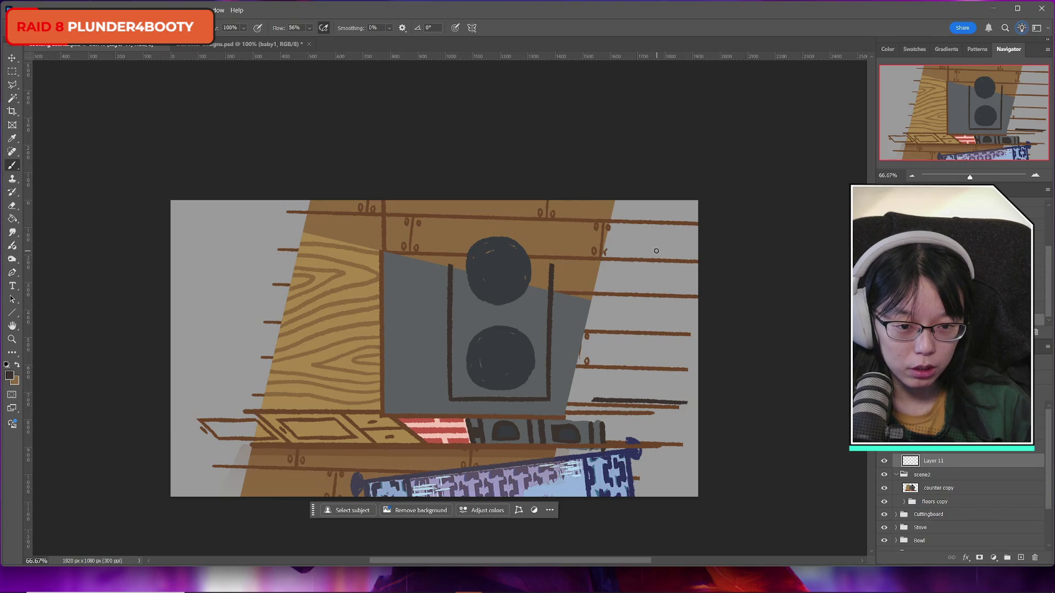
Step: Paint mirrored hook curves, then a tall dark vertical line on a new layer
drag(651, 253, 690, 254)
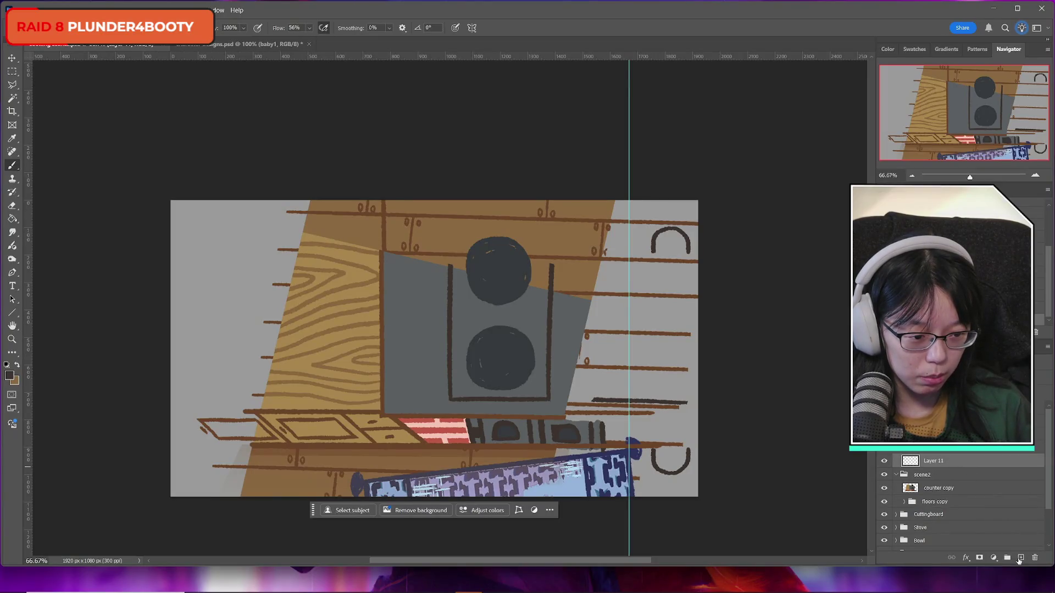
click(1020, 558)
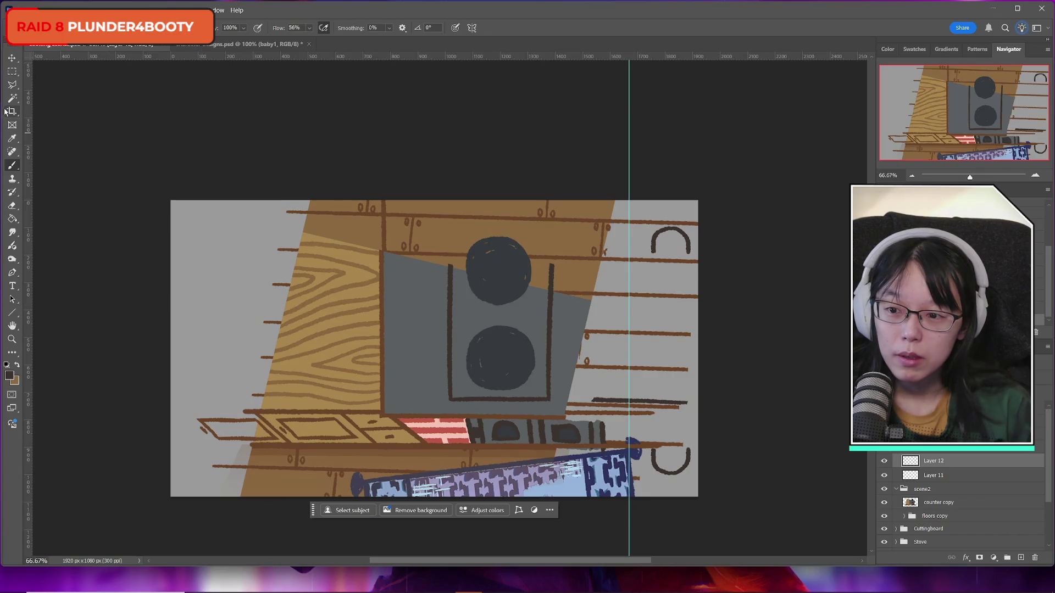
drag(629, 255, 628, 445)
Step: Move the vertical line right toward the hooks and zoom in on that area
key(ctrl+t)
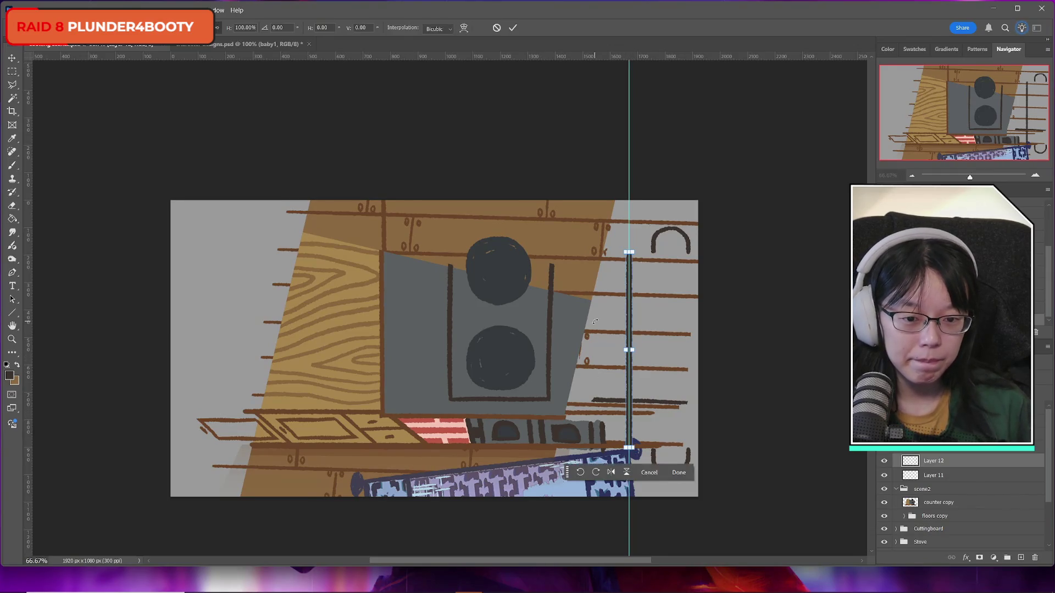
key(v)
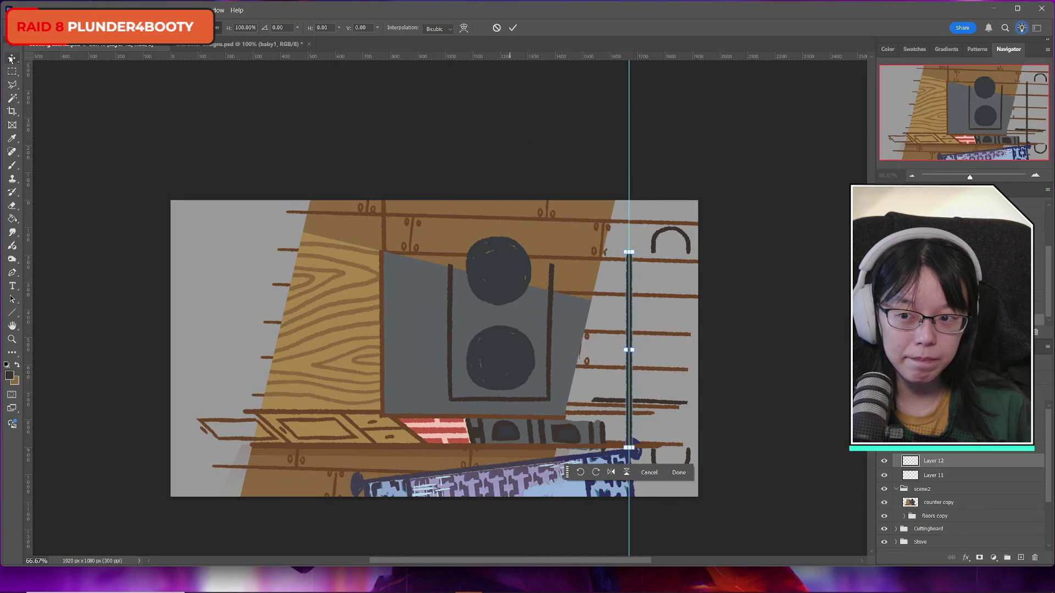
key(ctrl+semicolon)
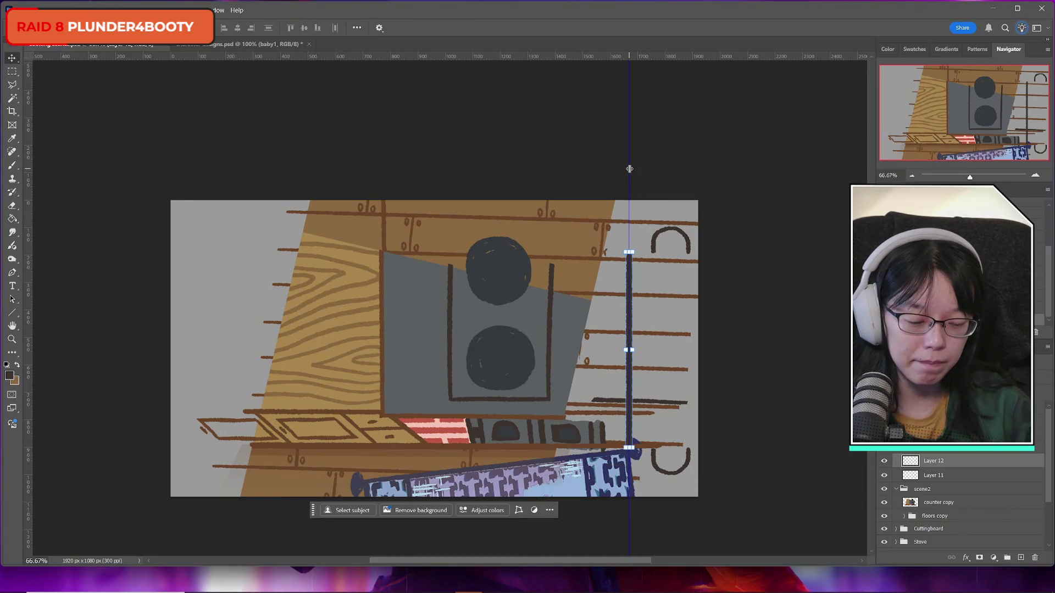
drag(629, 288, 655, 284)
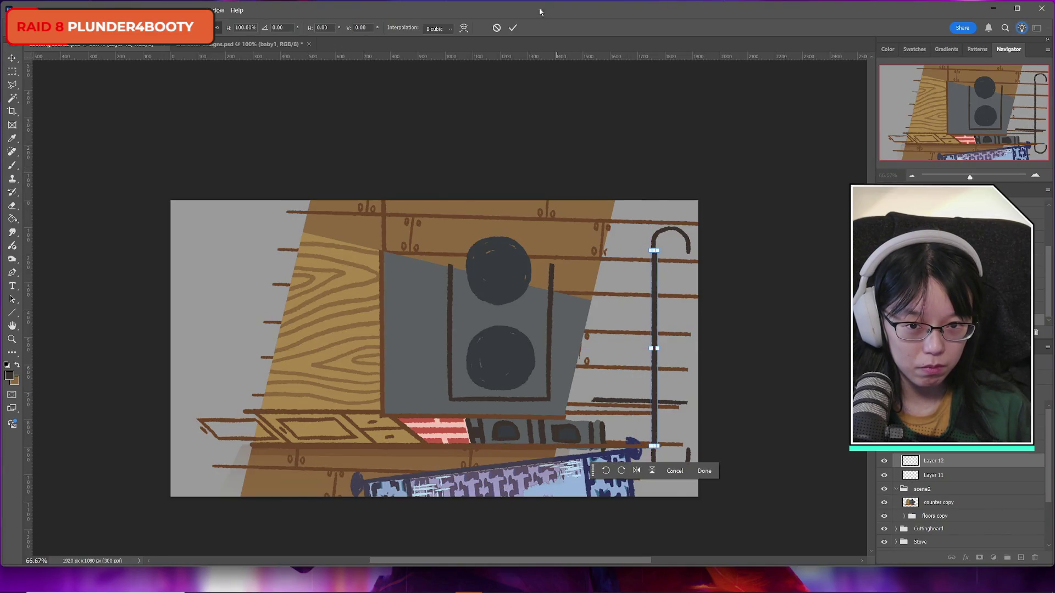
click(512, 28)
click(11, 339)
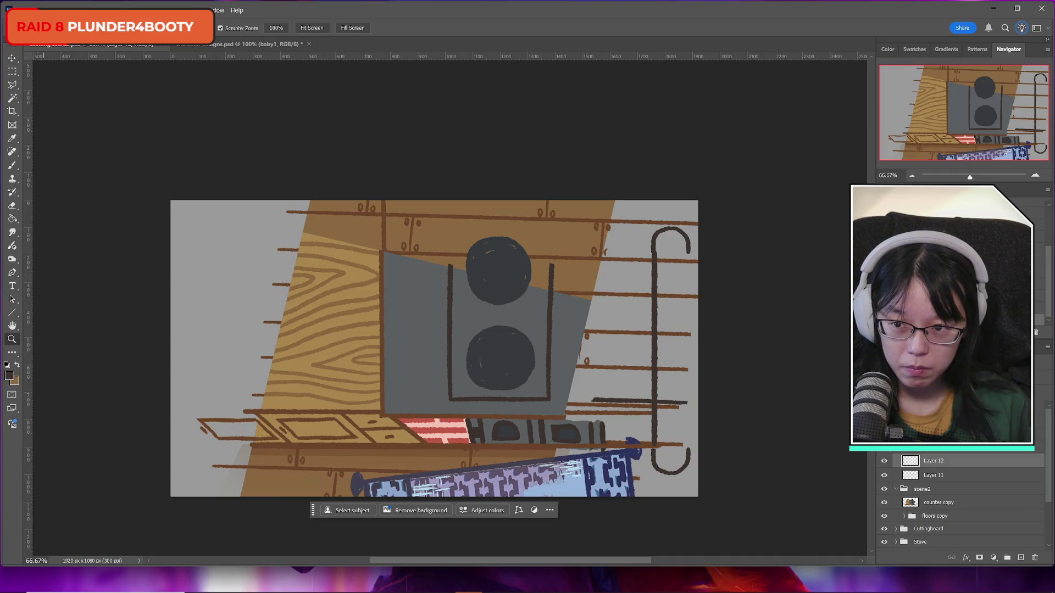
click(738, 350)
click(716, 330)
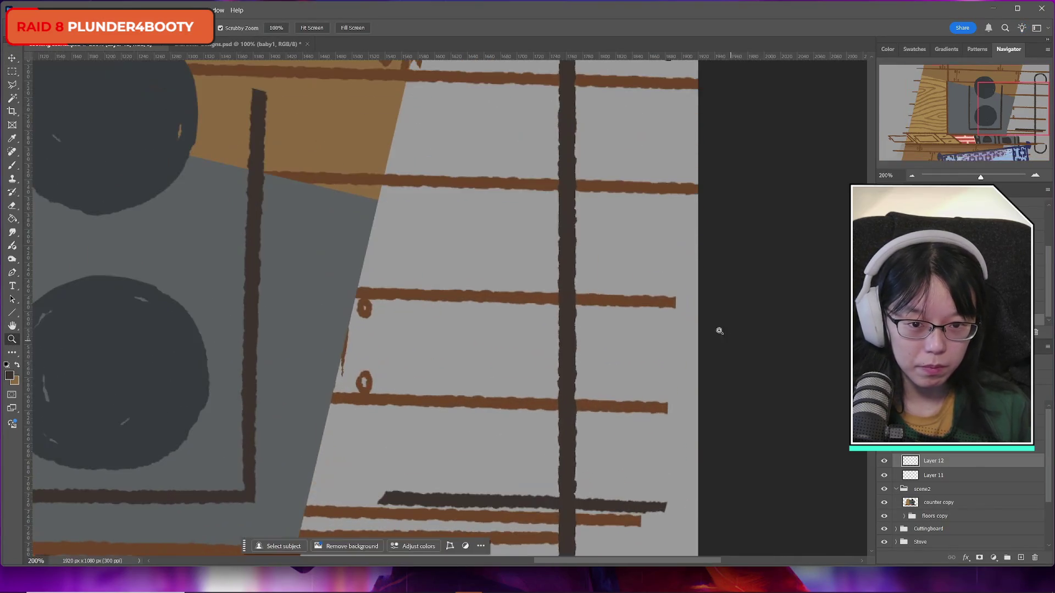
alt+click(706, 278)
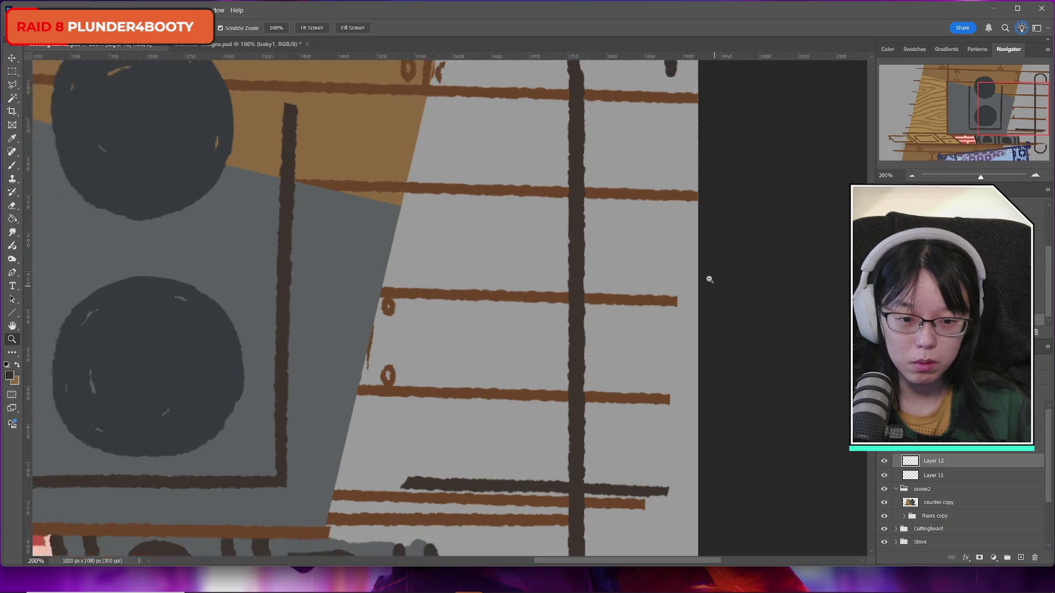
Step: Stretch and narrow the rail line so it reaches the top and bottom hooks
key(ctrl+t)
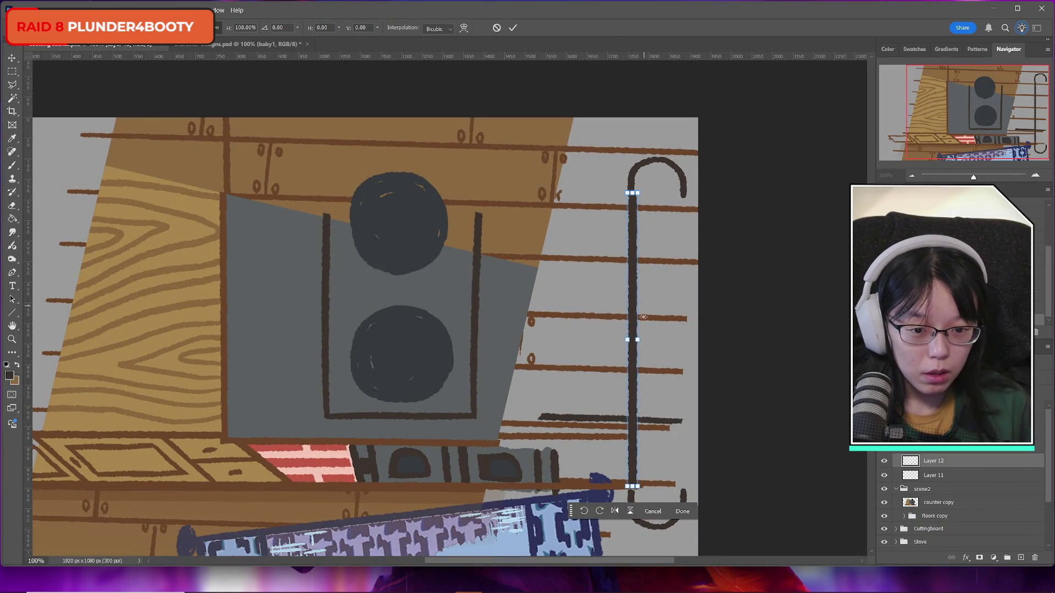
drag(633, 193, 632, 184)
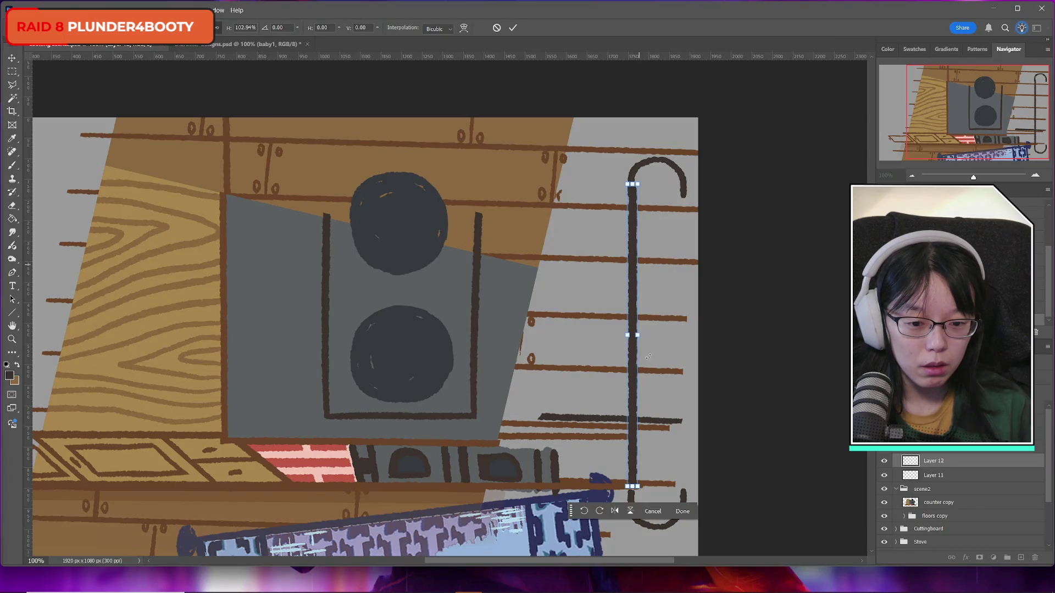
drag(633, 479, 633, 488)
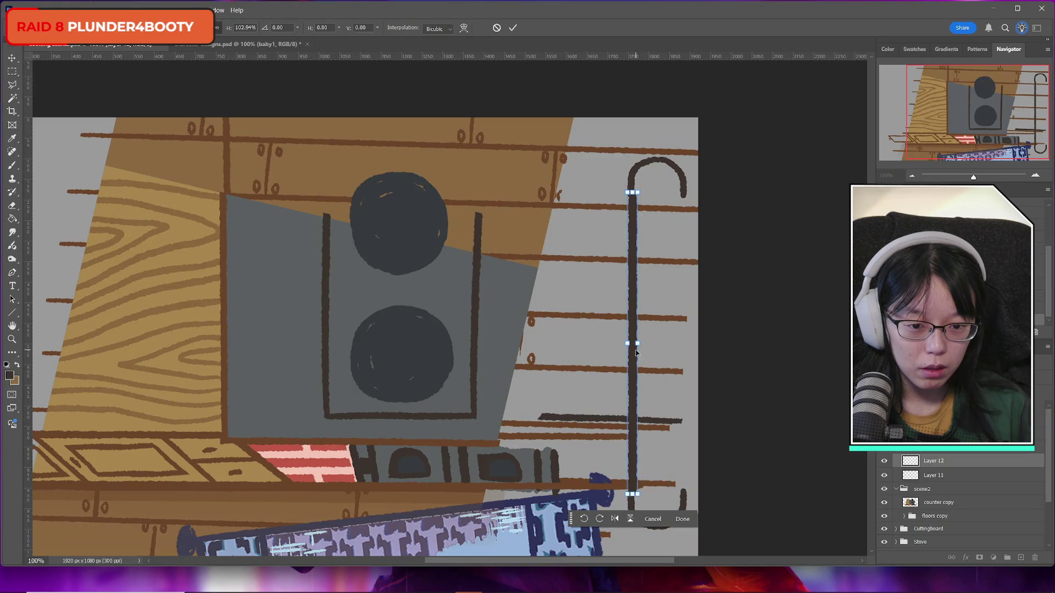
drag(637, 343, 627, 342)
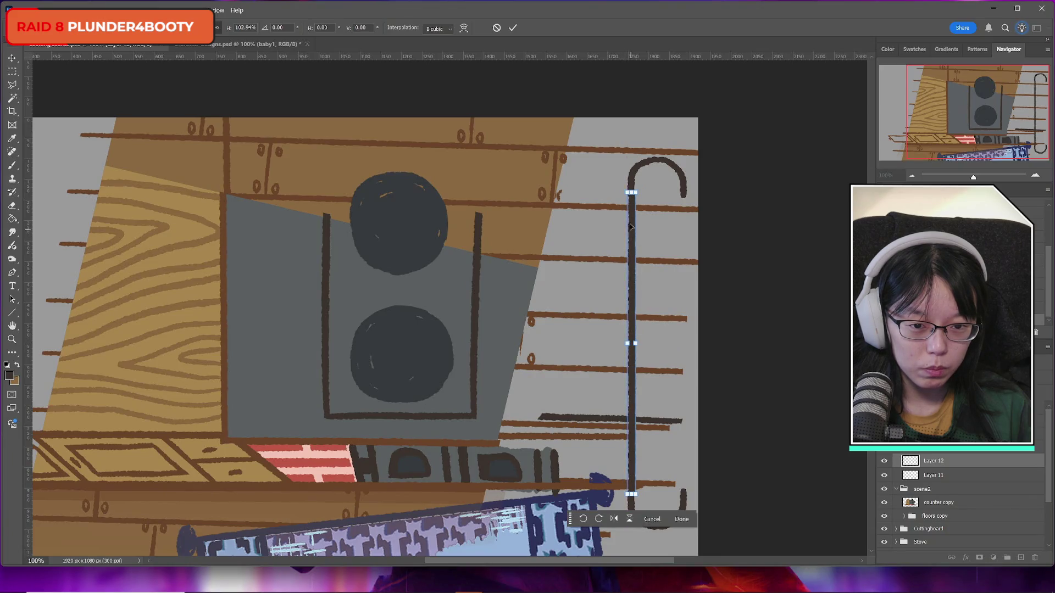
drag(632, 192, 633, 185)
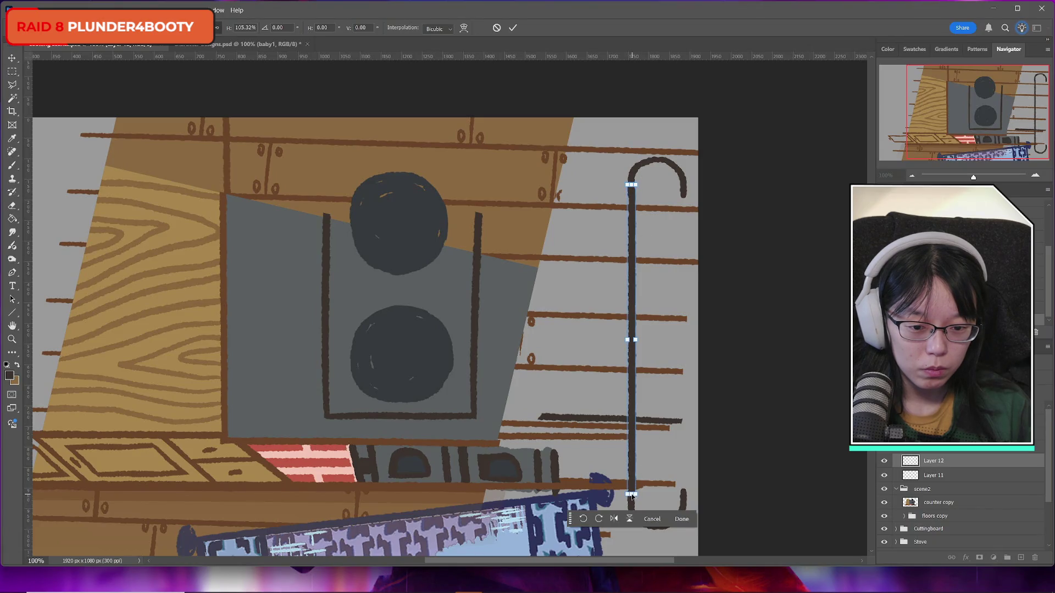
drag(632, 495, 632, 504)
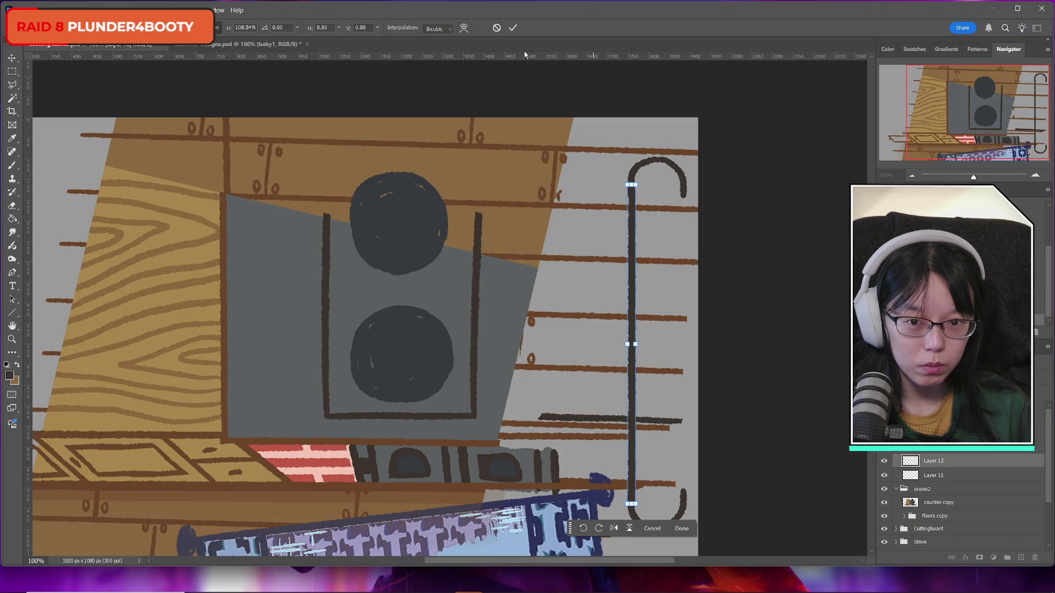
click(513, 28)
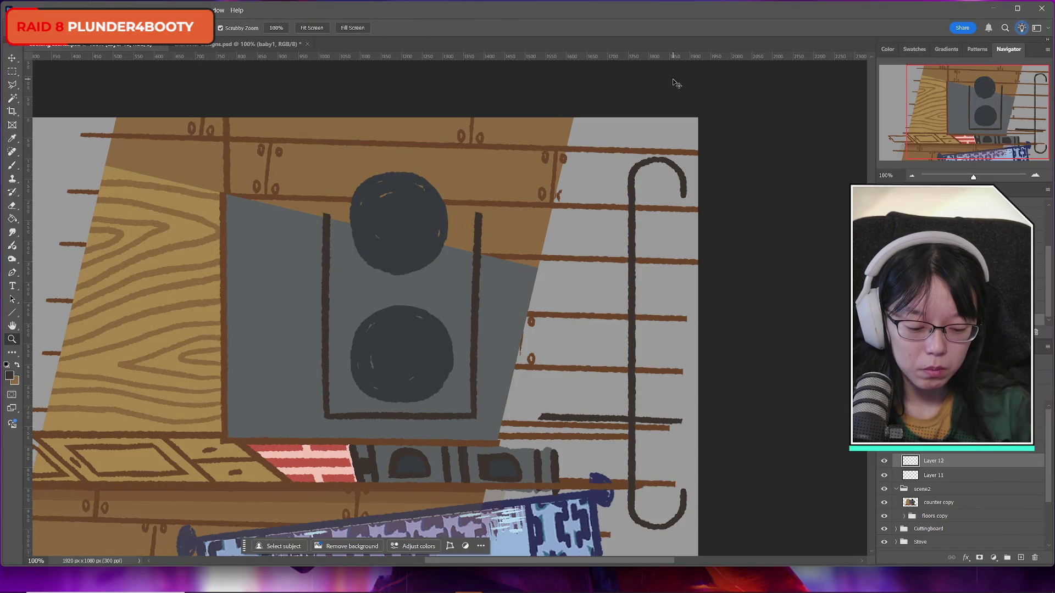
Step: Duplicate the rail line and move the copy right to the hooks' ends
key(ctrl+j)
key(ctrl+t)
drag(634, 277, 684, 274)
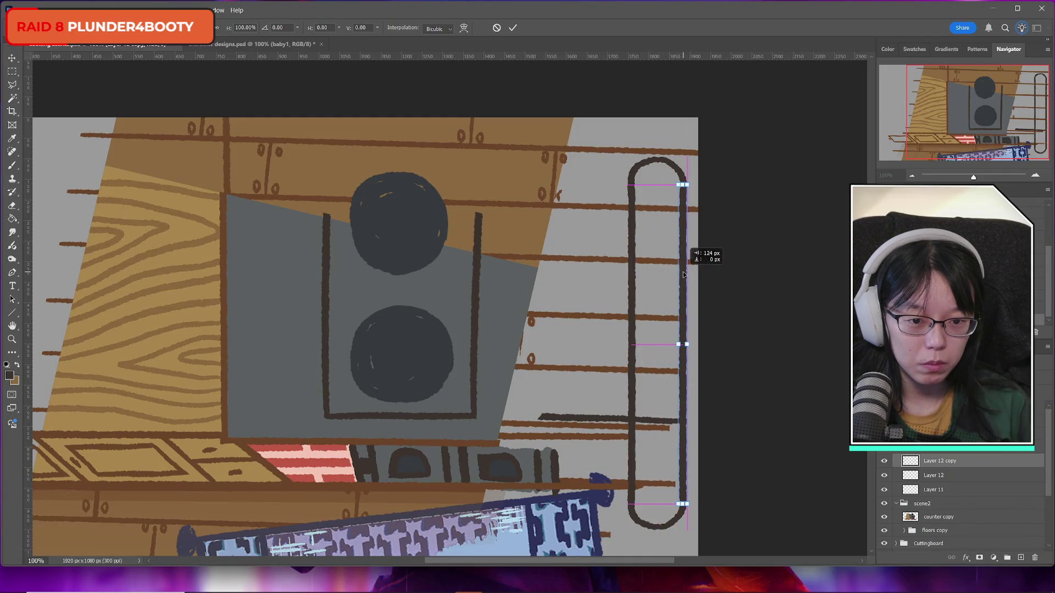
Step: Commit the second rail's position, merge the rails onto Layer 11, and bring up soup.png
click(513, 27)
key(ctrl+e)
key(ctrl+e)
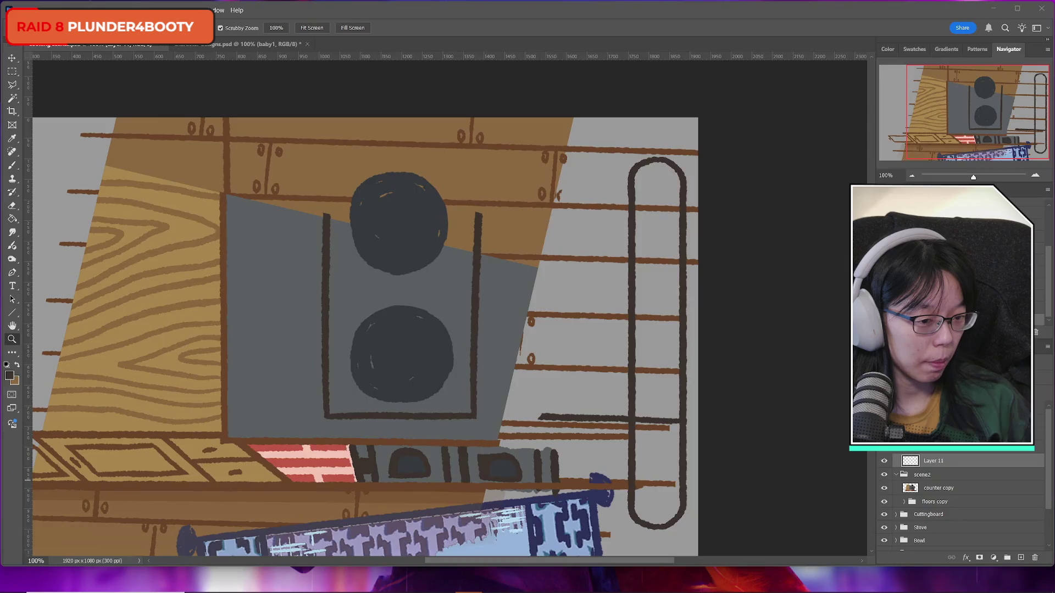
key(alt+Tab)
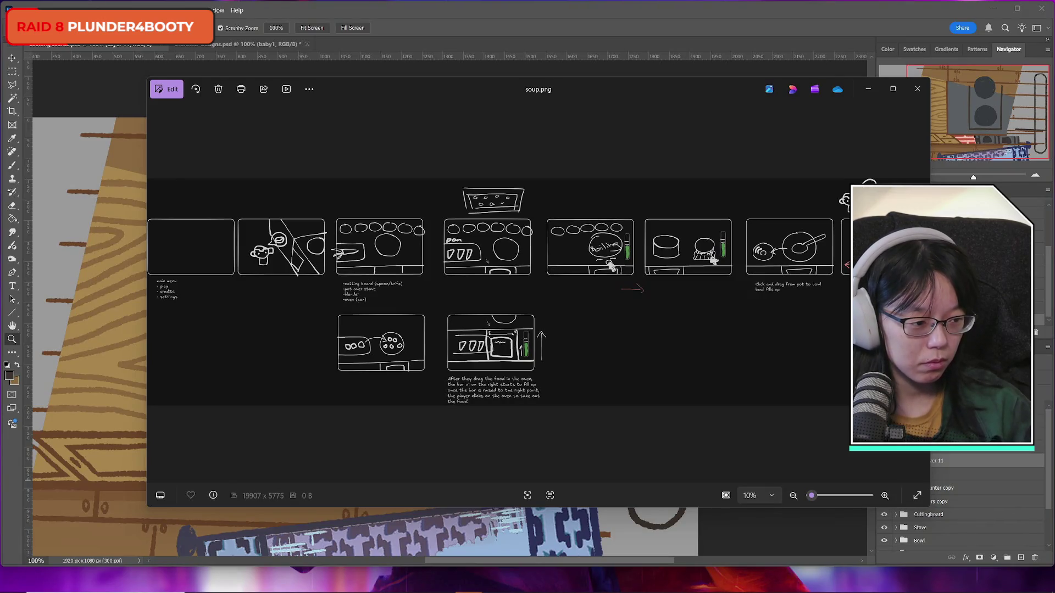
Step: Reposition the soup.png viewer over the Photoshop workspace, then minimize it
mouse_move(647, 92)
mouse_down()
mouse_move(750, 94)
mouse_move(474, 383)
mouse_move(654, 141)
mouse_move(584, 115)
mouse_up()
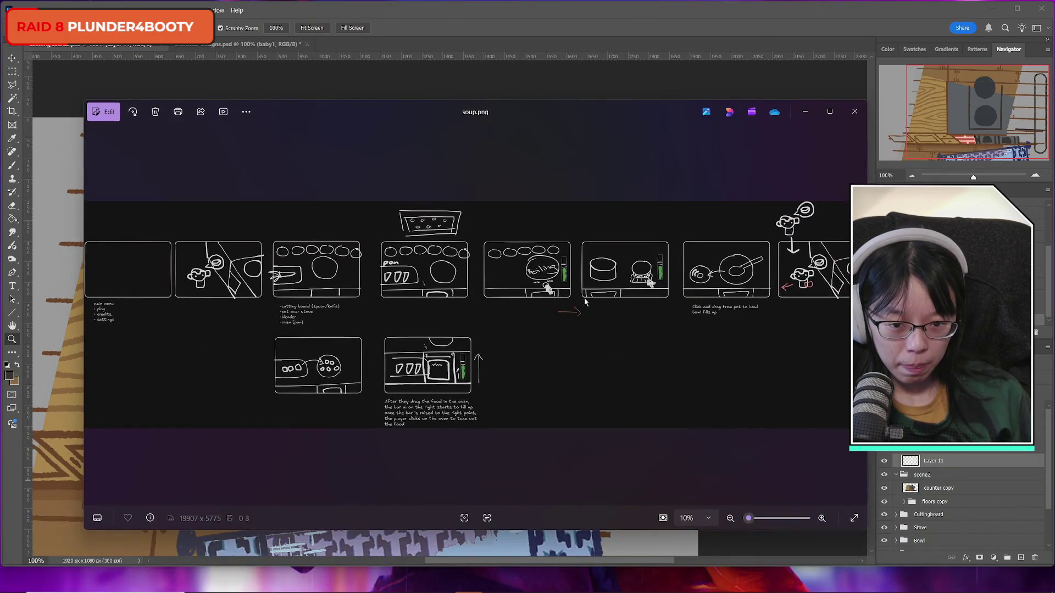
mouse_move(652, 114)
mouse_down()
mouse_move(413, 123)
mouse_move(640, 110)
mouse_move(620, 116)
mouse_up()
click(772, 112)
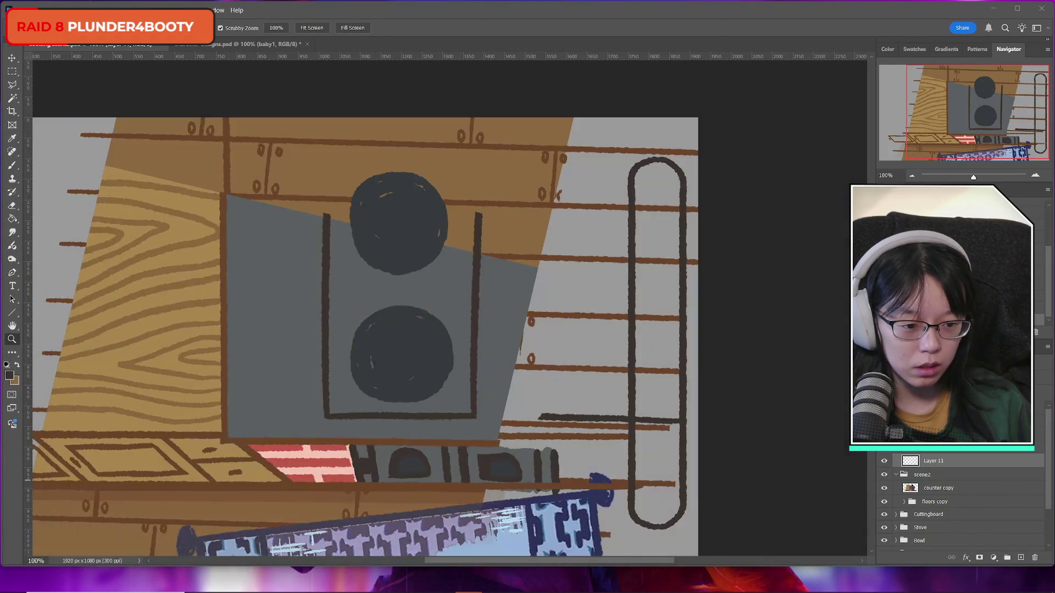
Step: Duplicate Layer 11 and scale the copy to about 94%, centred inside the original loop
click(935, 465)
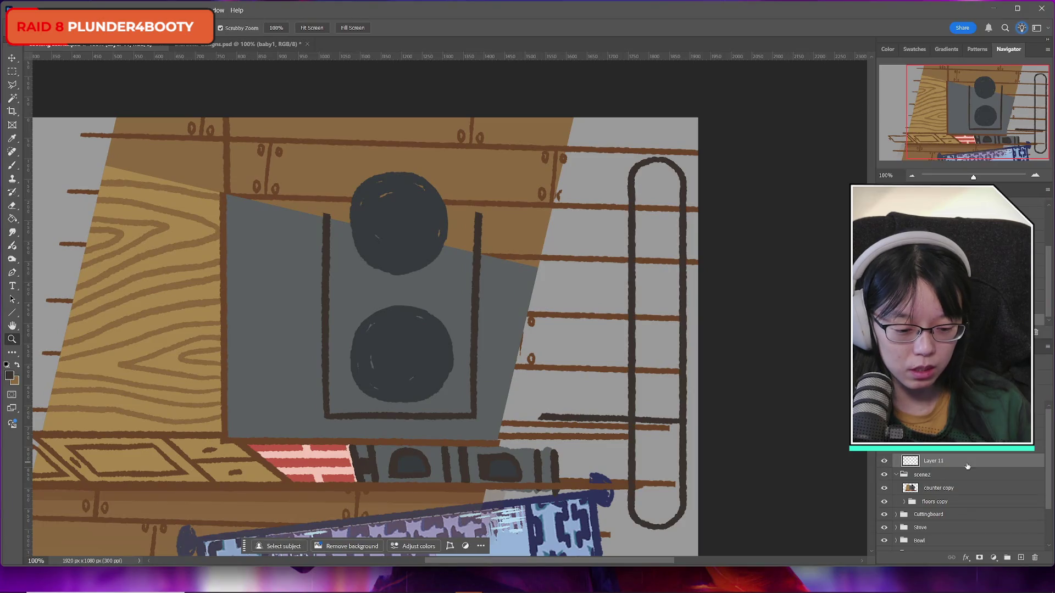
key(ctrl+j)
key(ctrl+t)
drag(686, 158, 684, 168)
drag(686, 343, 675, 342)
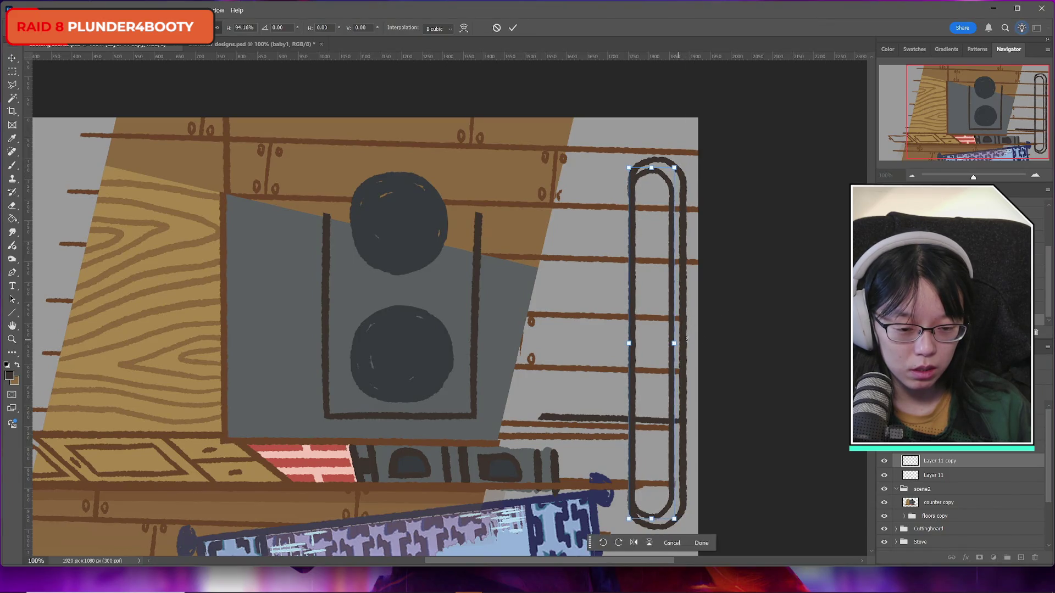
key(Right)
key(Right)
key(Right)
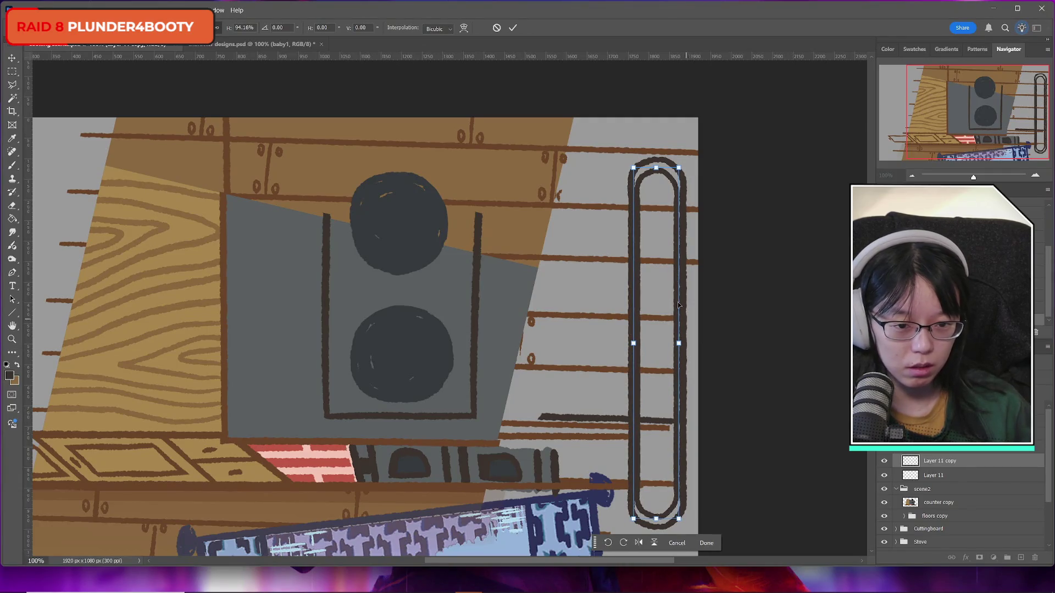
drag(639, 342, 643, 343)
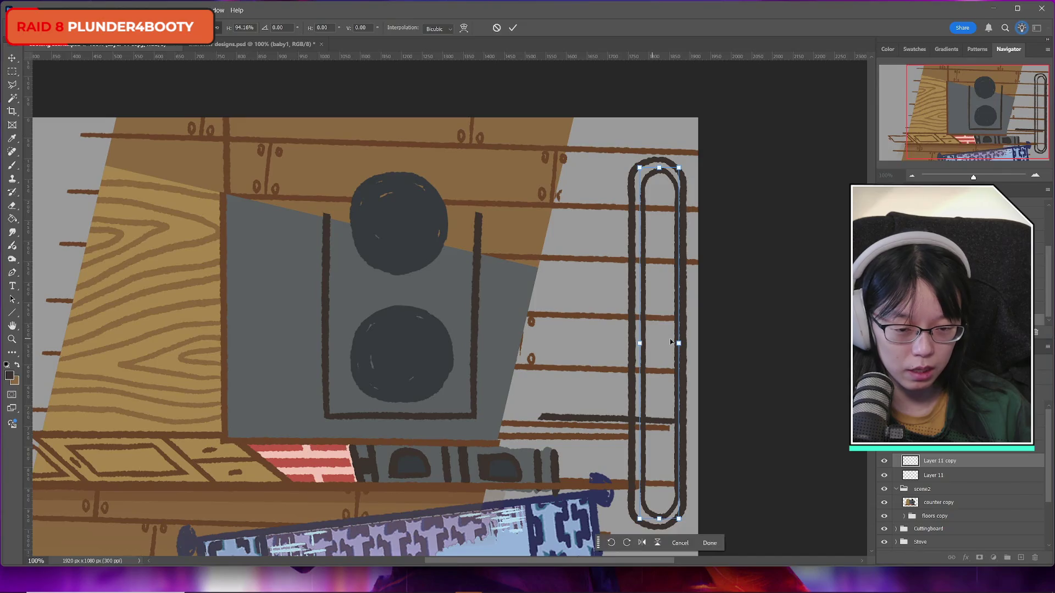
key(Left)
key(Left)
key(Left)
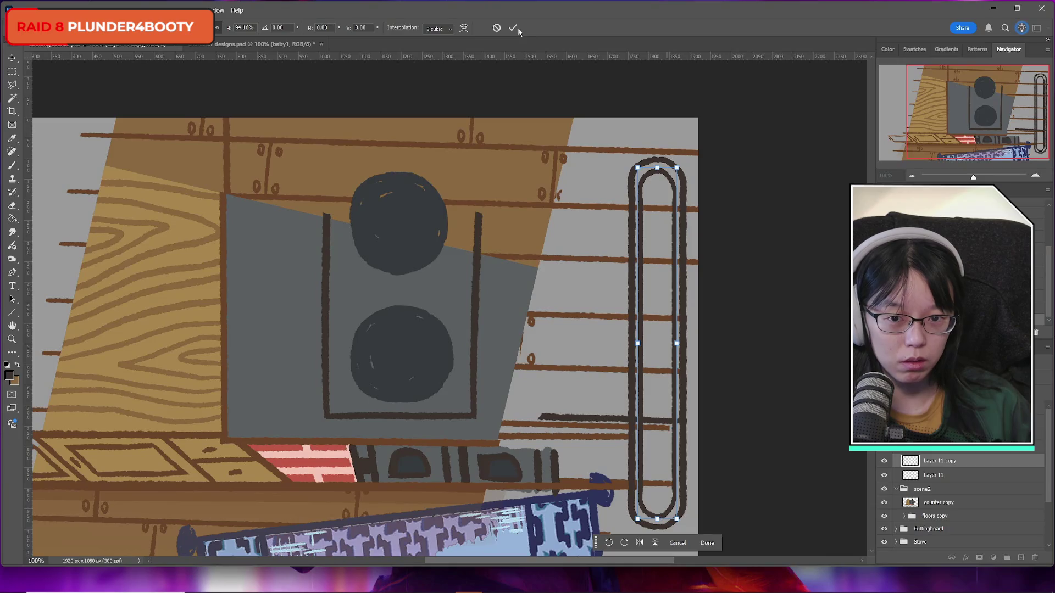
key(Return)
key(z)
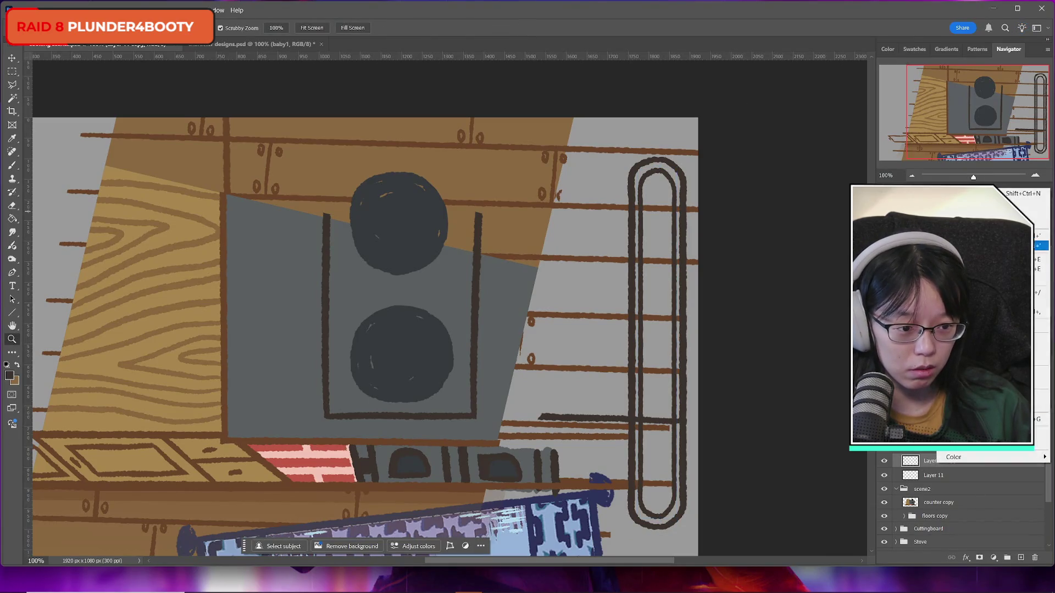
Step: Add a 2 px outside Stroke in the sampled dark brown to Layer 11 copy
double_click(988, 461)
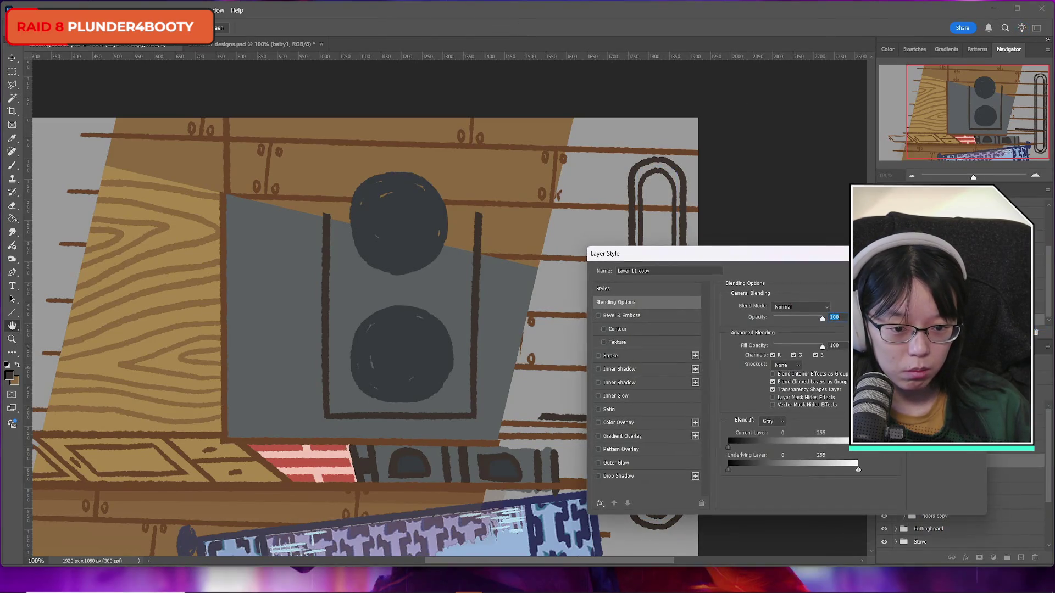
click(643, 357)
mouse_move(751, 260)
mouse_down()
mouse_move(123, 236)
mouse_move(268, 247)
mouse_up()
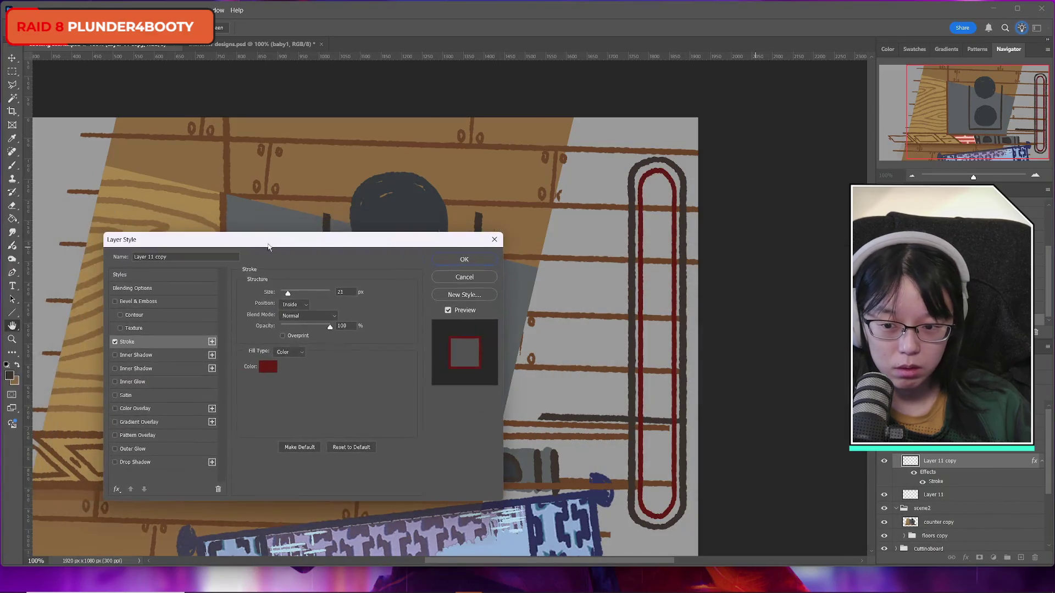
click(269, 367)
click(632, 188)
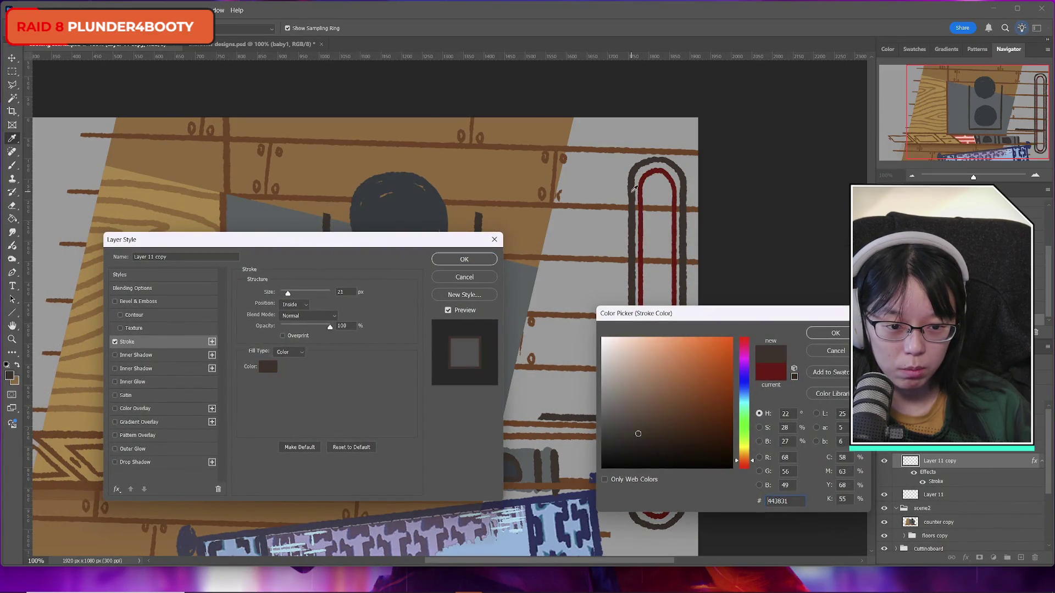
click(812, 332)
click(294, 304)
click(291, 299)
drag(291, 295, 254, 295)
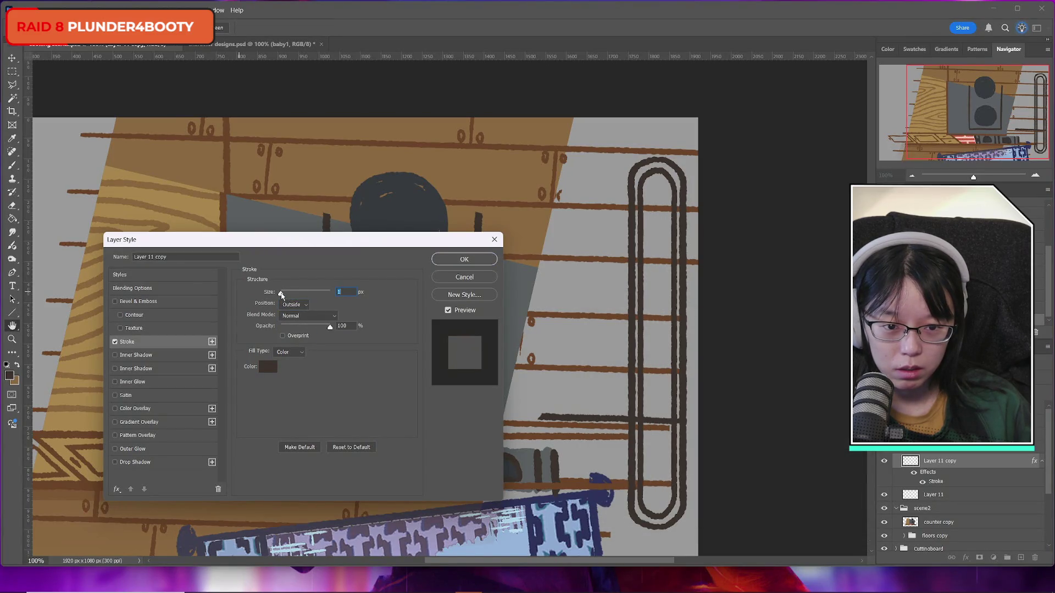
drag(281, 295, 282, 295)
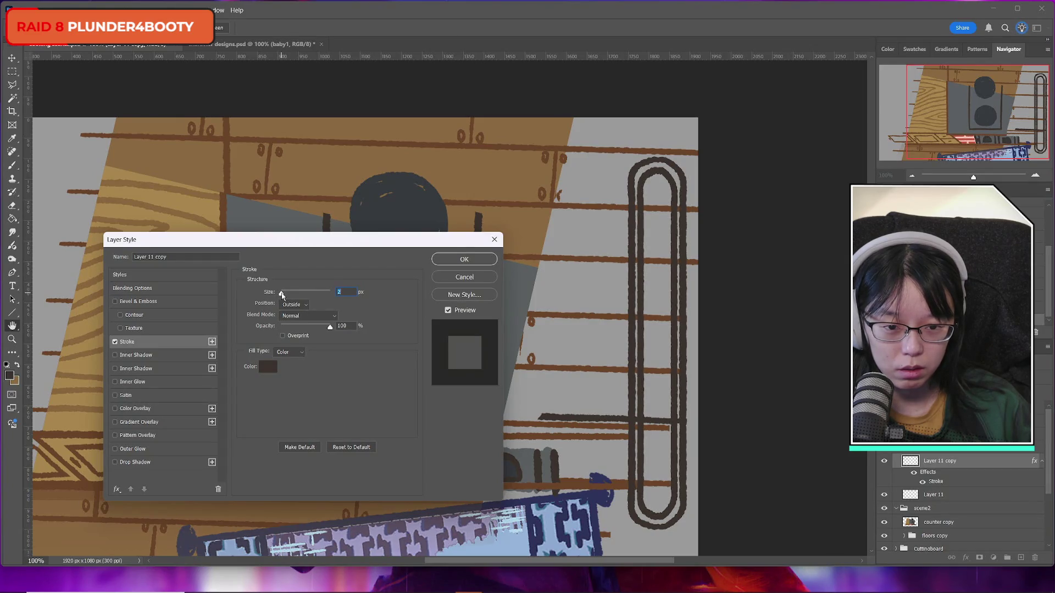
click(461, 260)
Step: Narrow the inner rail and centre it inside the outer rail
key(ctrl+t)
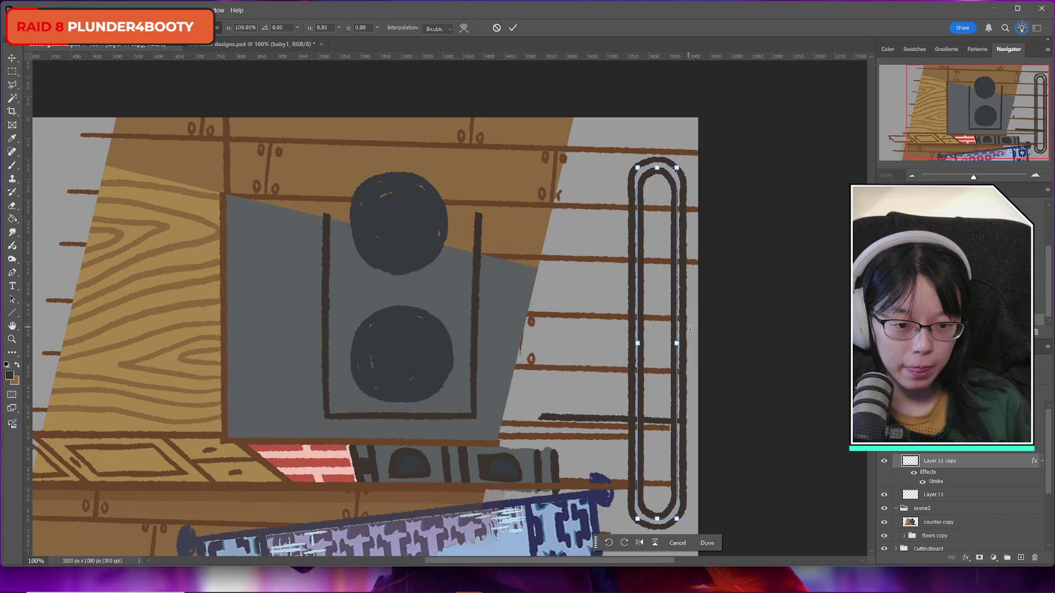
drag(684, 342, 674, 343)
key(ctrl+z)
key(Right)
key(Right)
key(Right)
key(Left)
key(Left)
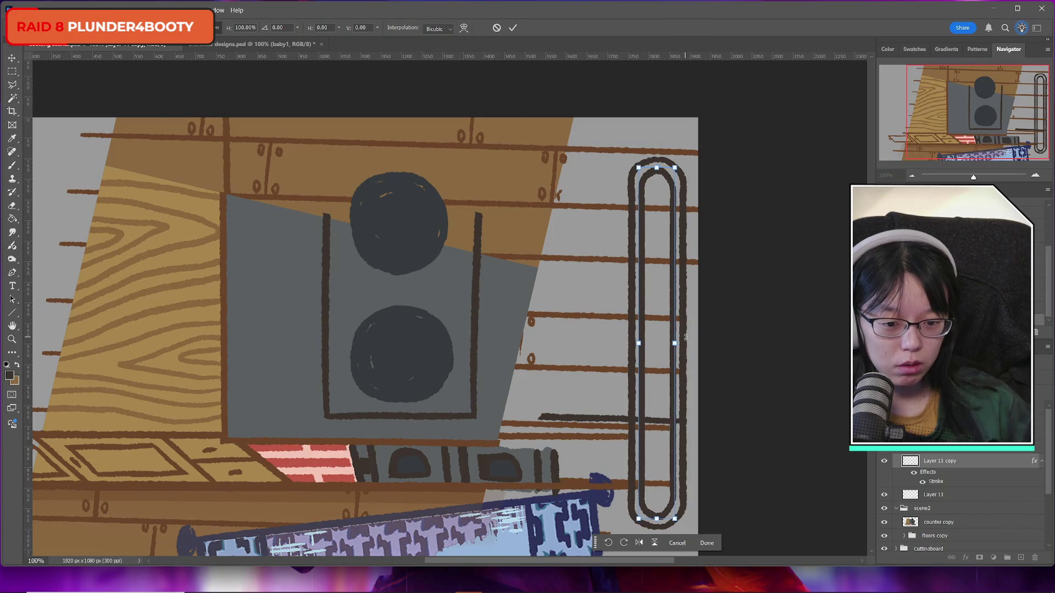
click(513, 28)
key(z)
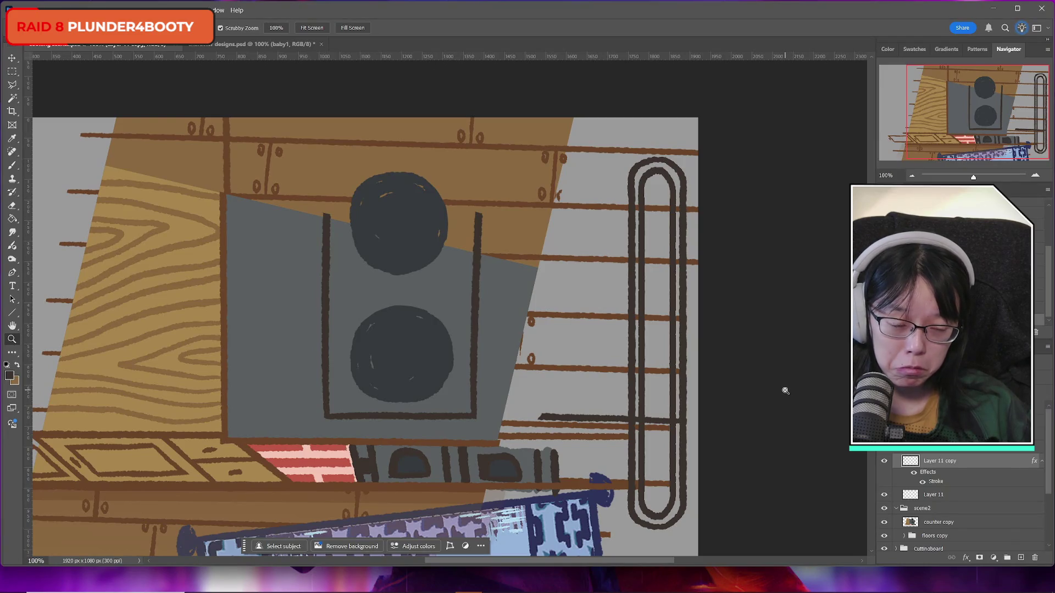
Step: Rasterize the inner rail's layer style and add an empty layer beneath Layer 11
right_click(943, 466)
click(978, 380)
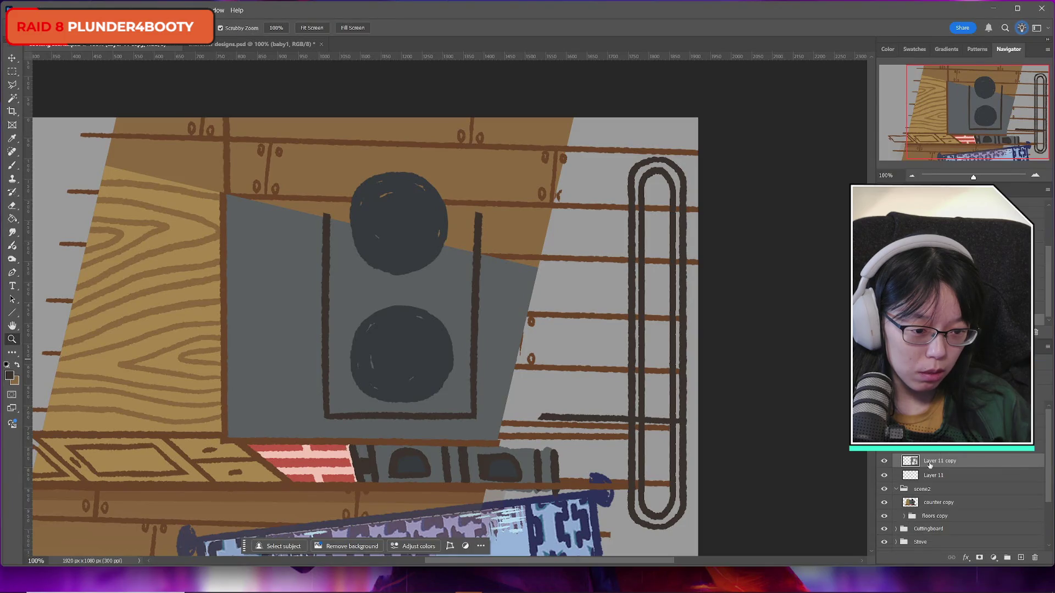
click(882, 462)
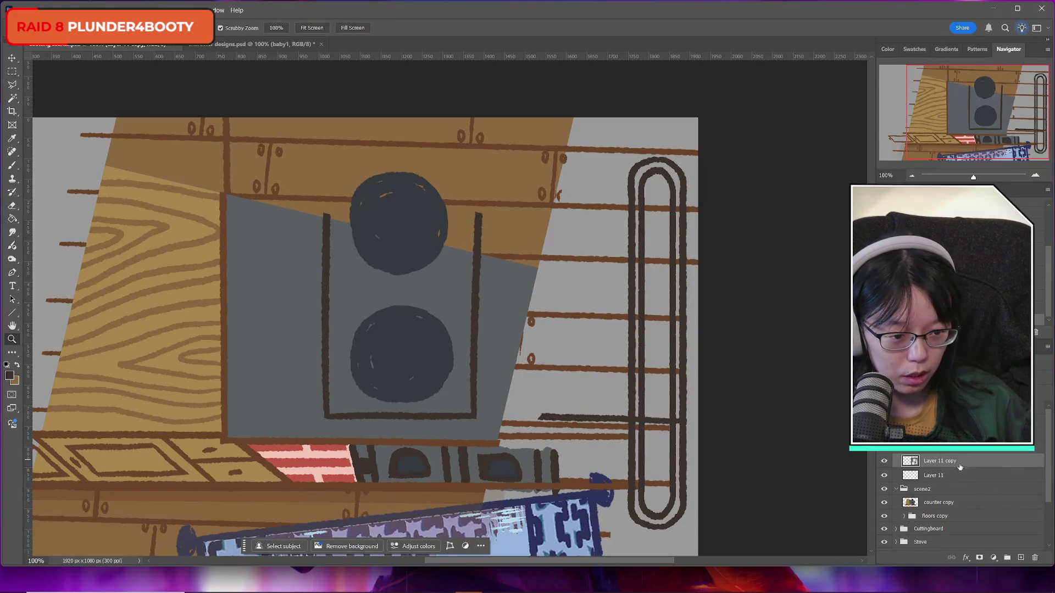
click(956, 475)
ctrl+click(1021, 557)
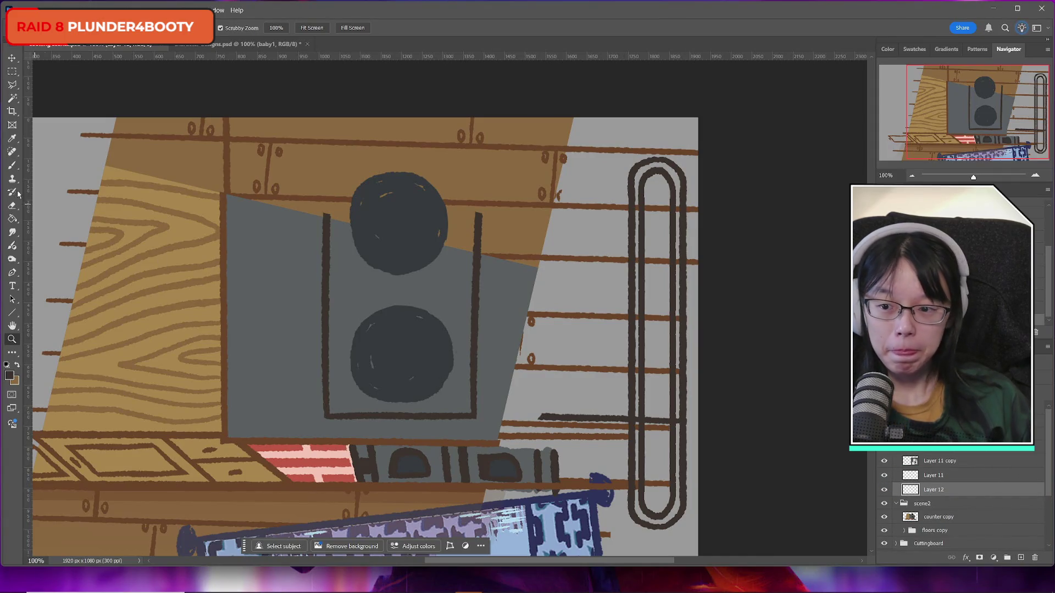
Step: Set the foreground colour to pale peach #fff0e7 and pick the Brush
click(9, 376)
text(ffffff)
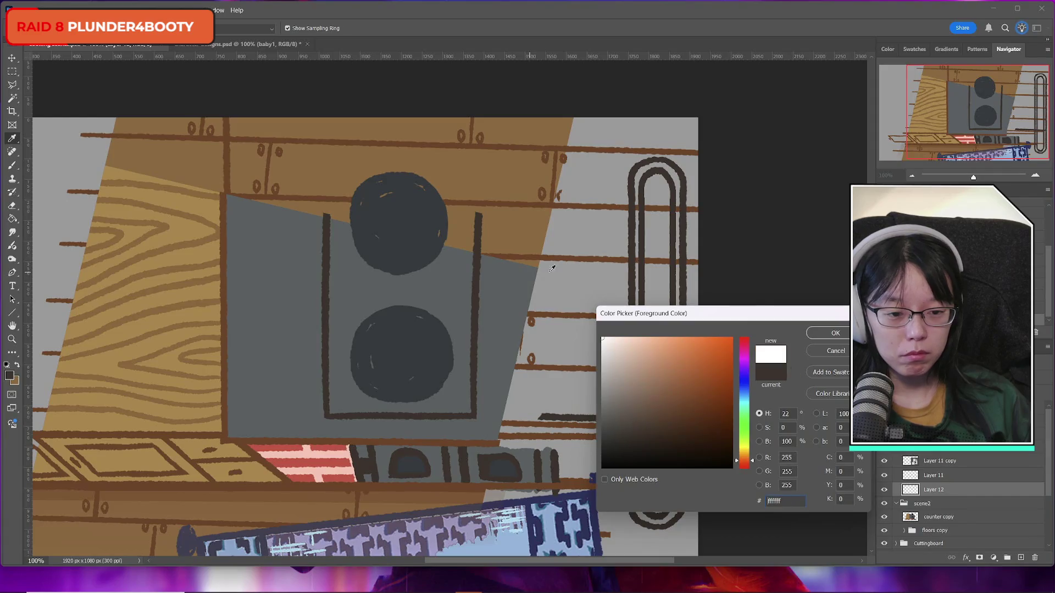
text(fff0e7)
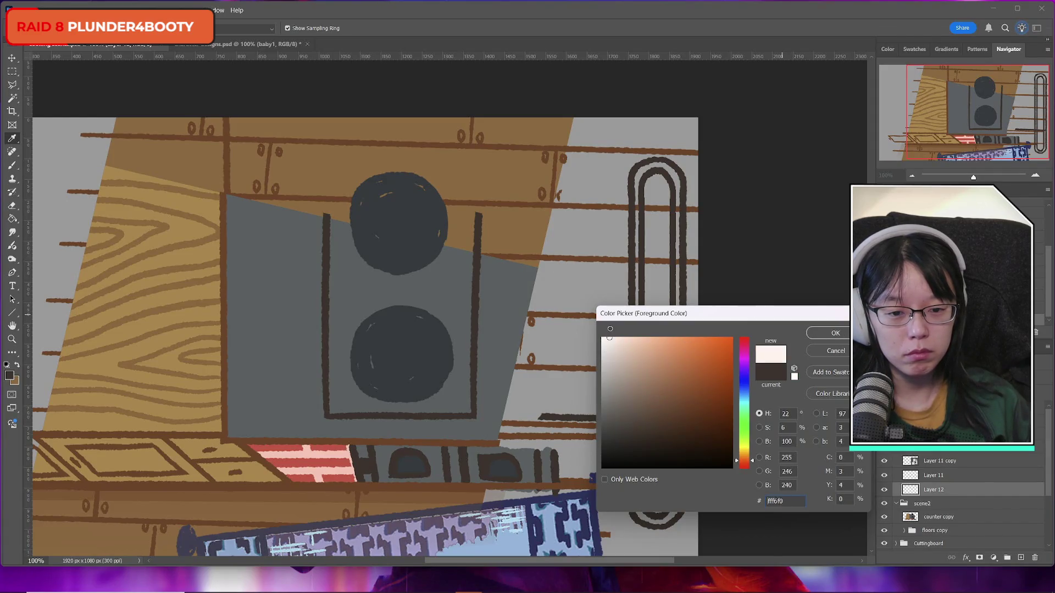
click(836, 334)
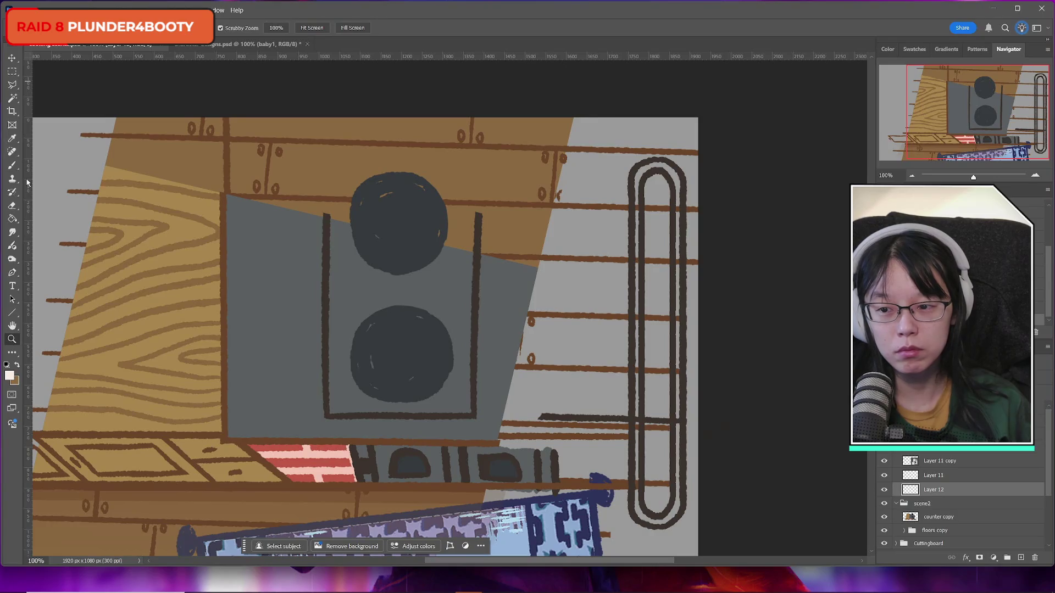
key(b)
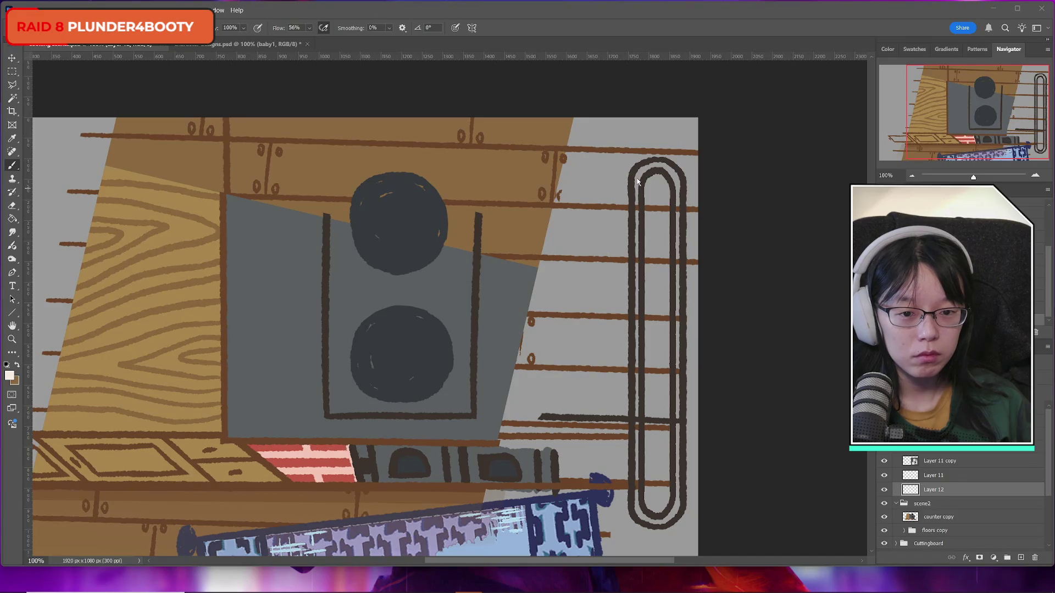
Step: Paint pale peach along the rail's top arch and compare it by toggling the rail layers
mouse_move(637, 180)
mouse_down()
mouse_move(667, 164)
mouse_move(678, 230)
mouse_move(678, 192)
mouse_move(679, 507)
mouse_move(666, 521)
mouse_move(635, 509)
mouse_move(636, 177)
mouse_up()
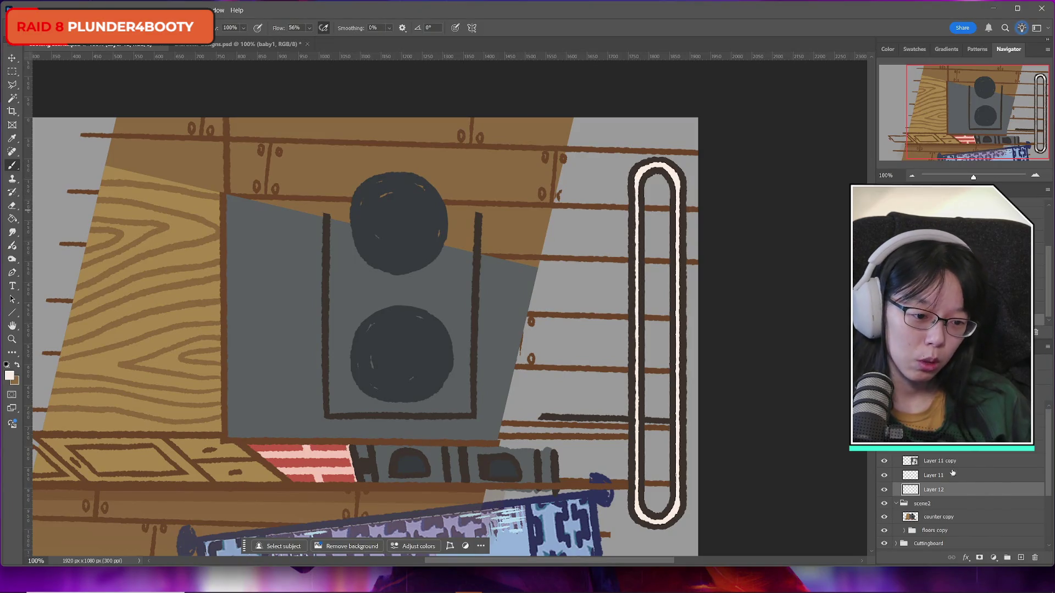
click(891, 462)
click(886, 462)
click(884, 476)
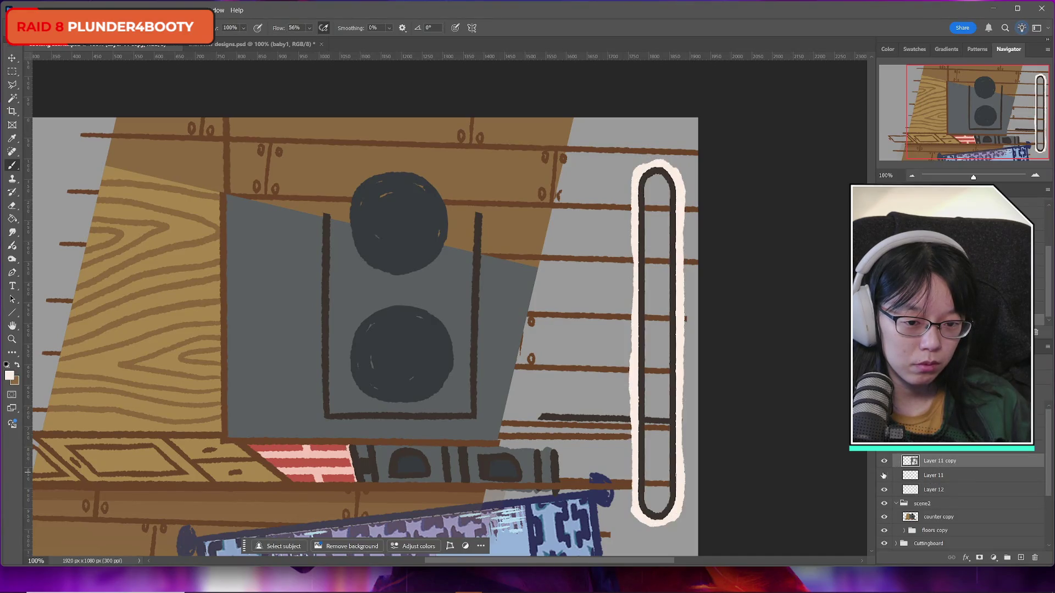
click(884, 475)
click(884, 475)
click(883, 475)
click(884, 490)
click(883, 490)
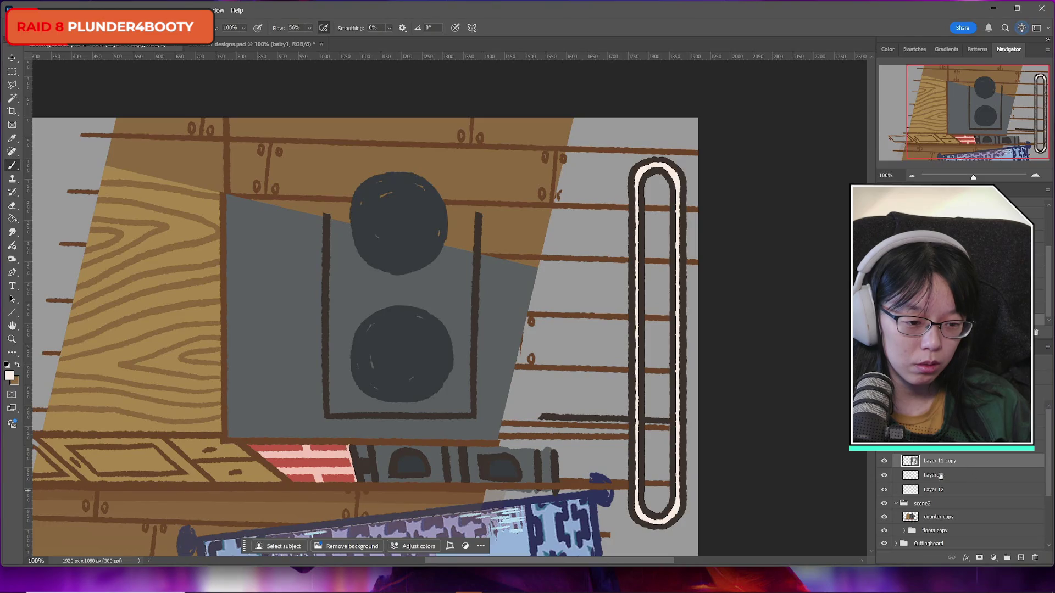
click(884, 475)
click(884, 490)
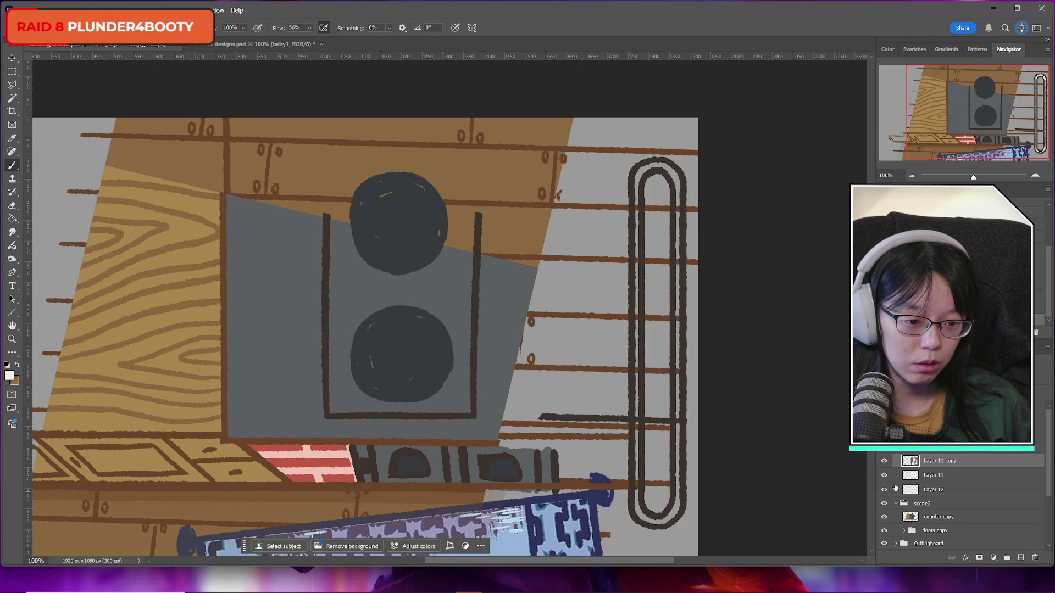
click(884, 489)
Step: Compare the peach layer on and off, then try a lower opacity on it and undo
shift+click(944, 494)
right_click(951, 462)
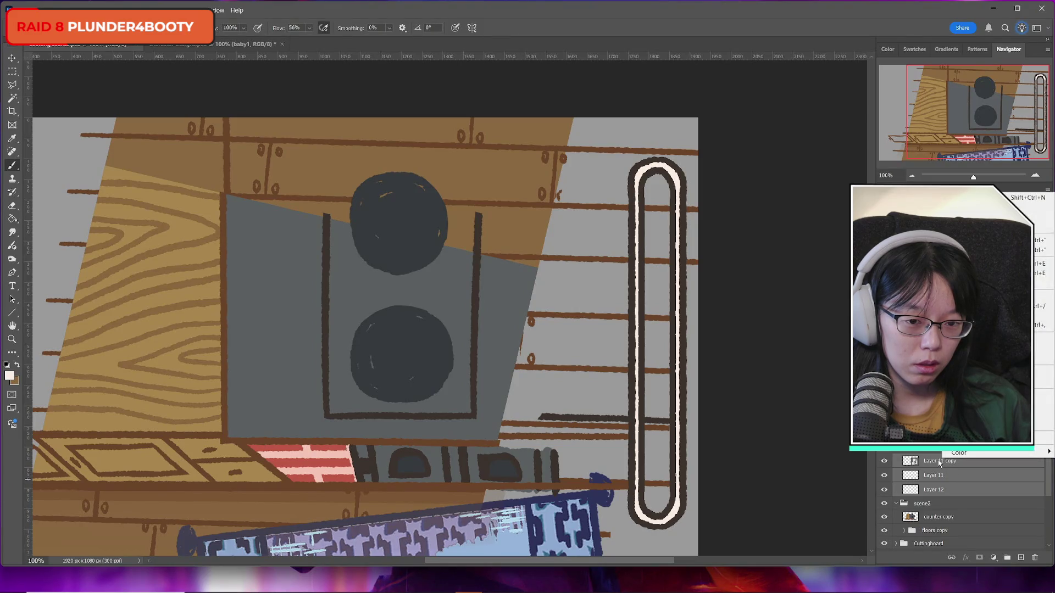
click(937, 466)
click(933, 476)
click(885, 488)
click(885, 488)
click(885, 488)
click(885, 488)
click(928, 490)
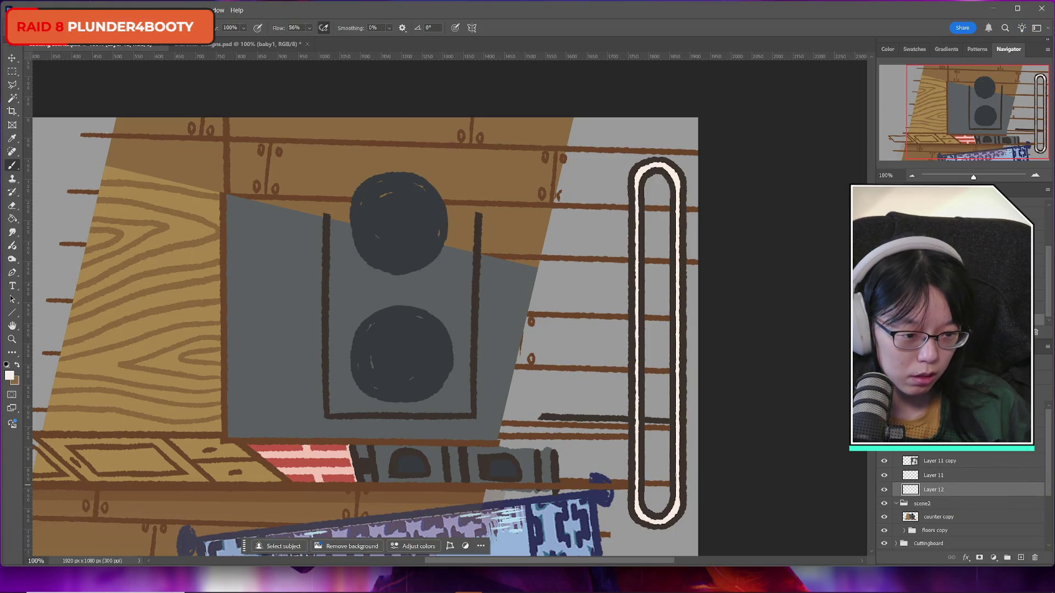
drag(989, 379, 967, 389)
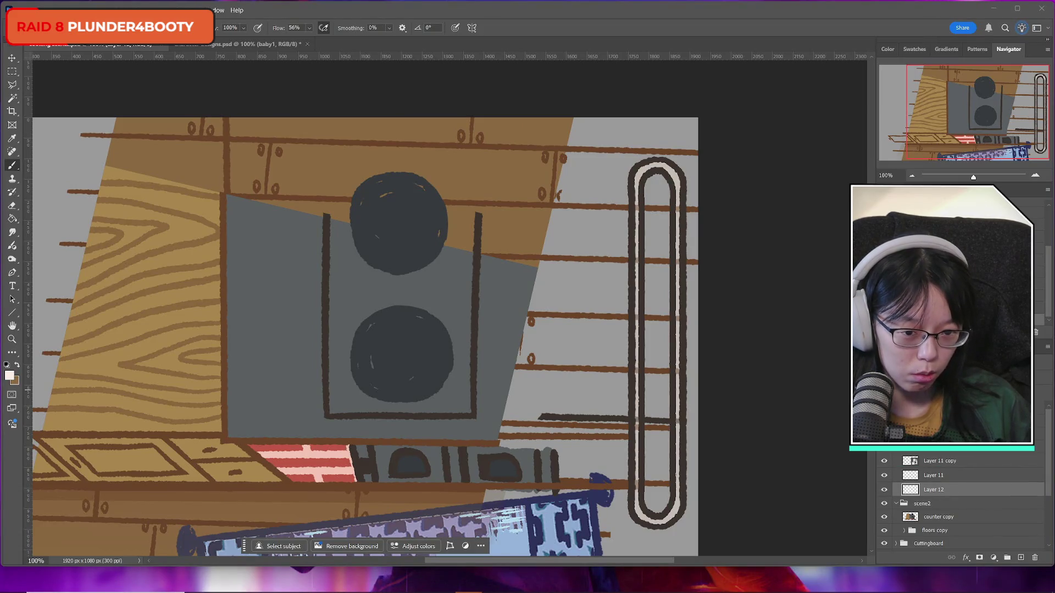
key(ctrl+z)
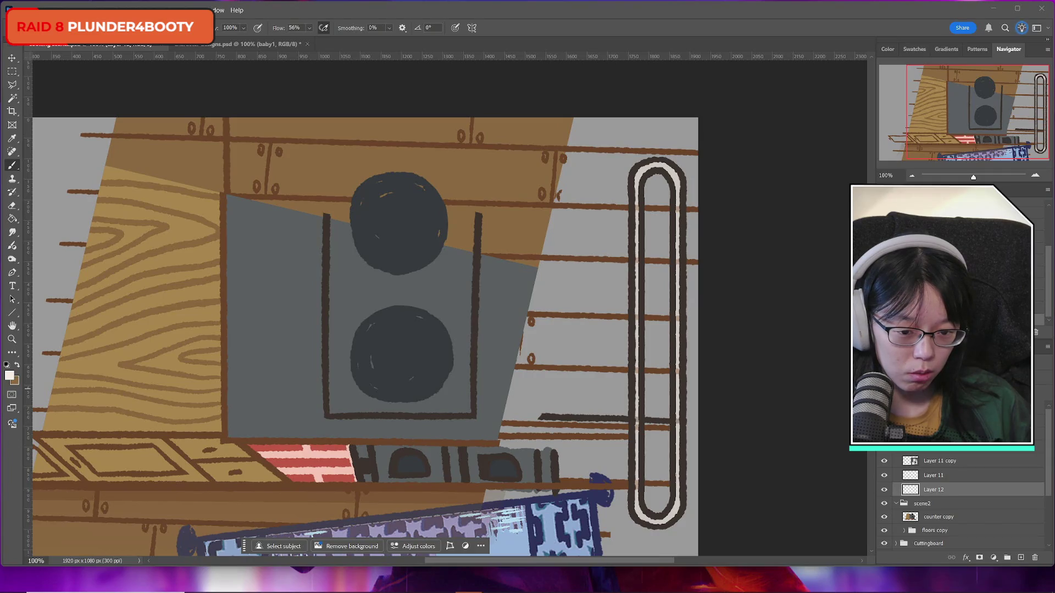
Step: Toggle the outer outline to compare it, then make Layer 11 the active layer
click(910, 462)
click(884, 476)
click(884, 476)
click(884, 475)
click(884, 477)
click(884, 477)
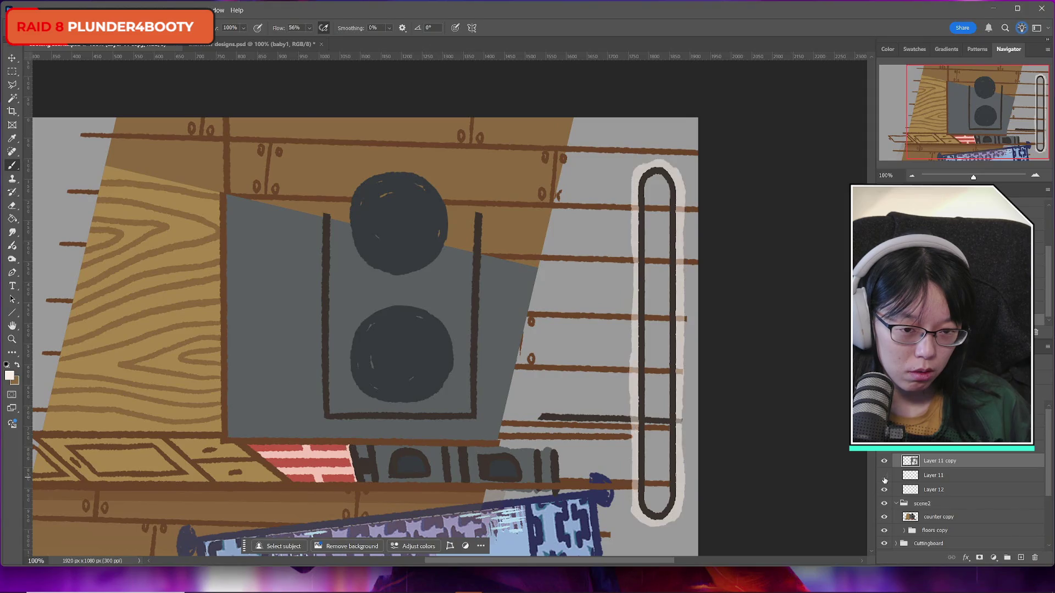
click(883, 476)
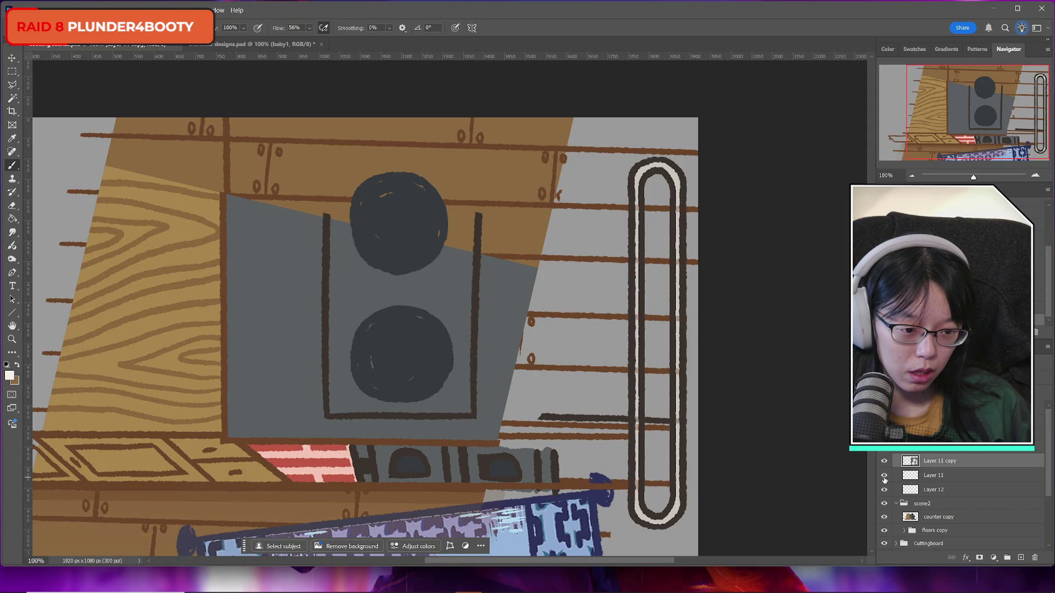
click(928, 477)
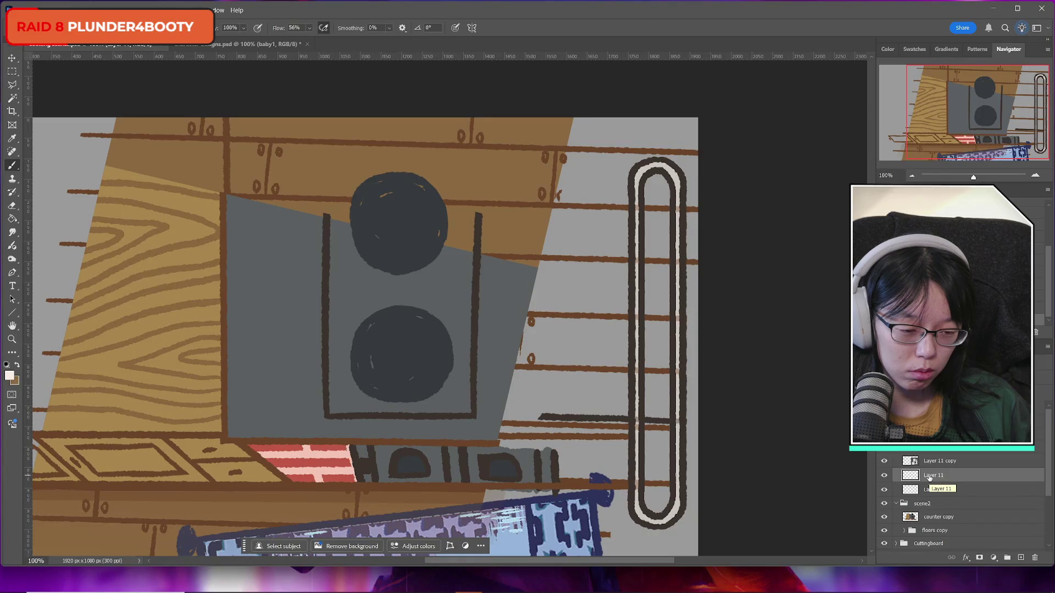
Step: Rename Layer 11 to 'inside oval'
click(884, 476)
click(884, 475)
double_click(933, 477)
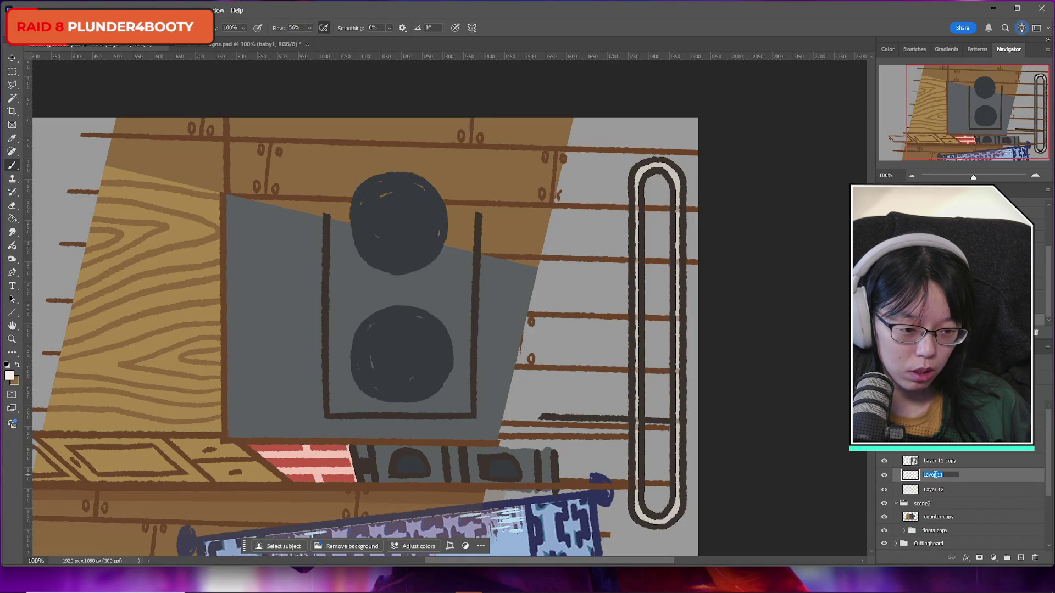
text(inside)
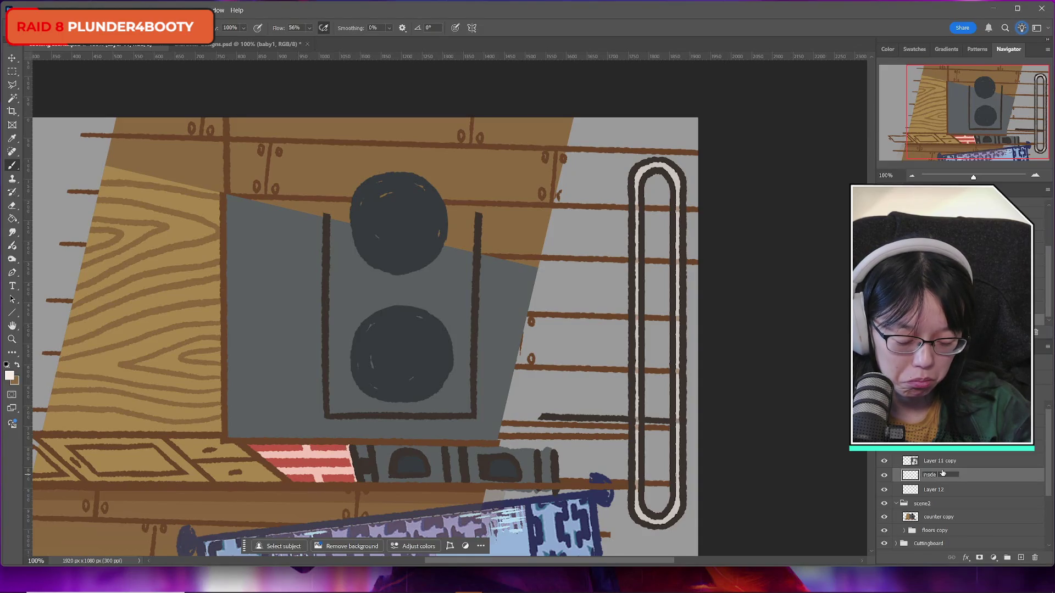
text(al)
key(Return)
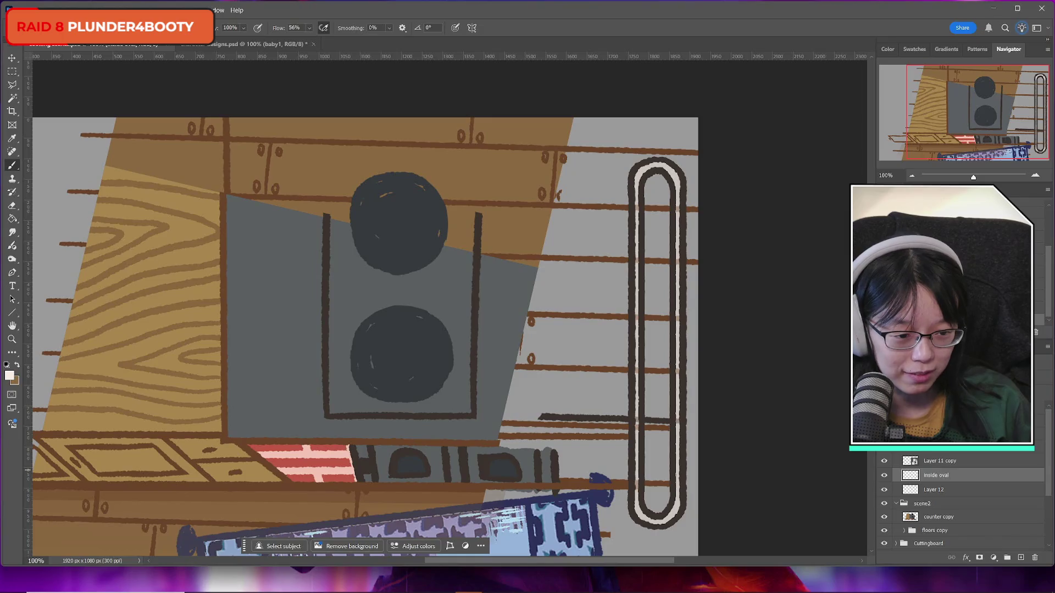
Step: Name the top oval layer 'inside oval' and the second oval layer 'outside oval'
click(884, 475)
click(884, 474)
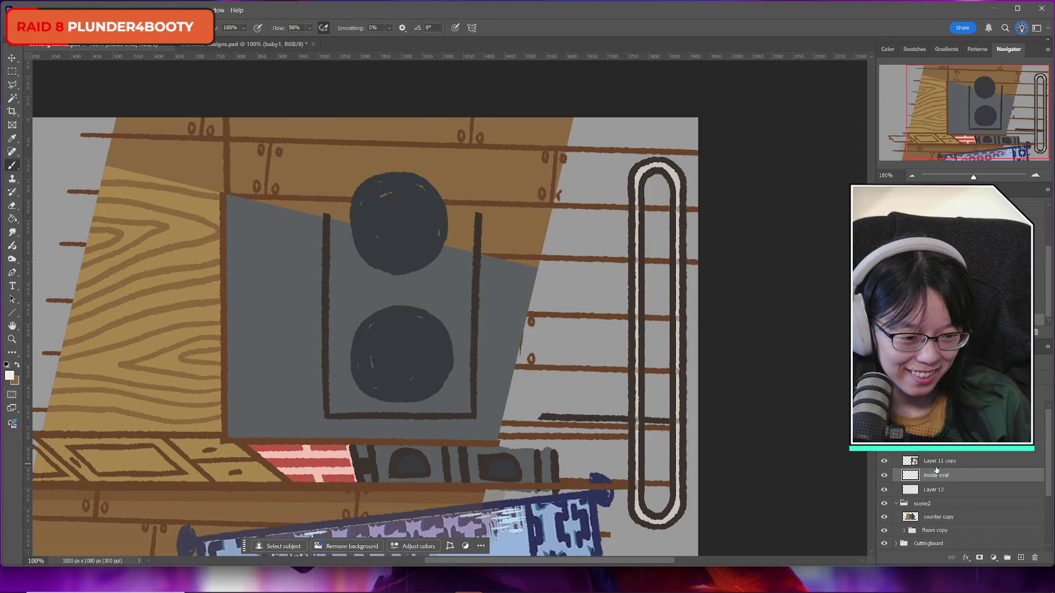
click(884, 462)
click(884, 461)
double_click(937, 461)
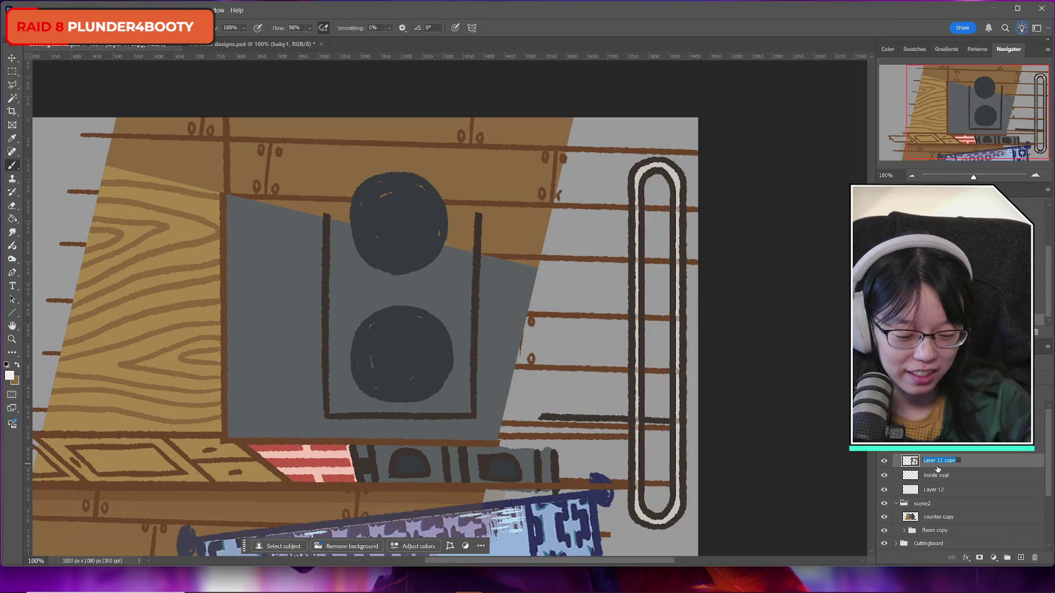
text(inside oval)
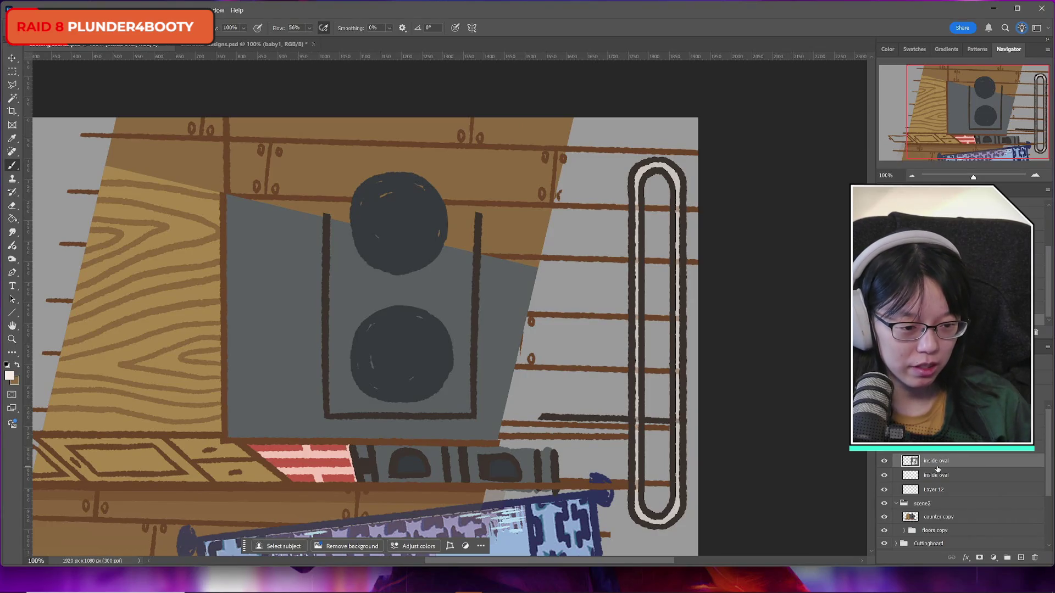
double_click(936, 475)
text(out)
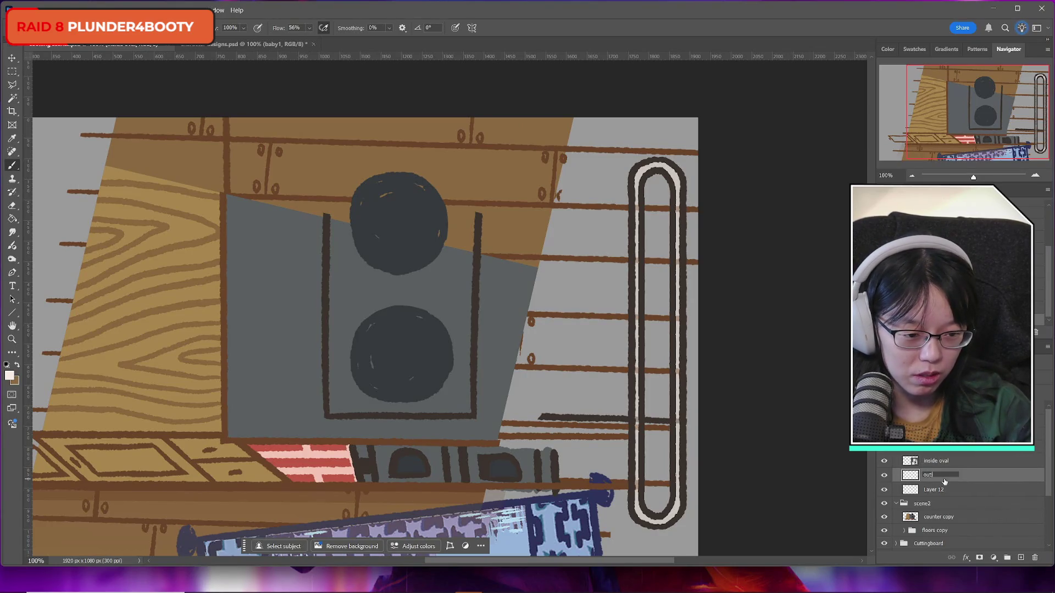
text(side oval)
key(Return)
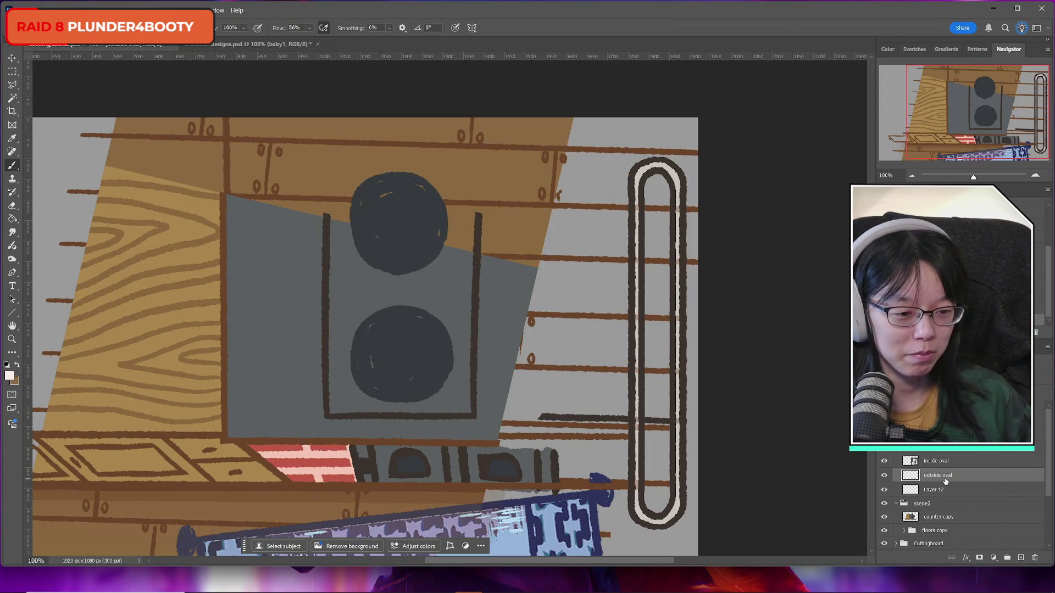
Step: Toggle the outside oval and inside oval layers to compare the rail
click(884, 476)
click(884, 476)
click(885, 477)
click(884, 476)
click(884, 462)
click(885, 462)
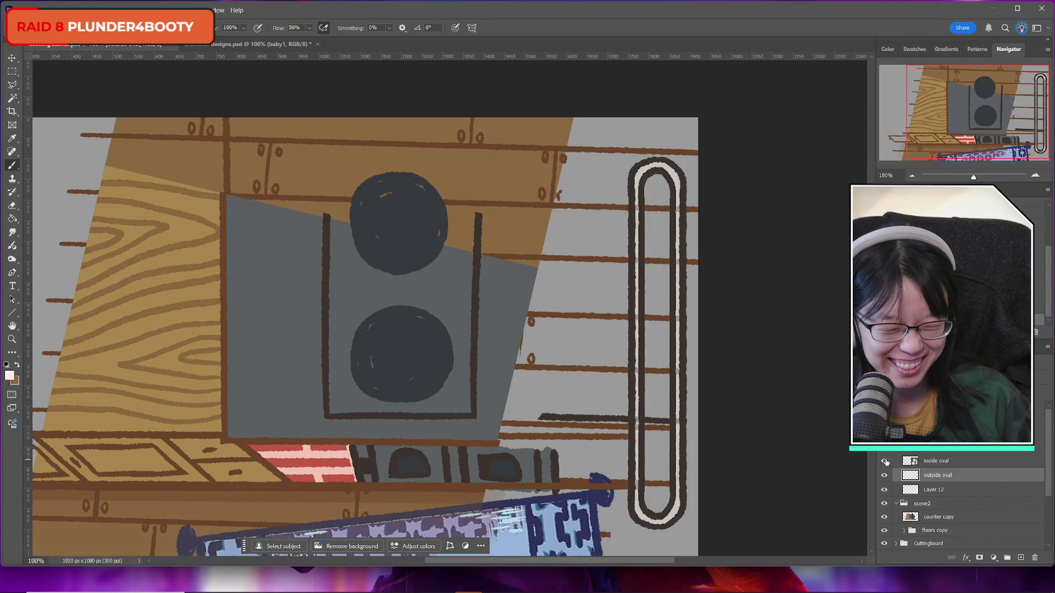
click(884, 462)
click(884, 462)
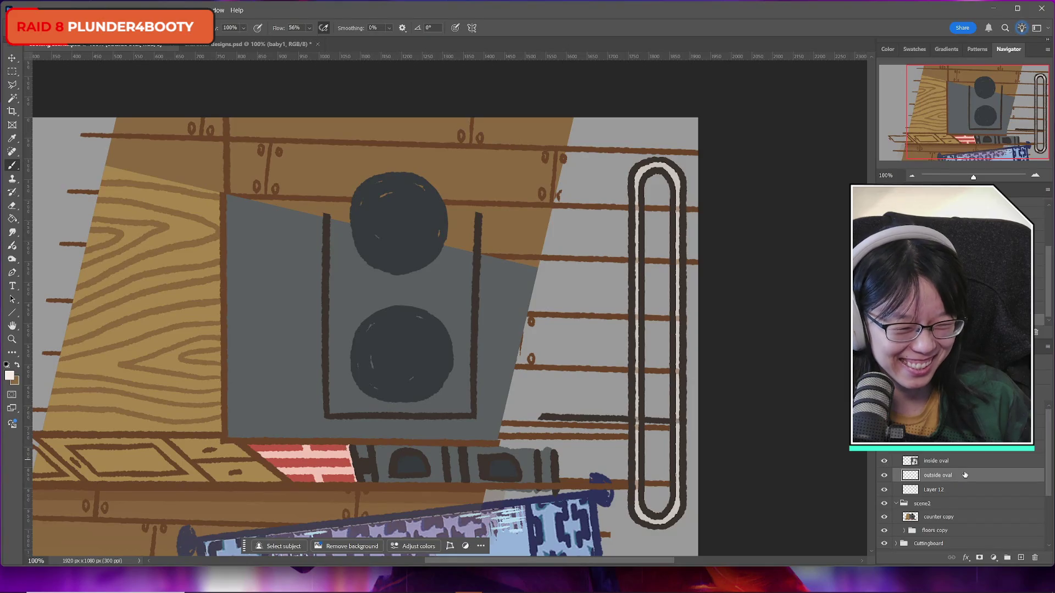
Step: Rename Layer 12 to 'at opacity' and add a new empty layer beneath it
click(937, 490)
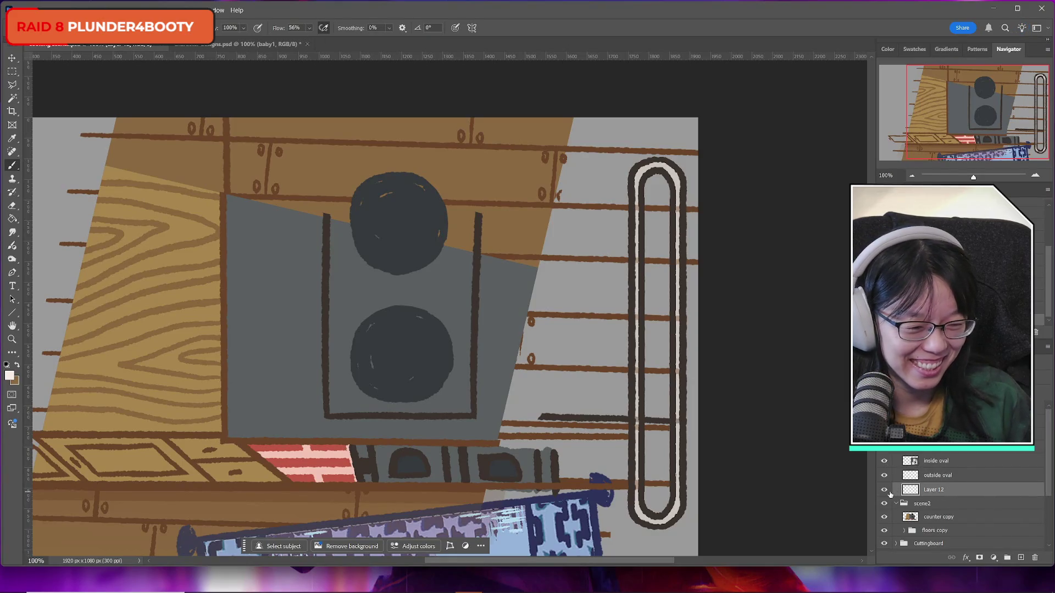
double_click(940, 490)
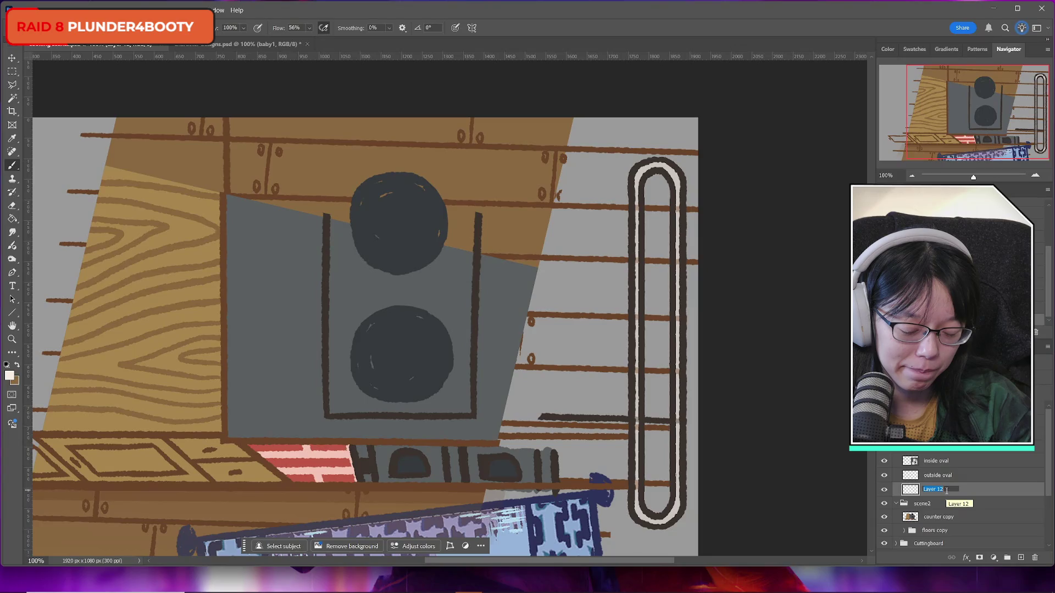
text(at opacity)
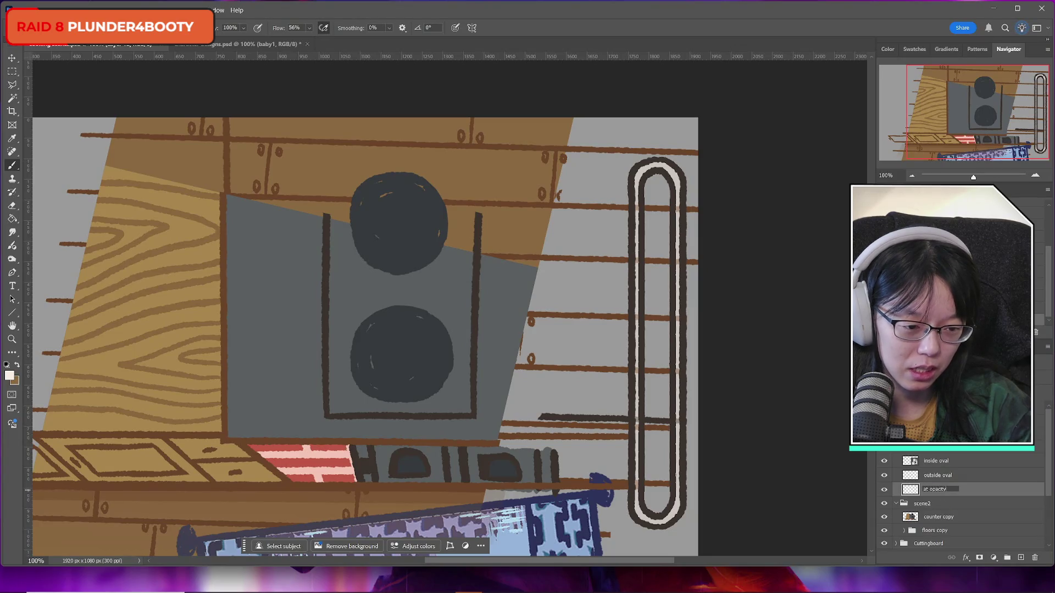
key(Return)
key(ctrl+shift+alt+n)
drag(948, 496, 948, 510)
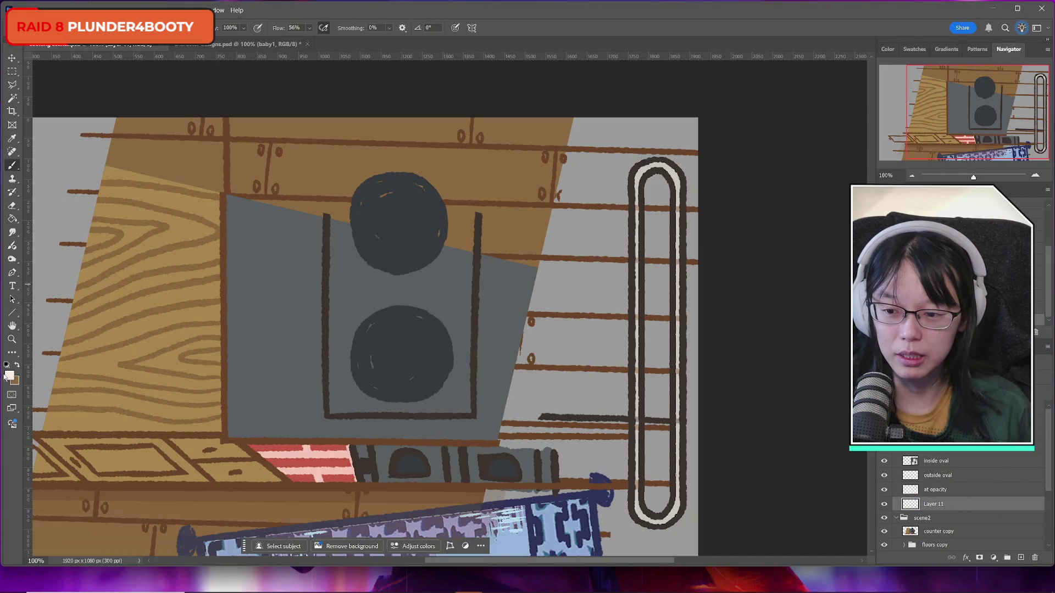
Step: Set the foreground colour to a bright yellow-green
click(7, 376)
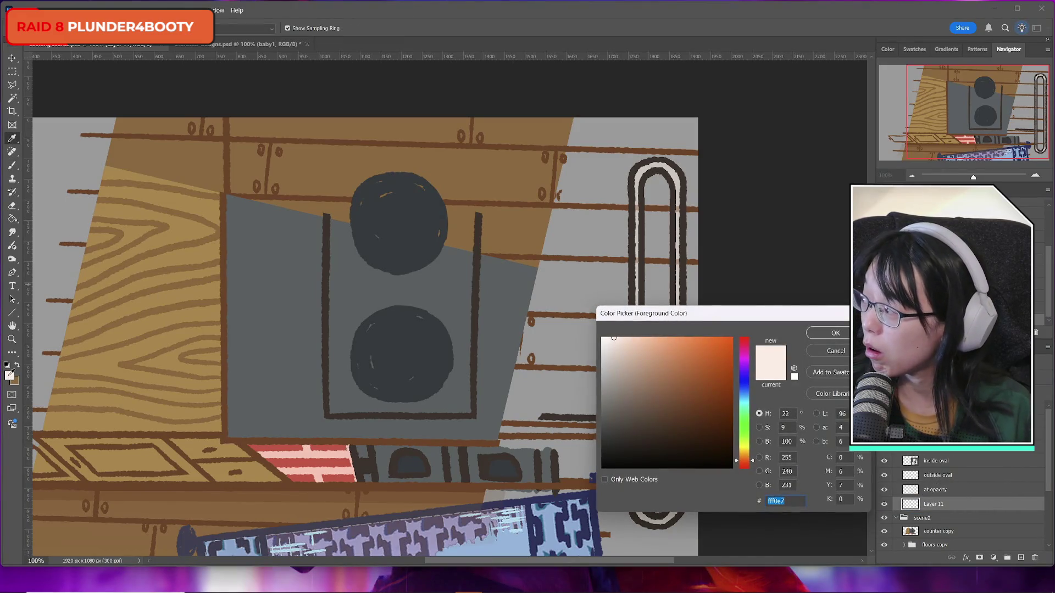
click(743, 422)
drag(743, 424, 744, 419)
click(693, 338)
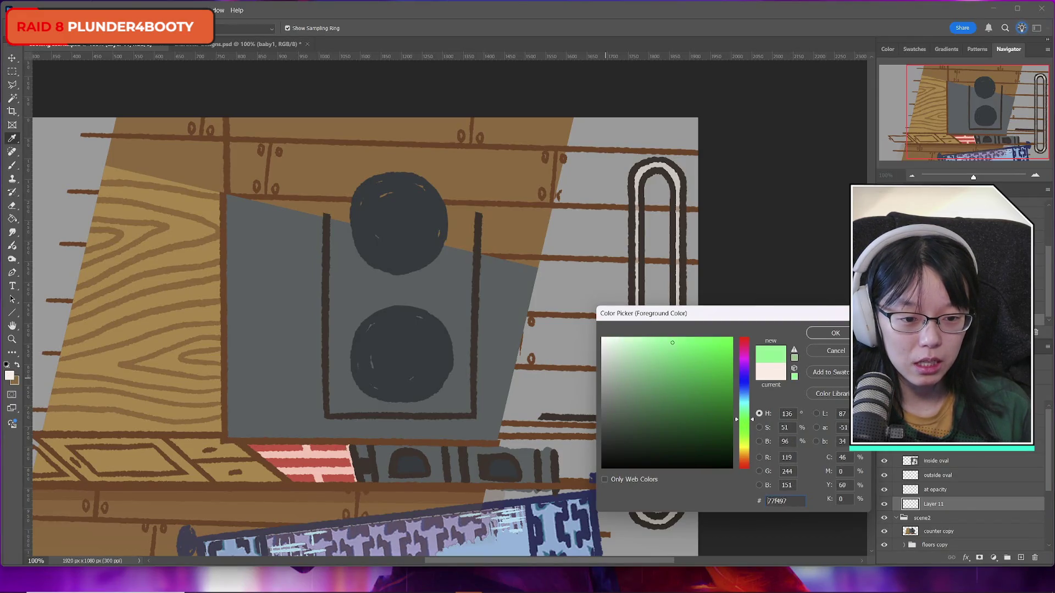
click(690, 338)
drag(754, 422, 754, 433)
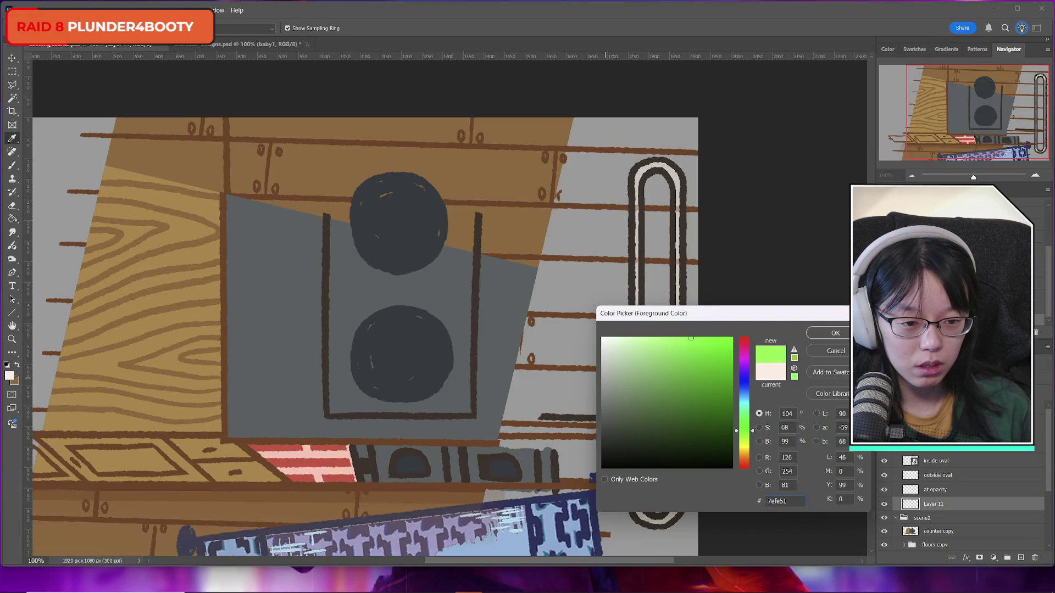
click(812, 333)
Step: Select the tube interior from its middle down, including the rounded bottom, and fill it green
key(b)
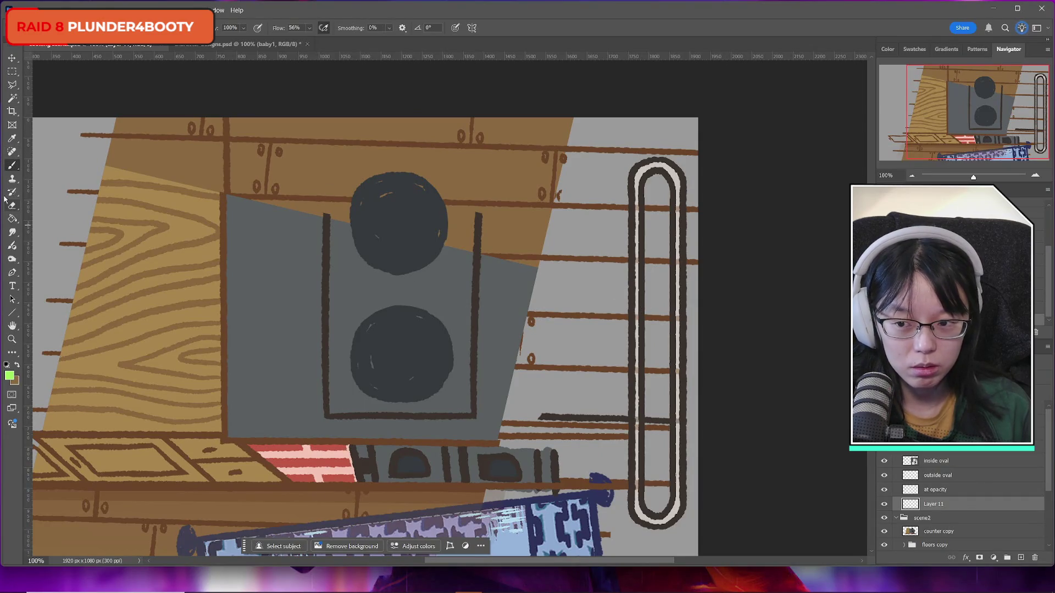
click(13, 71)
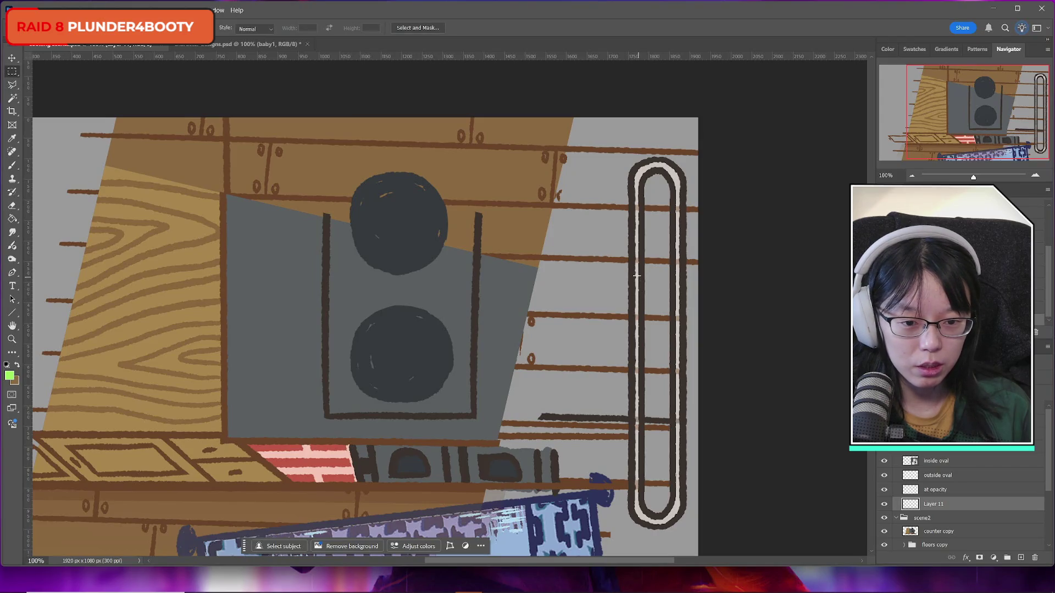
mouse_move(639, 274)
mouse_down()
mouse_move(676, 457)
mouse_move(671, 500)
mouse_up()
key(l)
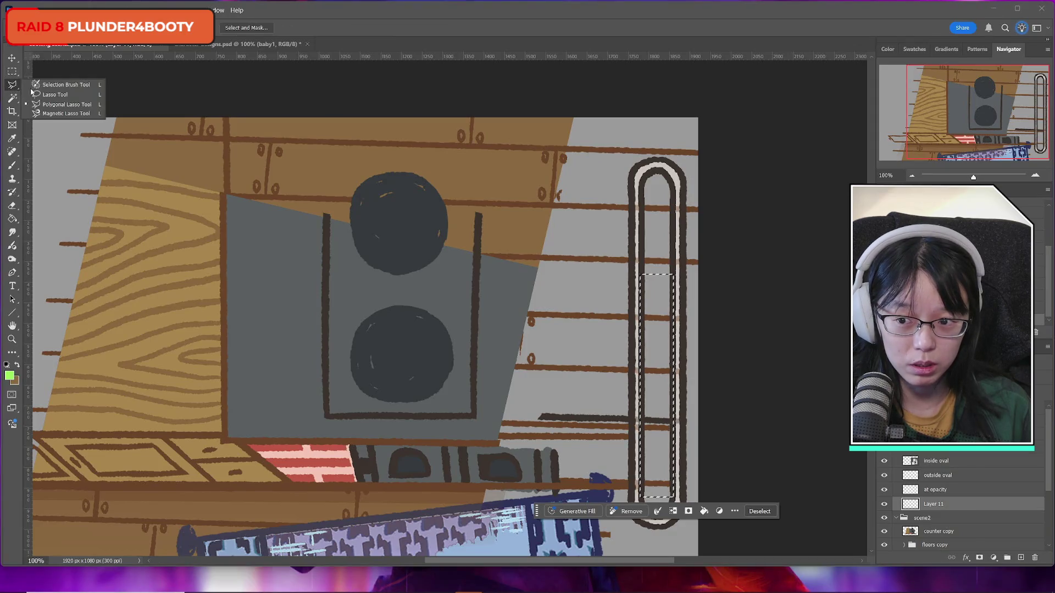
mouse_move(640, 495)
mouse_down()
mouse_move(666, 522)
mouse_move(679, 510)
mouse_move(677, 490)
mouse_move(642, 501)
mouse_move(651, 519)
mouse_move(672, 504)
mouse_move(663, 519)
mouse_up()
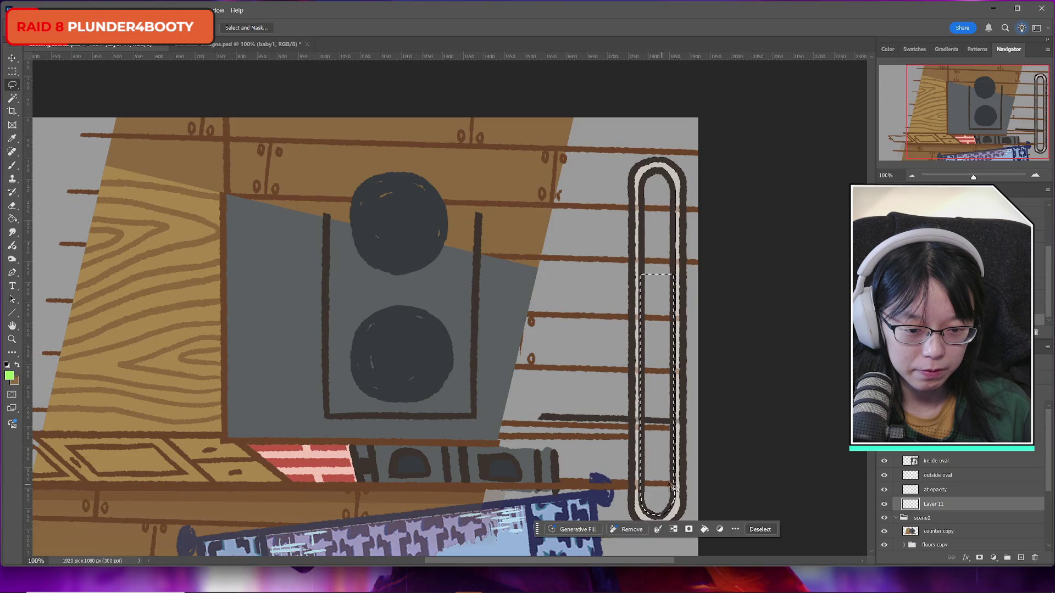
key(g)
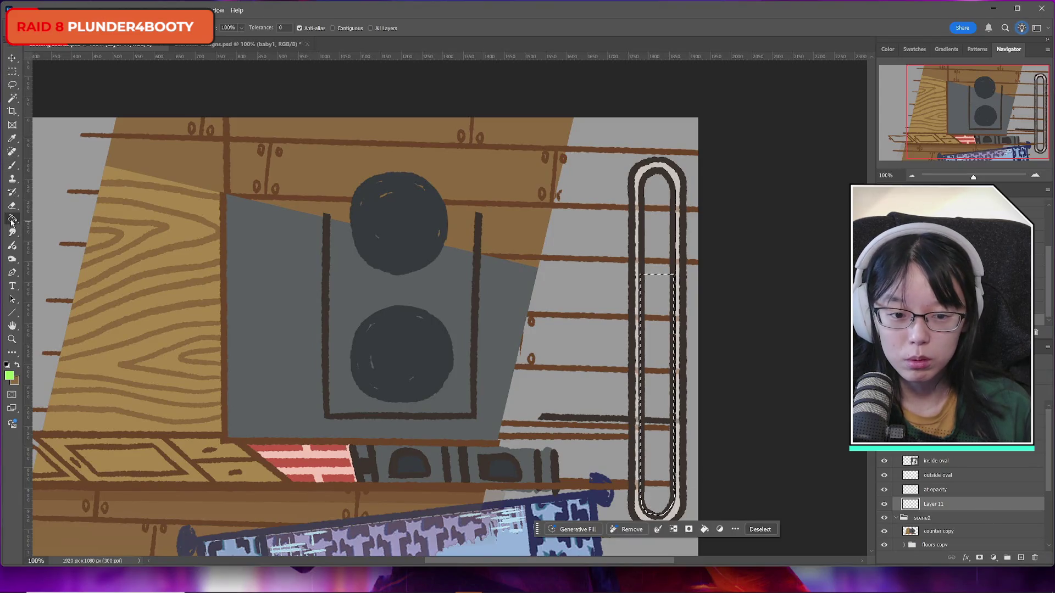
click(651, 398)
click(12, 72)
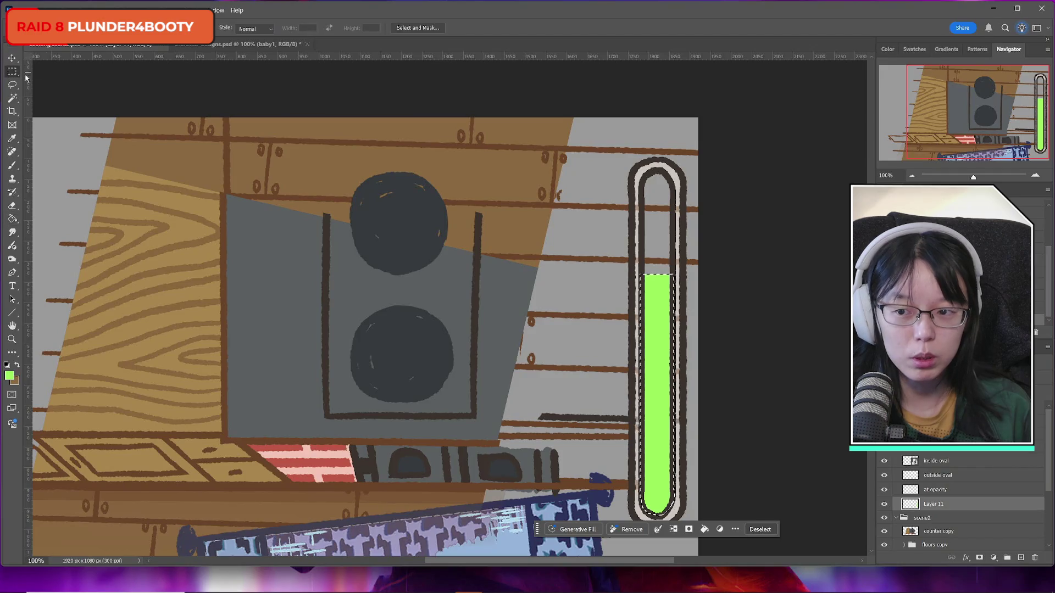
click(86, 79)
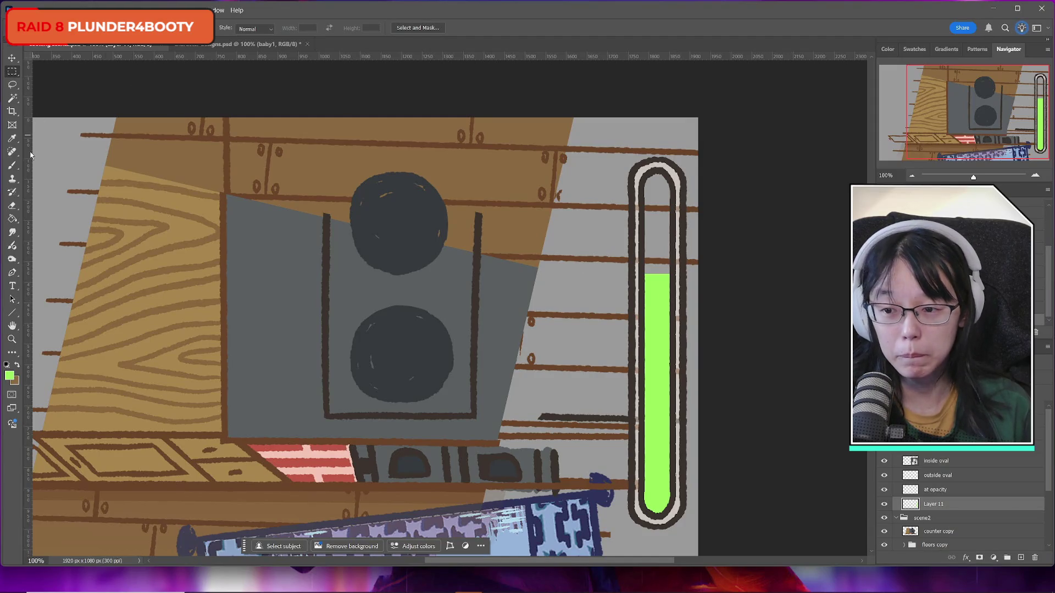
Step: Sample the cream rail colour as foreground and set the 'at opacity' layer to 15% opacity
click(10, 376)
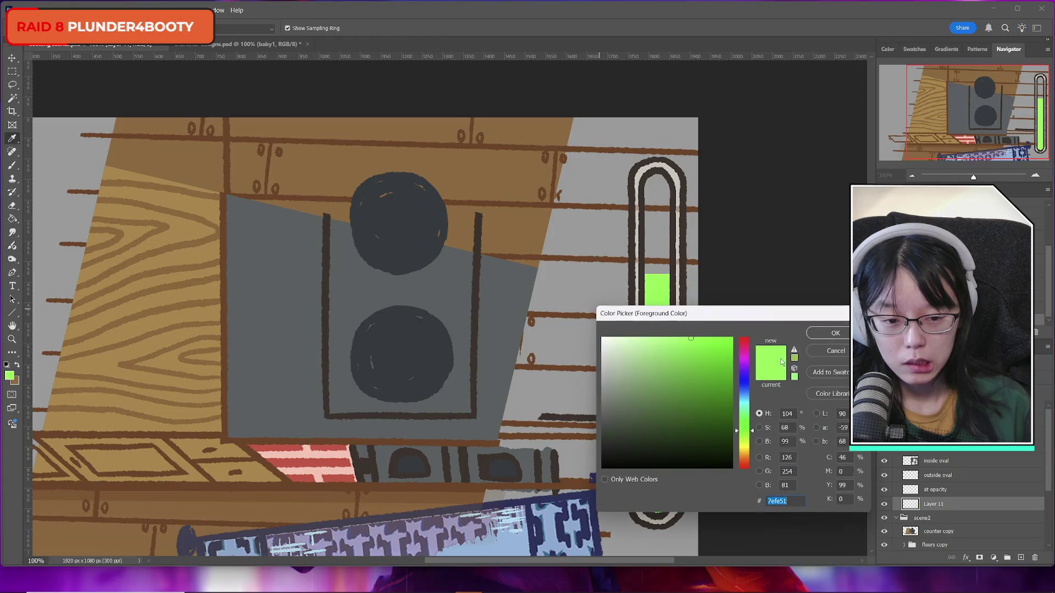
click(620, 337)
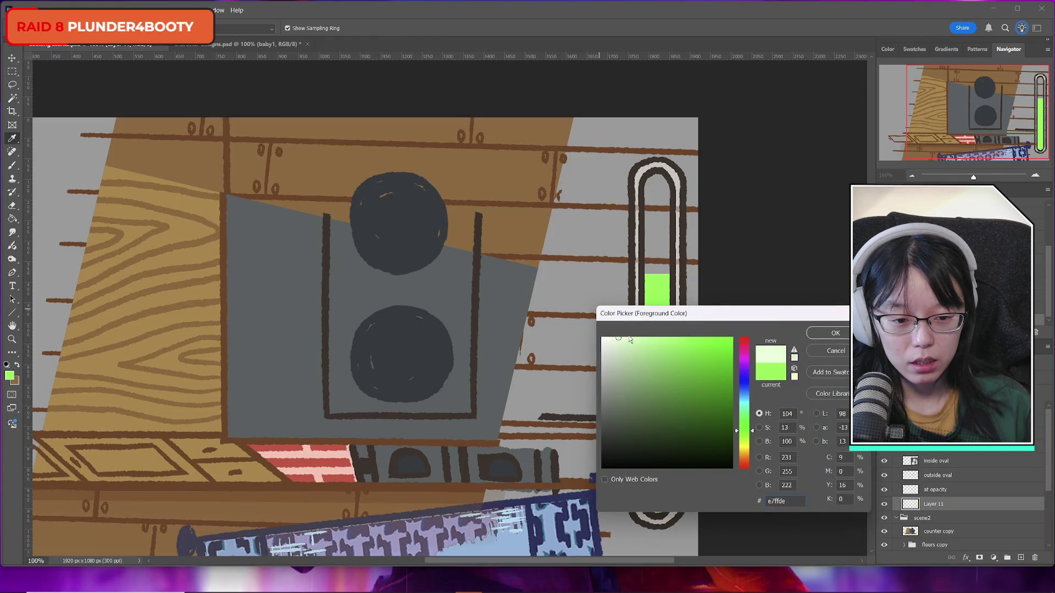
click(845, 348)
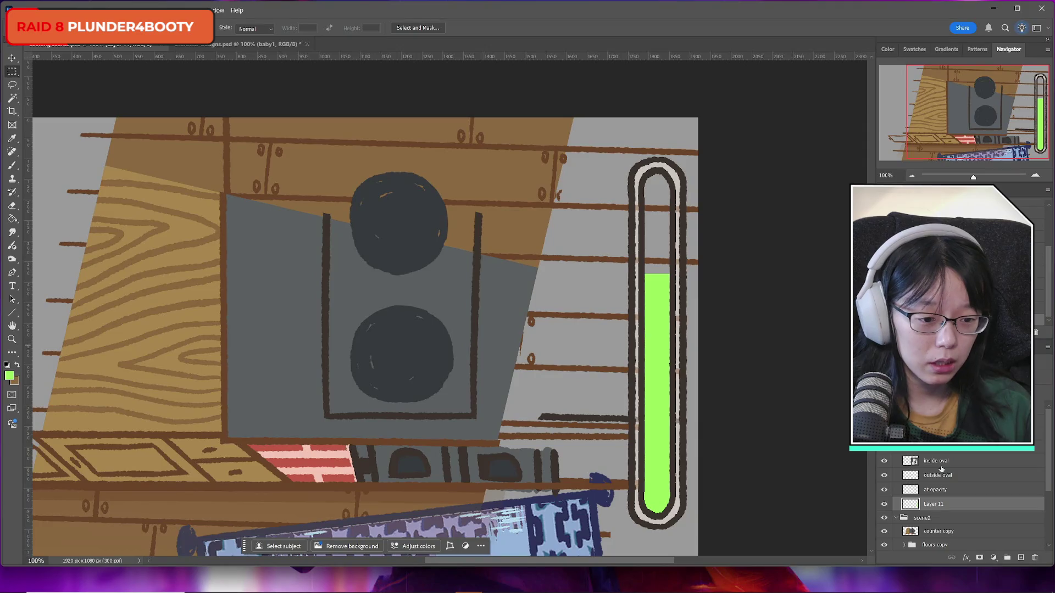
click(932, 491)
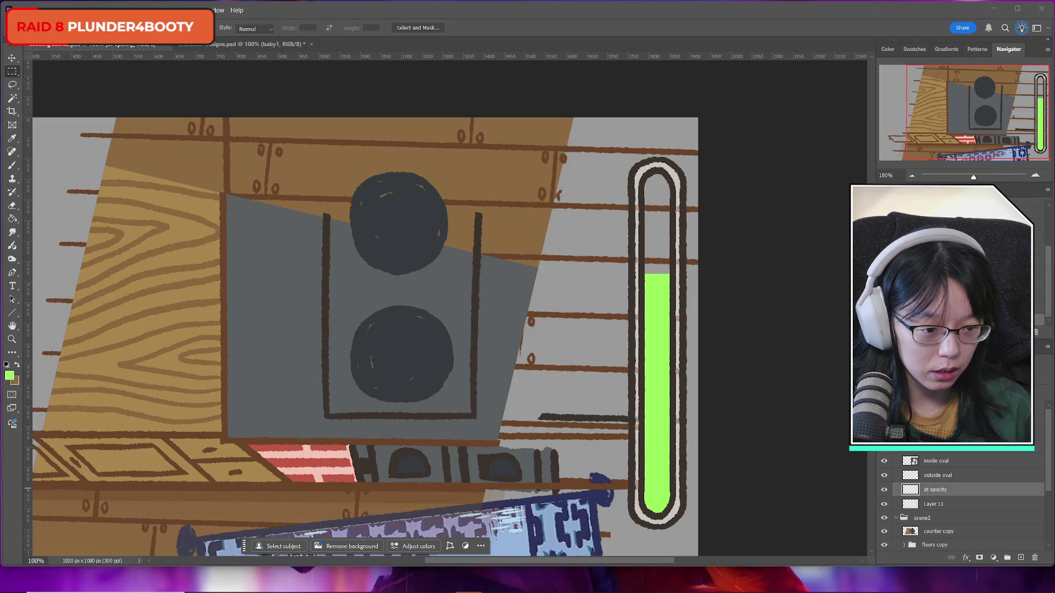
key(0)
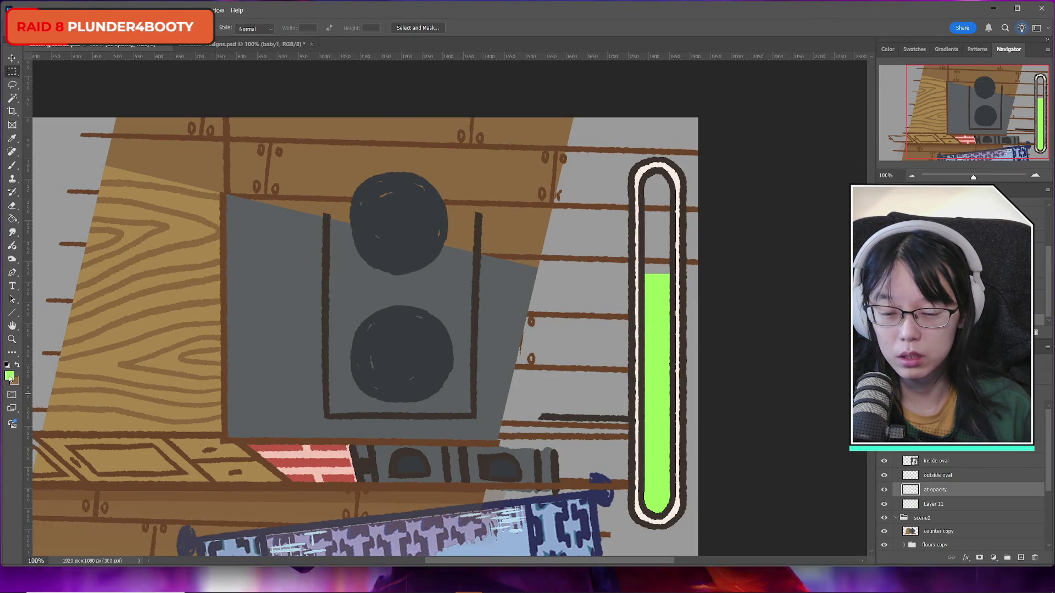
click(10, 375)
click(641, 169)
click(843, 336)
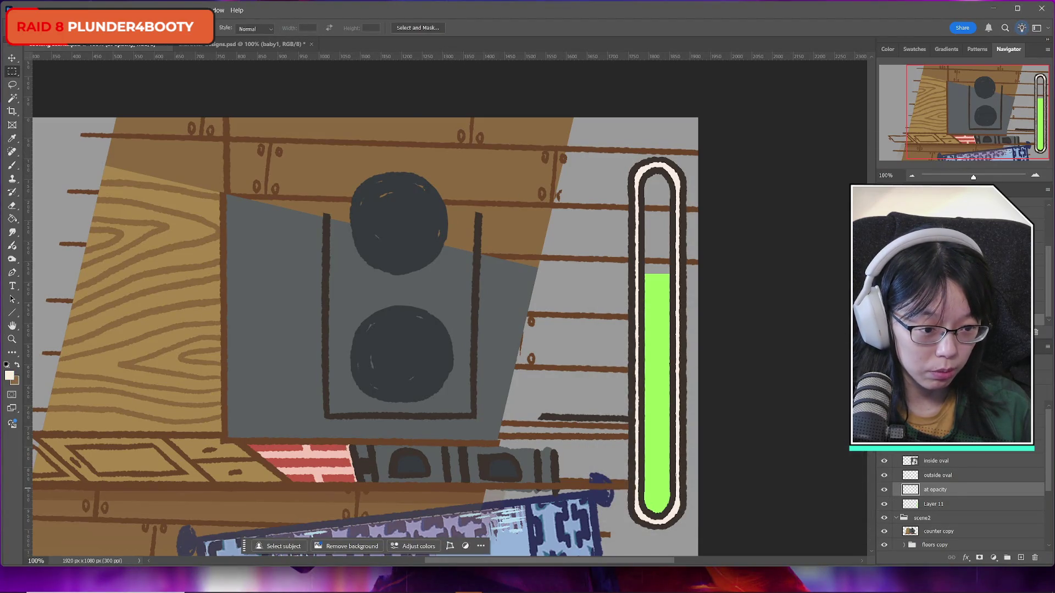
key(1)
key(5)
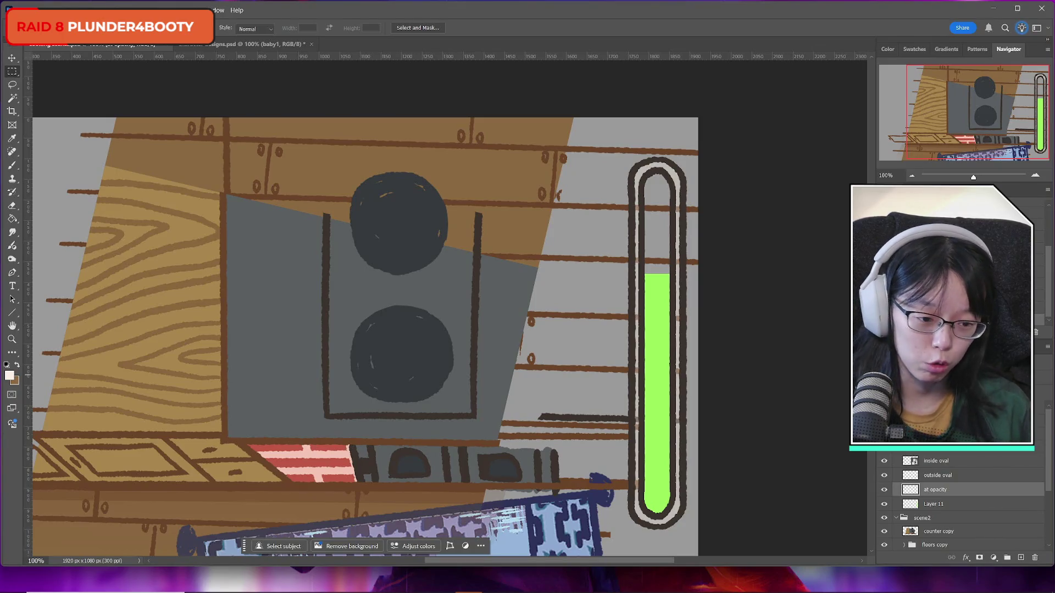
Step: Compare the green fill on Layer 11 and add a new empty layer above it
click(926, 504)
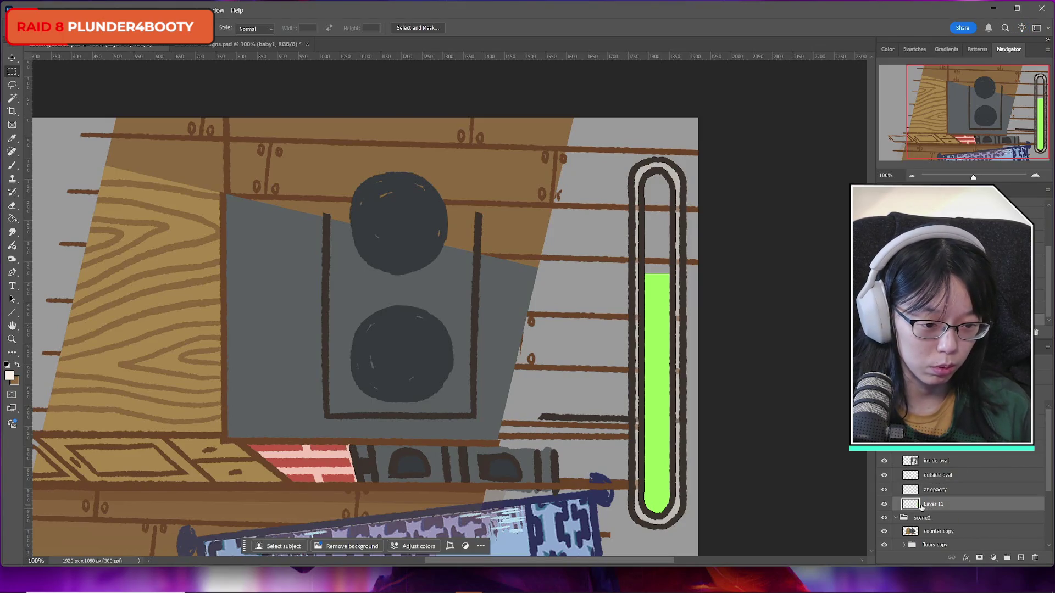
click(884, 505)
click(885, 505)
click(884, 505)
click(884, 505)
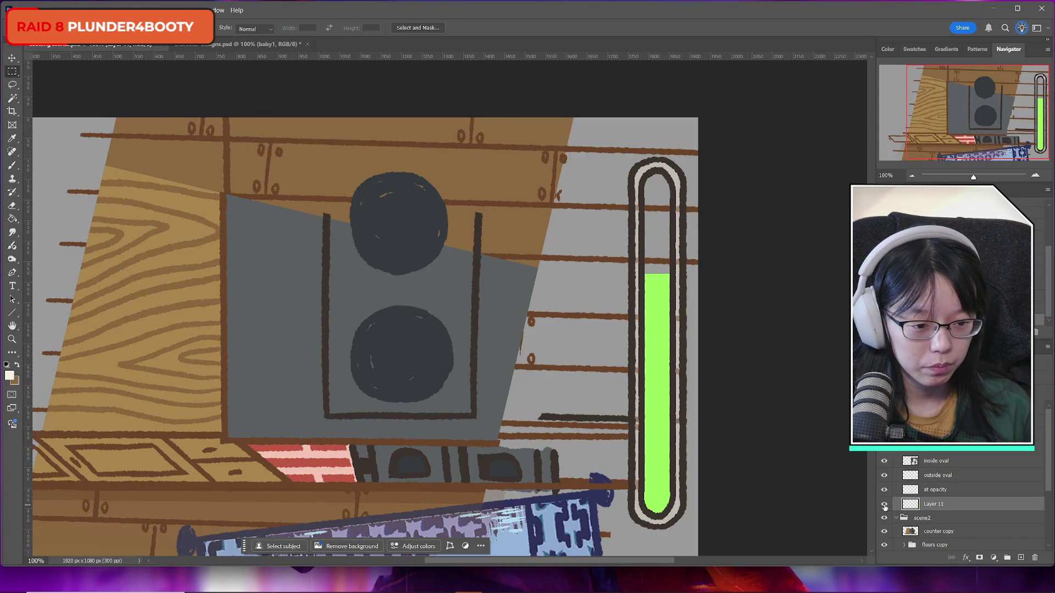
click(1020, 557)
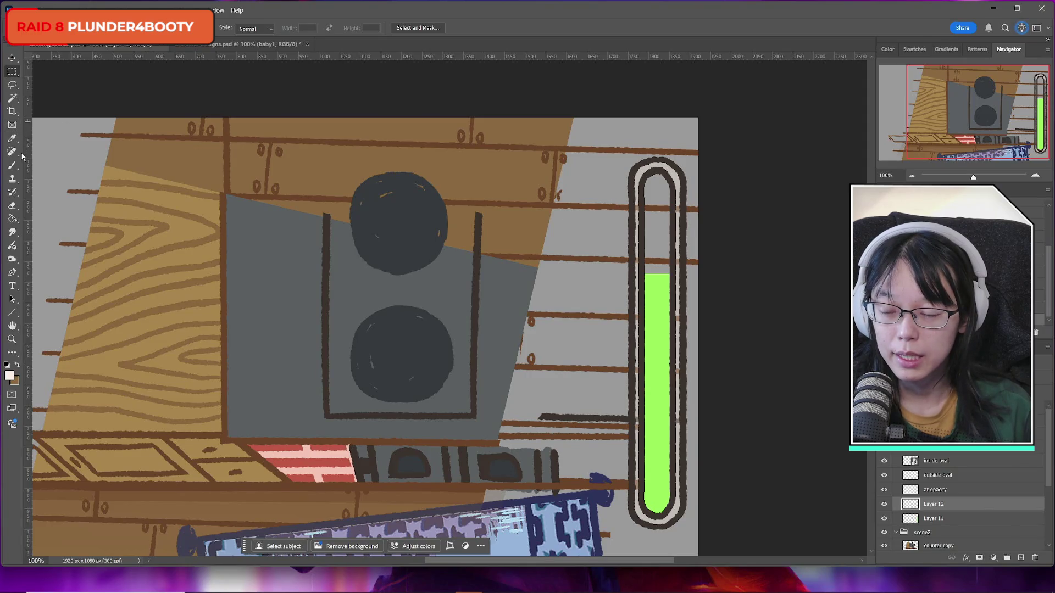
Step: Select a thin band just above the green fill and fill it with cream
right_click(12, 72)
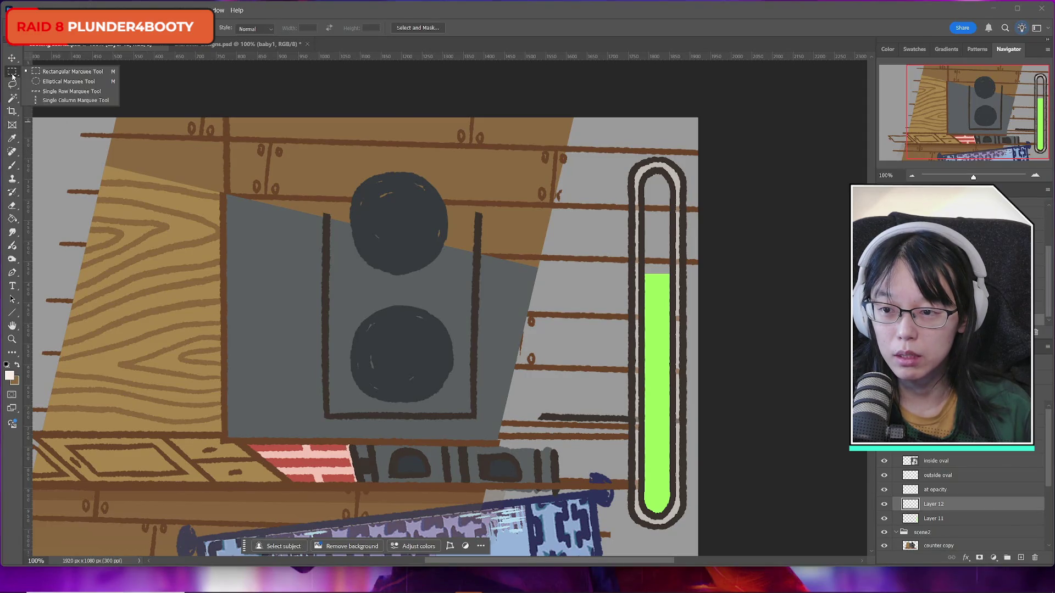
click(55, 70)
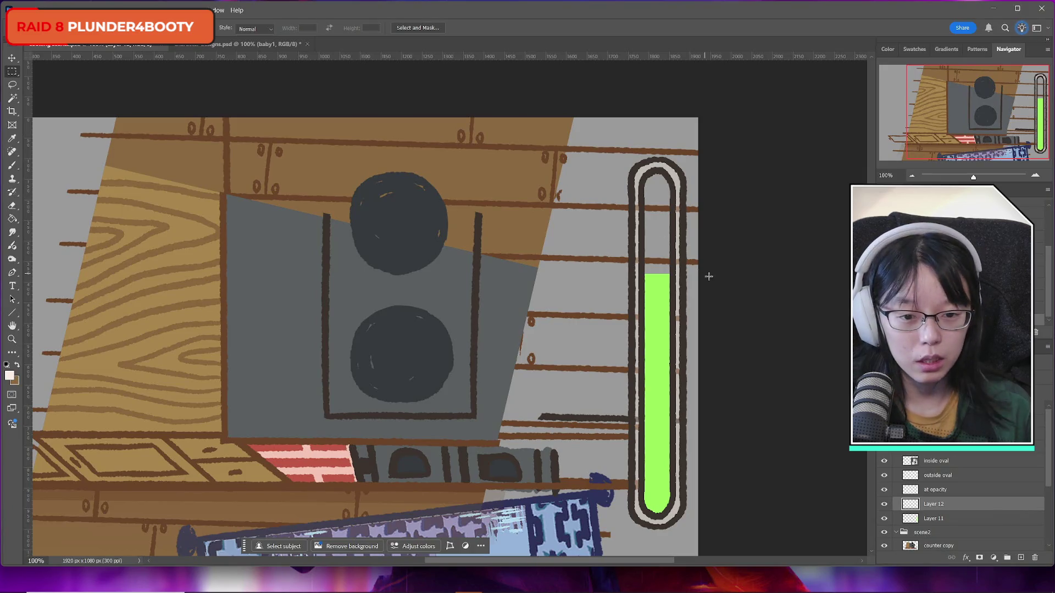
mouse_move(644, 245)
mouse_down()
mouse_move(679, 249)
mouse_move(675, 257)
mouse_up()
click(640, 249)
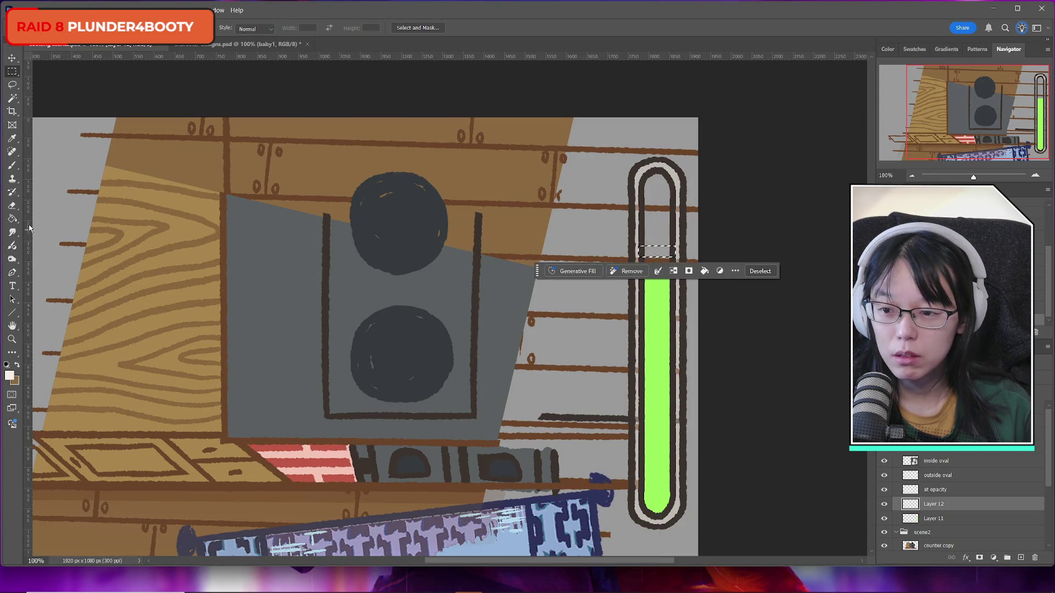
click(12, 218)
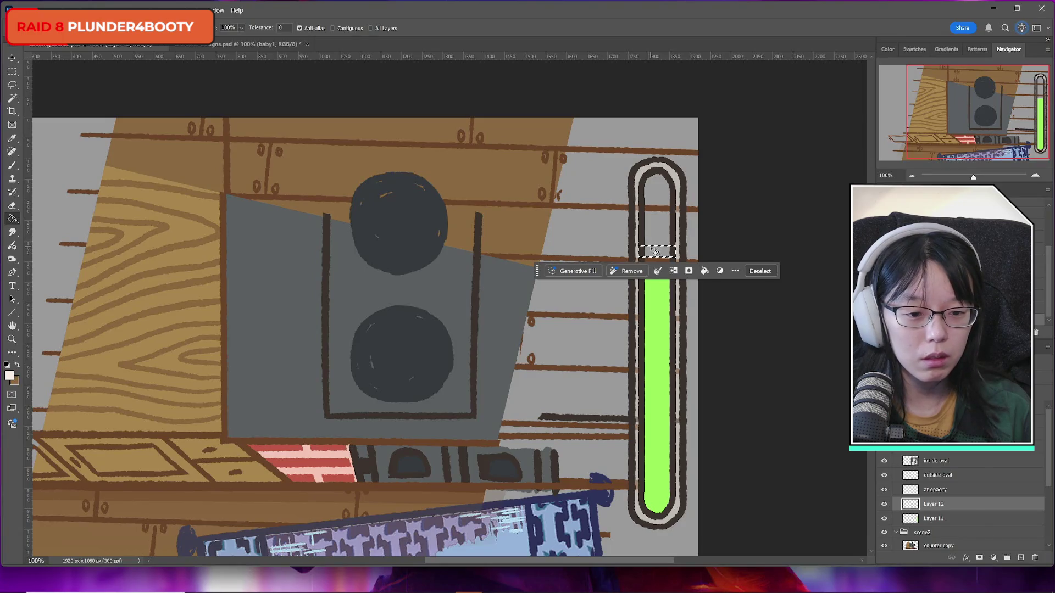
click(656, 252)
click(12, 71)
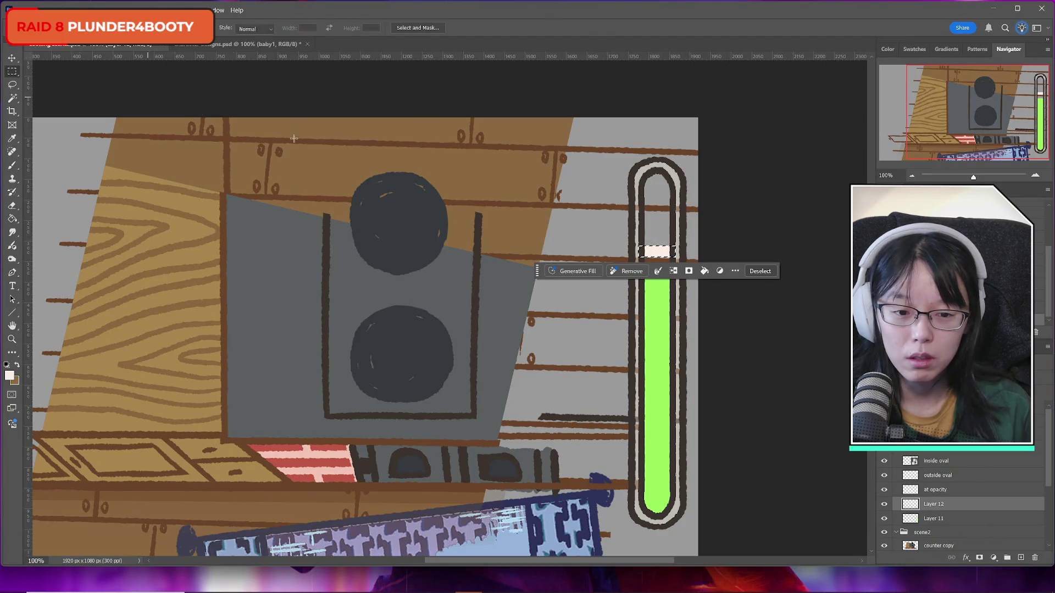
Step: Move Layer 12 to the top of the stack and add a new empty layer above it
drag(947, 505, 945, 459)
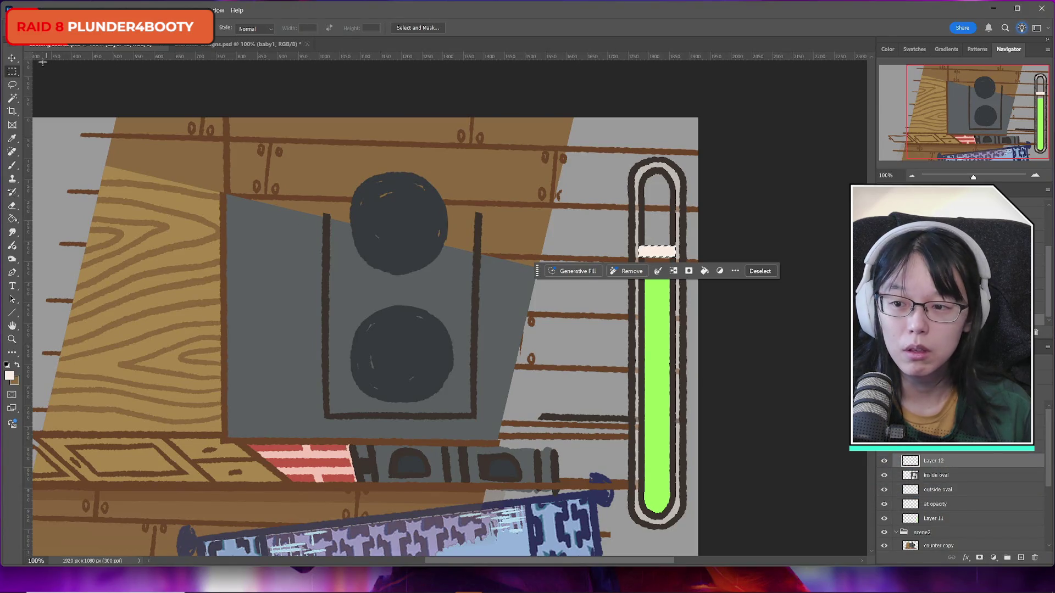
click(107, 89)
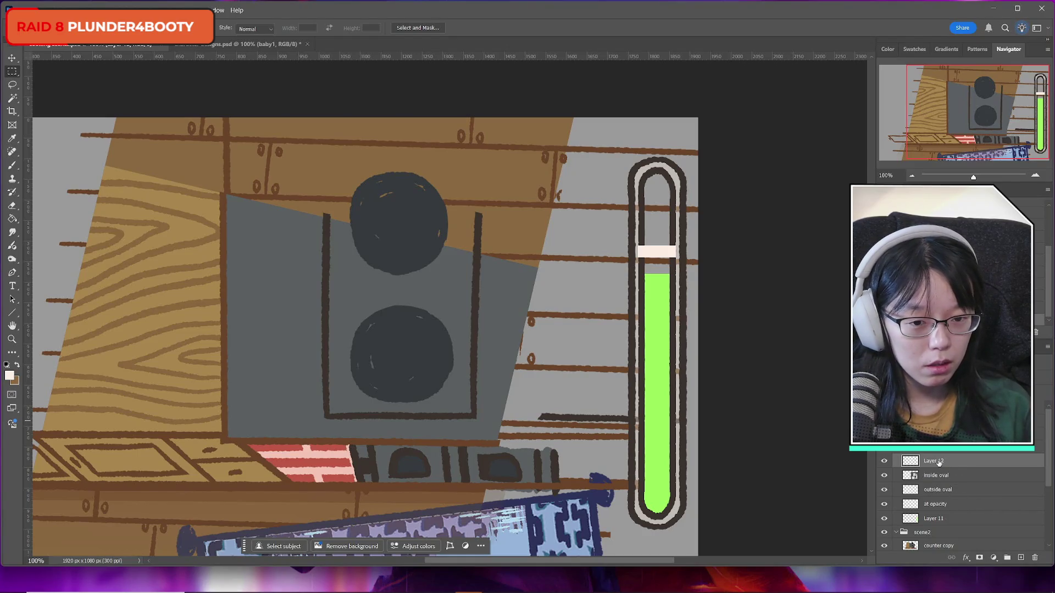
click(884, 461)
click(884, 461)
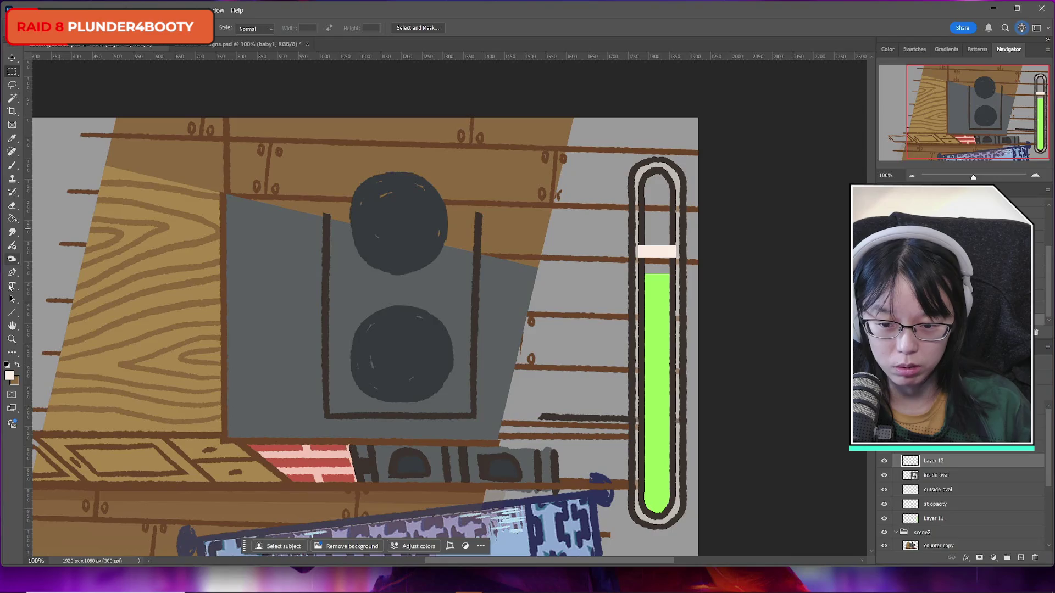
click(1021, 557)
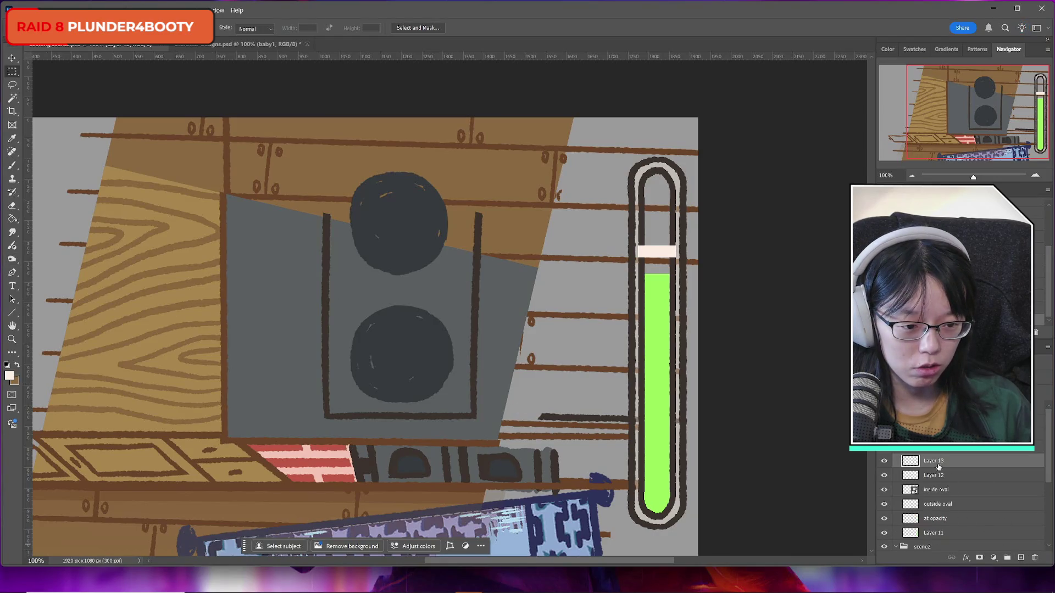
Step: Hide the flat cream bar on Layer 12 and make Layer 13 active for painting
key(ctrl+t)
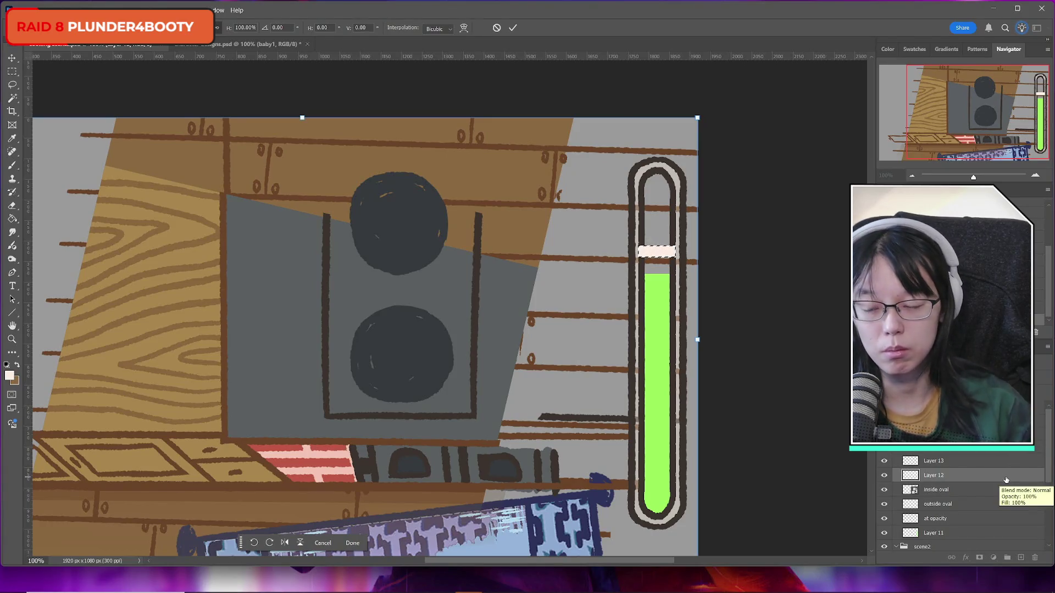
click(12, 165)
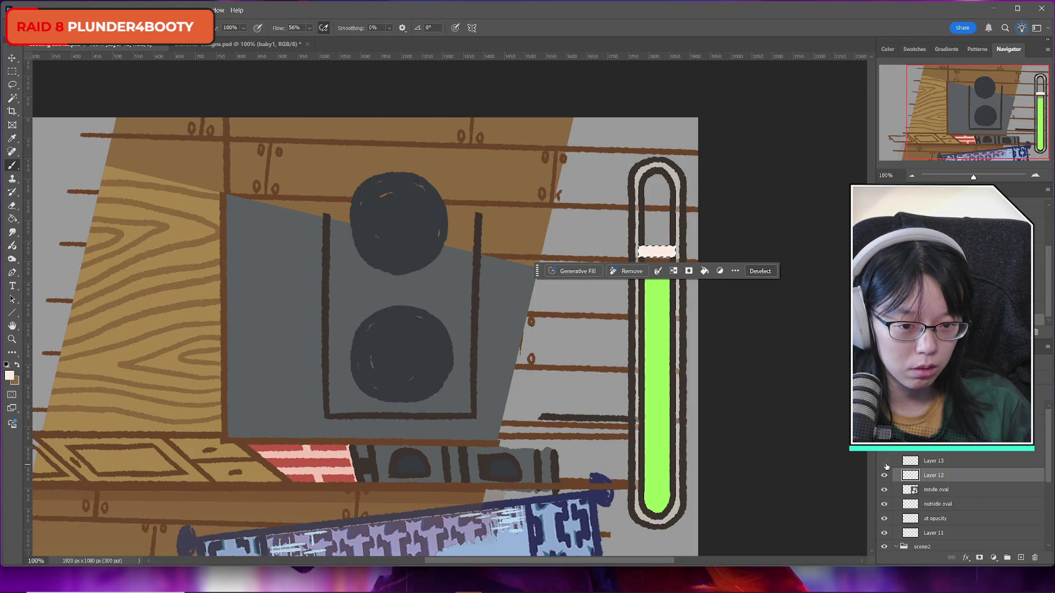
click(884, 475)
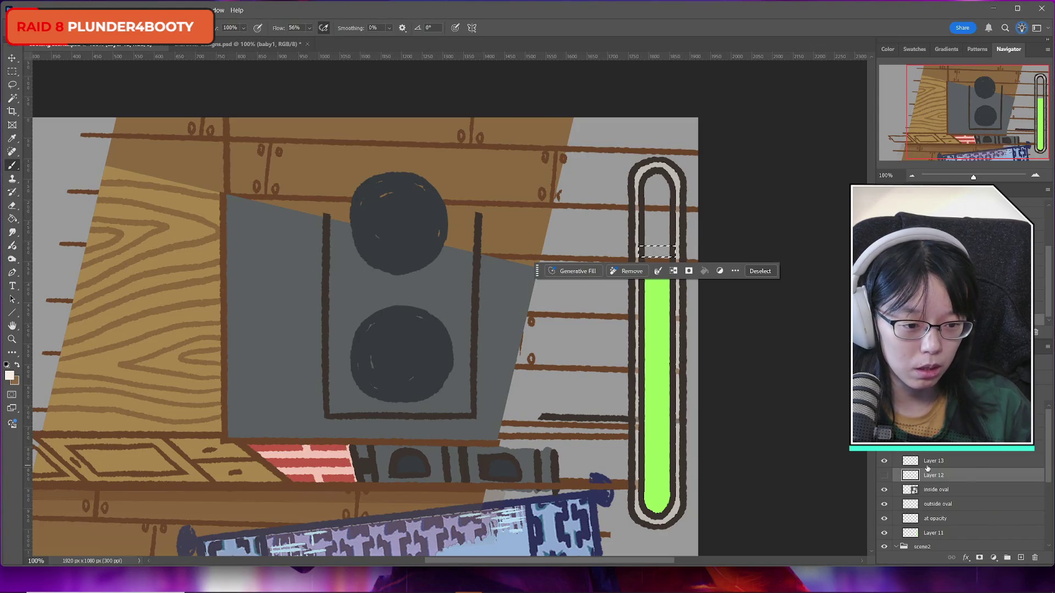
click(928, 465)
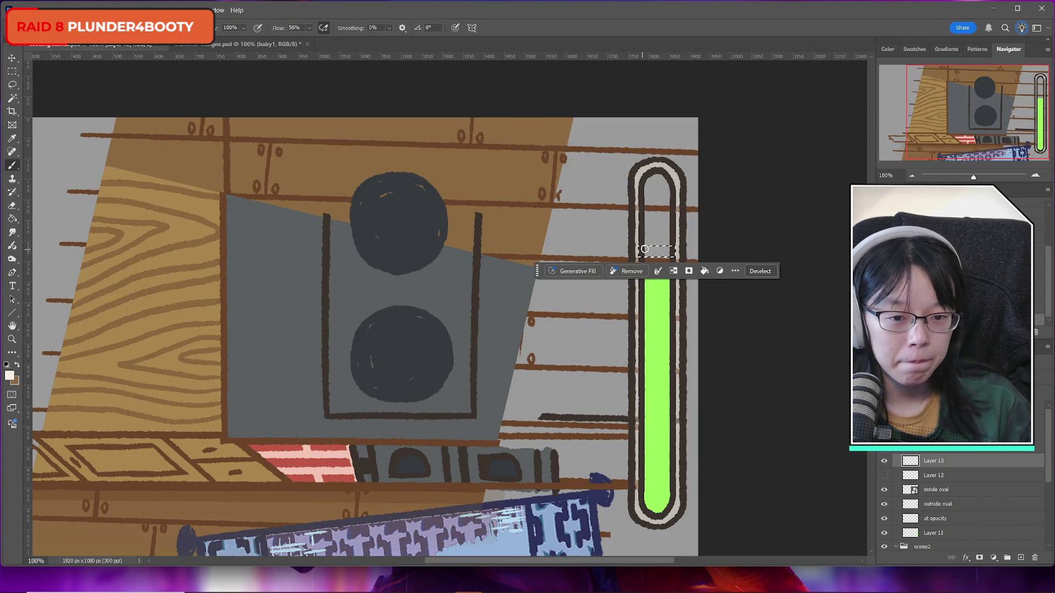
Step: Paint a thinner light marker stroke across the selected band, then clear the selection
drag(639, 251, 674, 251)
key(ctrl+z)
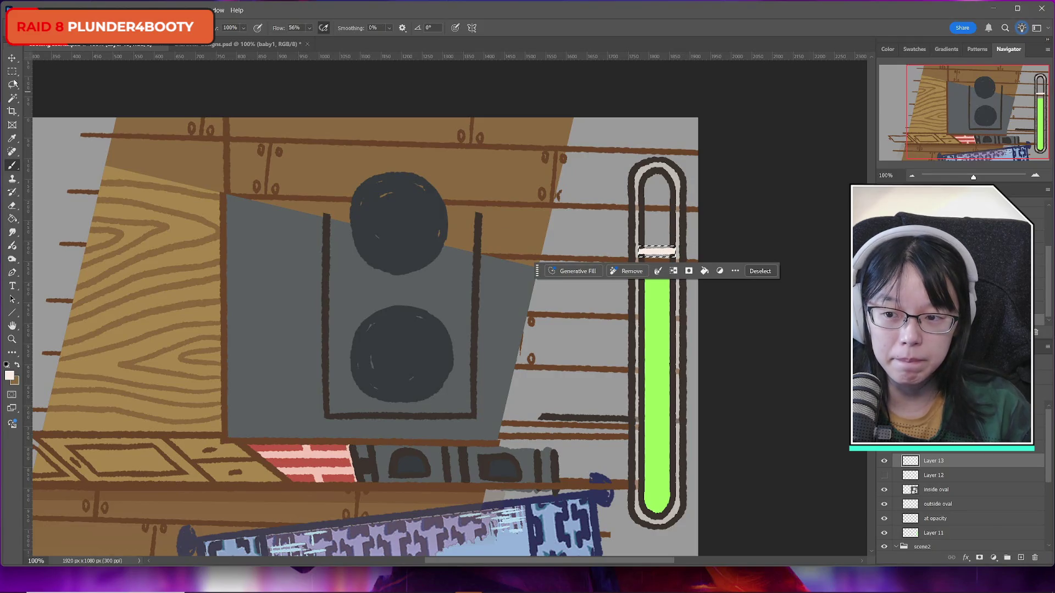
key(m)
key(ctrl+d)
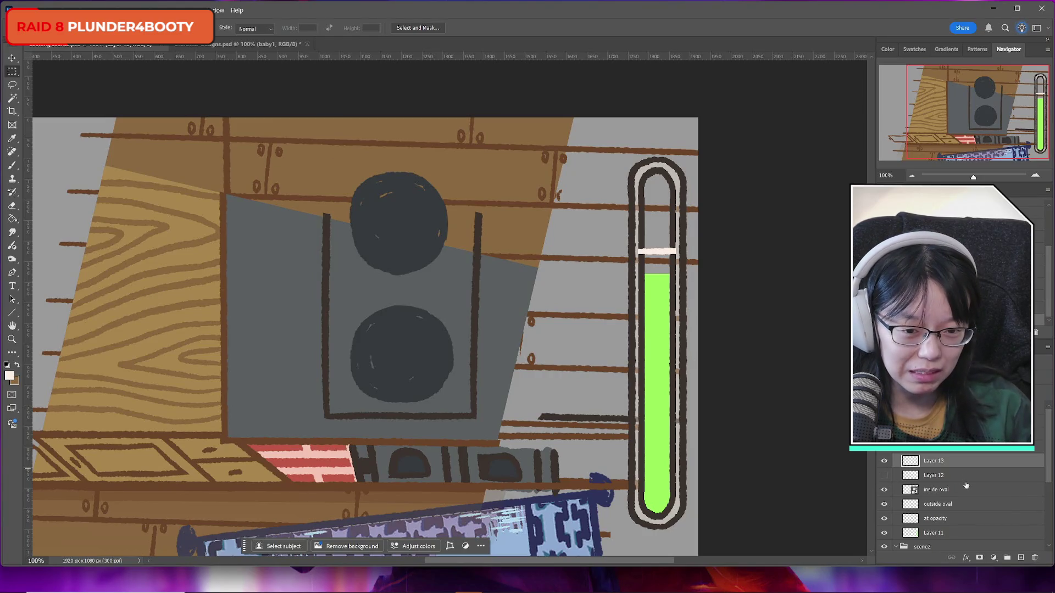
key(ctrl+shift+d)
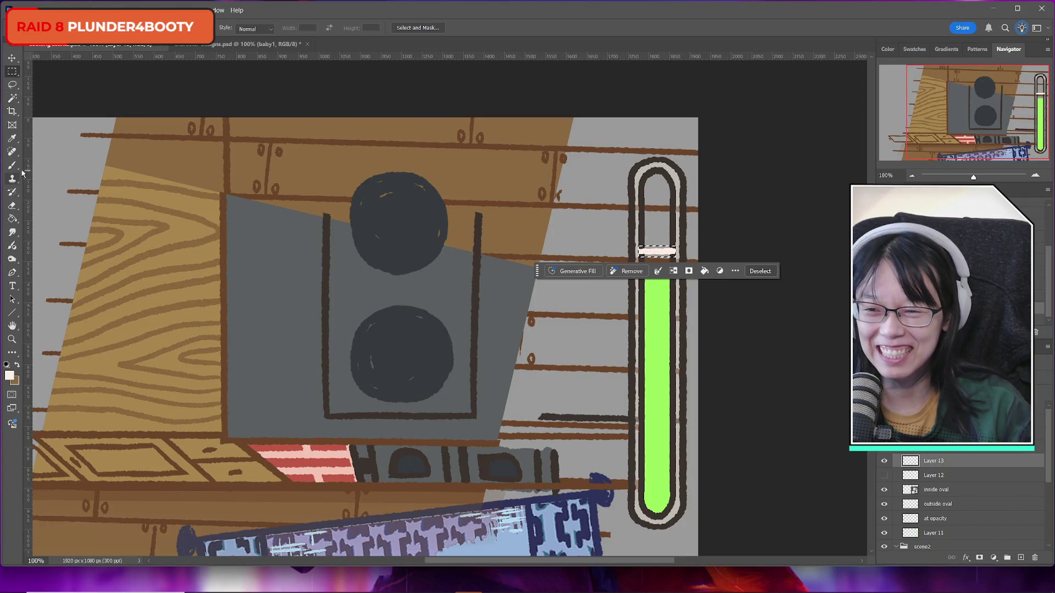
click(12, 165)
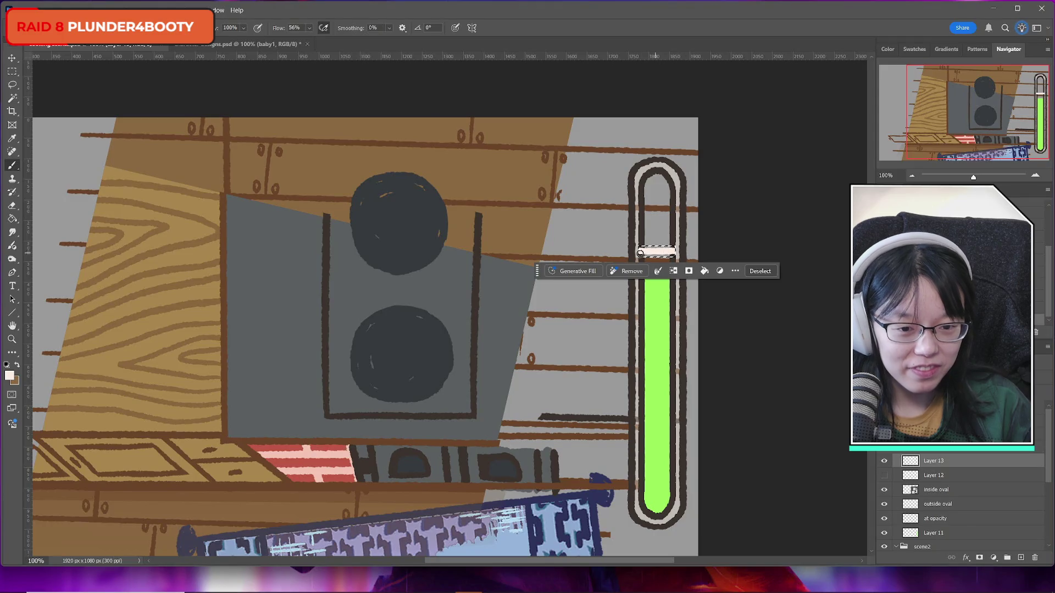
click(12, 71)
key(ctrl+d)
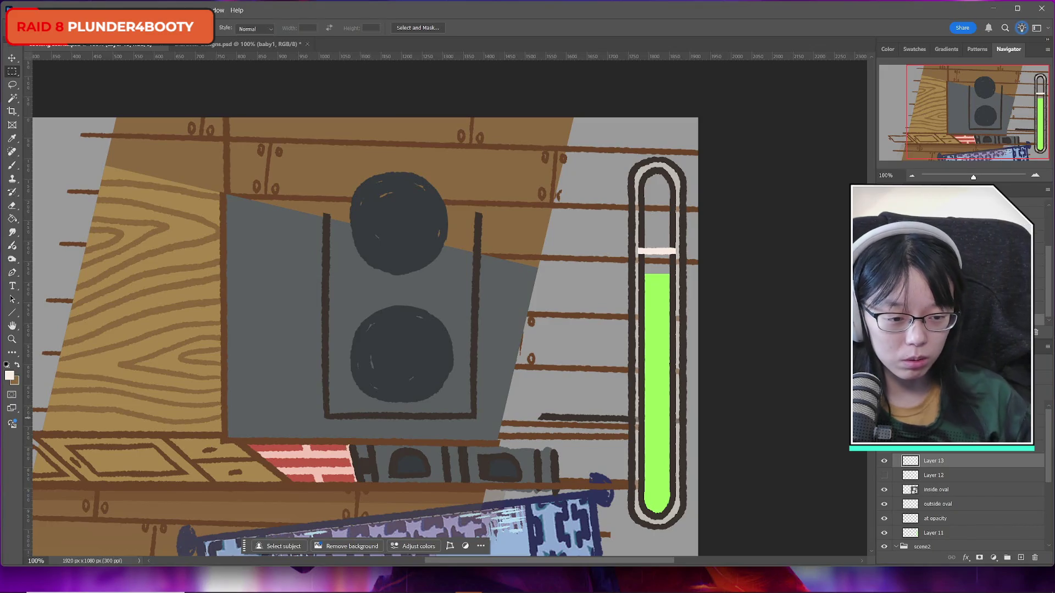
Step: Duplicate the Layer 13 marker stroke and nudge the copy down into the green fill
key(ctrl+j)
key(ctrl+t)
key(Down)
key(Down)
key(Down)
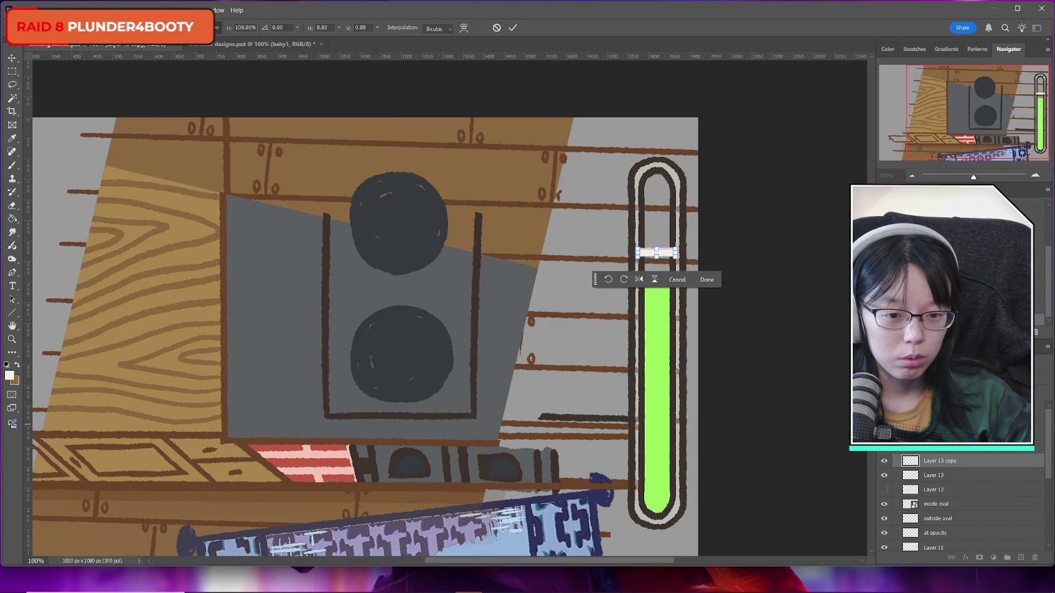
key(Up)
key(Up)
key(Up)
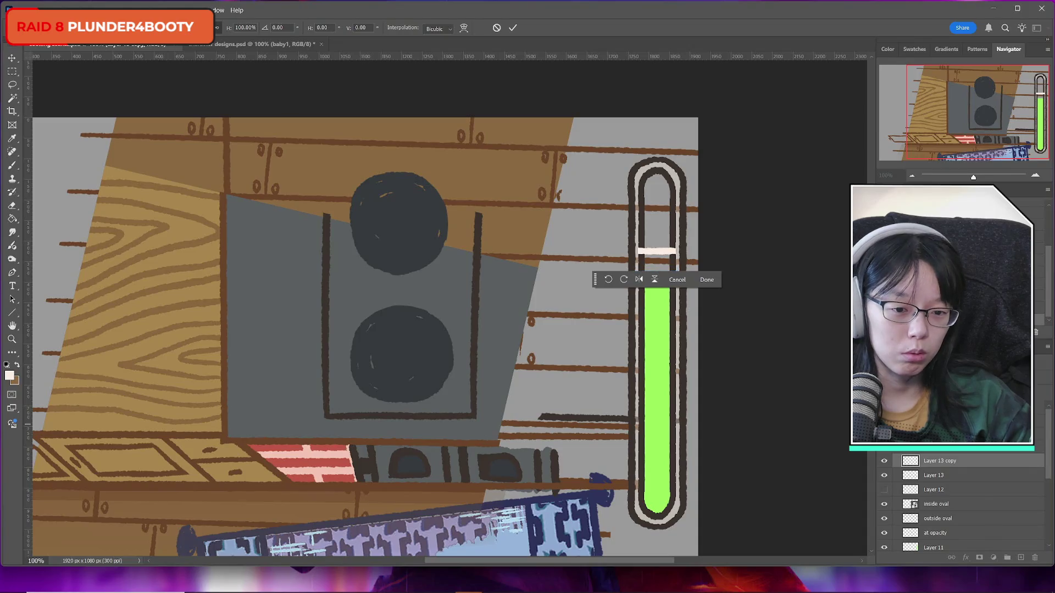
key(Down)
key(Down)
key(Down)
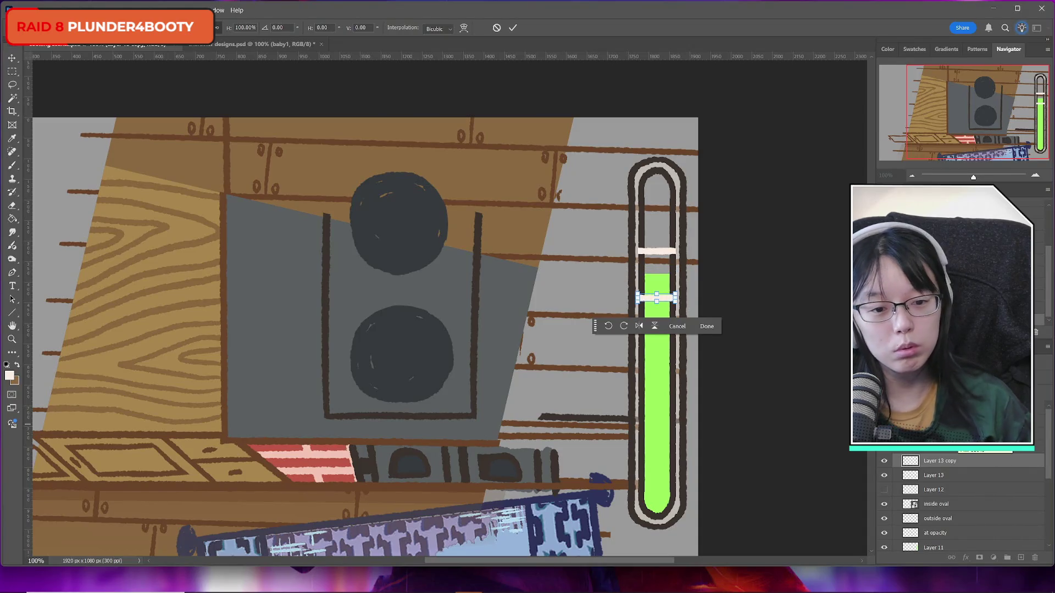
click(513, 27)
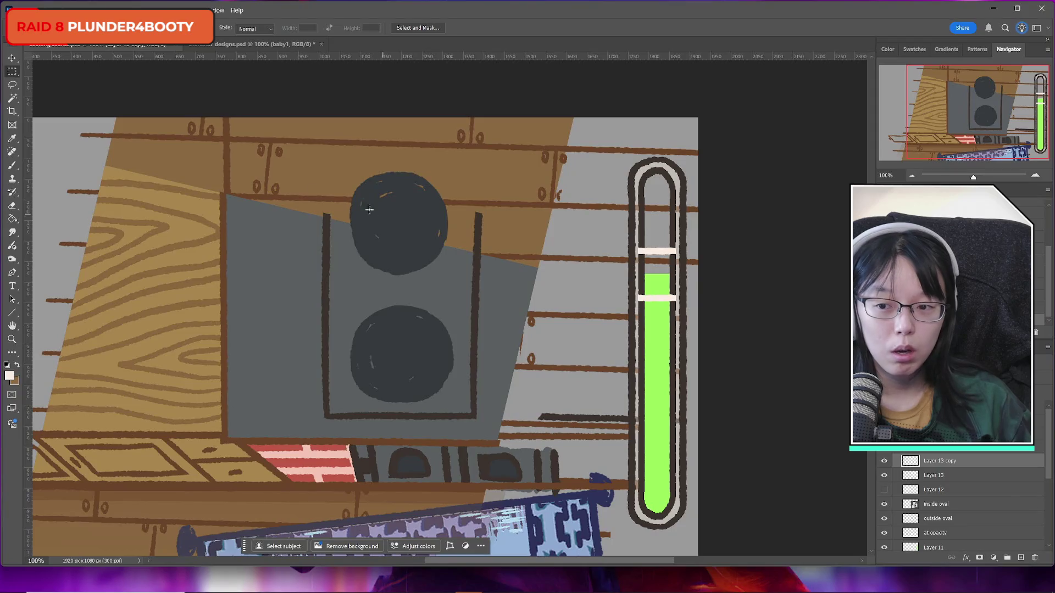
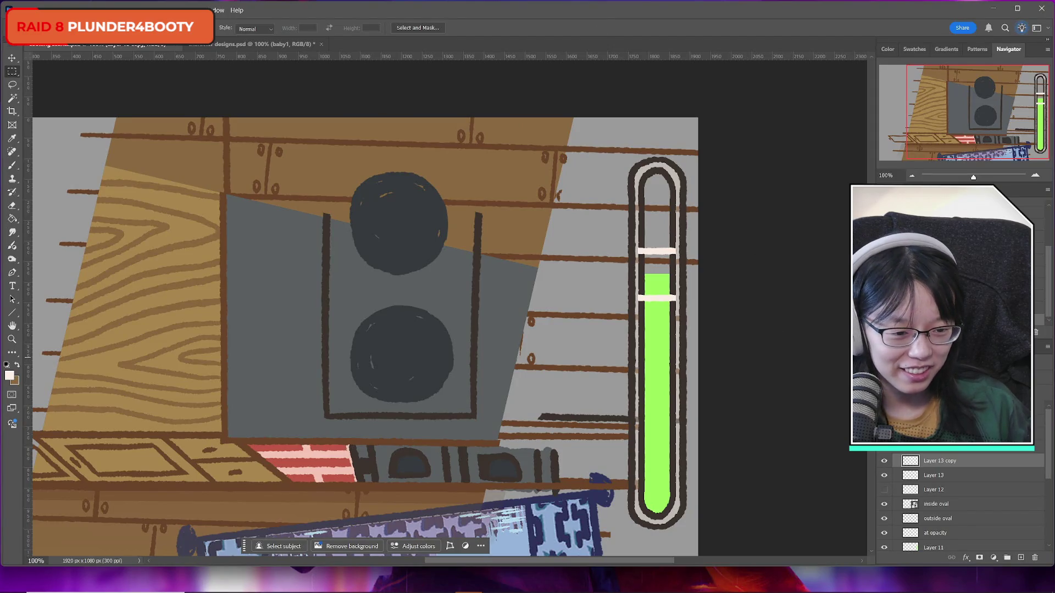
Step: Compare the white bars, then merge Layer 13 copy into Layer 13 and merge Layer 12 down
click(883, 461)
click(884, 461)
click(884, 461)
click(884, 461)
click(884, 476)
click(884, 476)
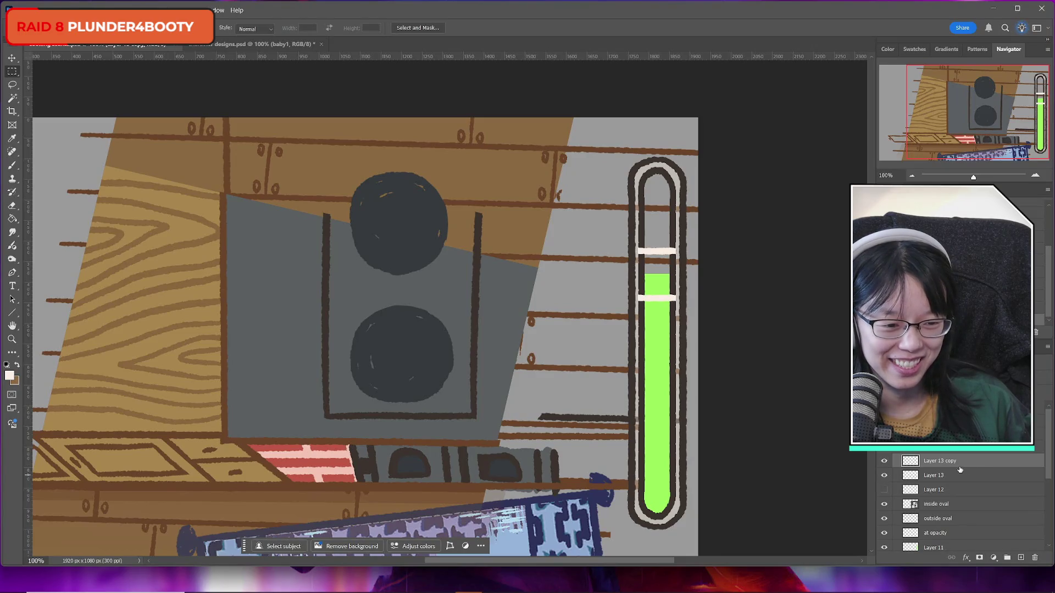
key(ctrl+e)
click(883, 475)
key(ctrl+e)
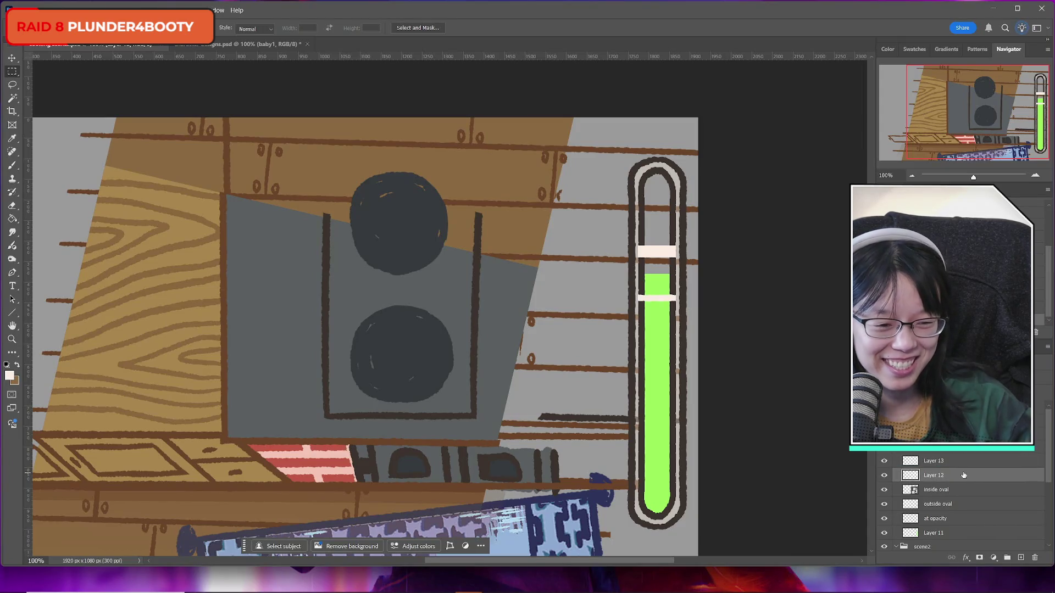
Step: Rename Layer 13, which holds the meter bars, to 'passing ui boundaries'
click(885, 462)
click(885, 463)
click(885, 462)
click(885, 463)
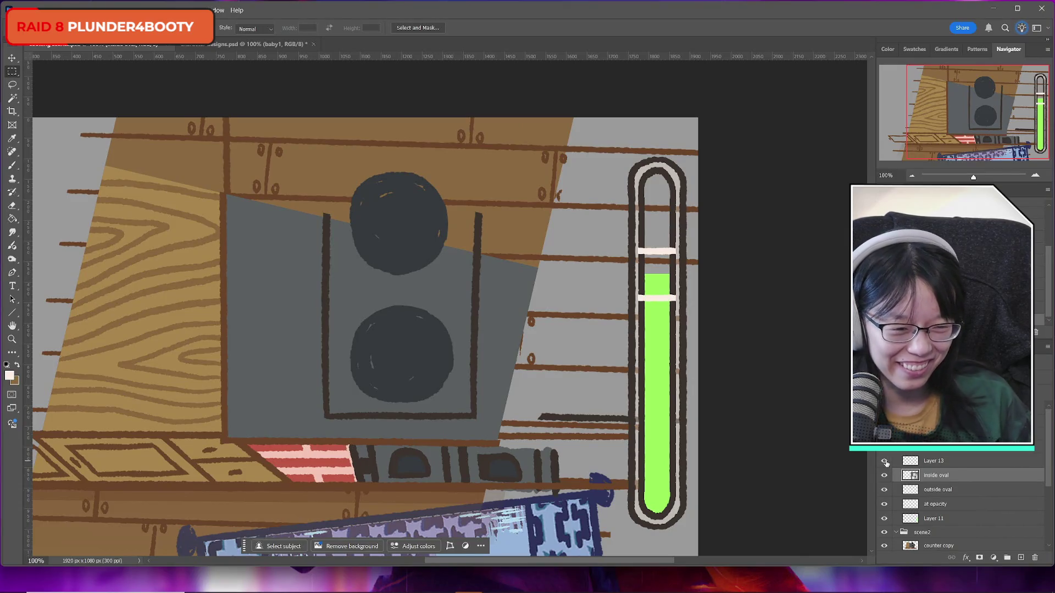
double_click(940, 461)
text(casing ui boundarie)
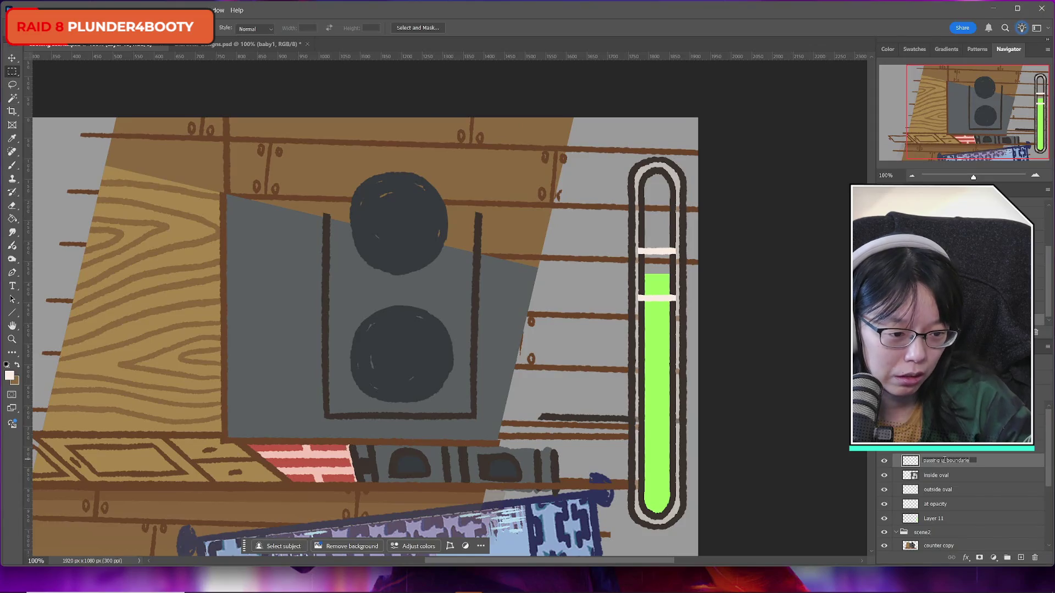
key(Return)
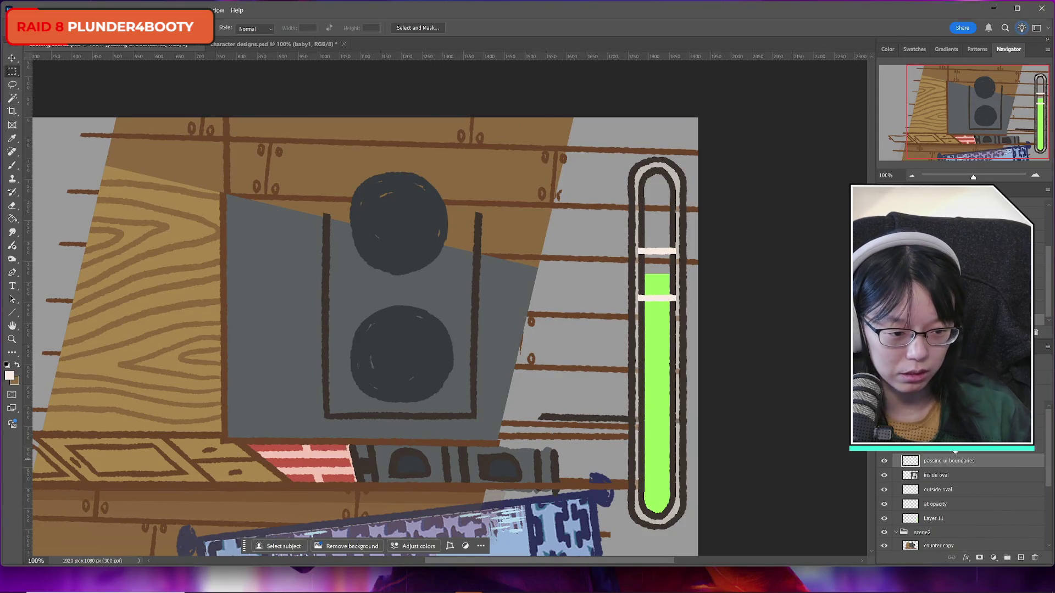
Step: Toggle the inside oval's visibility to compare the meter with it hidden
click(884, 476)
click(884, 476)
click(884, 476)
click(884, 476)
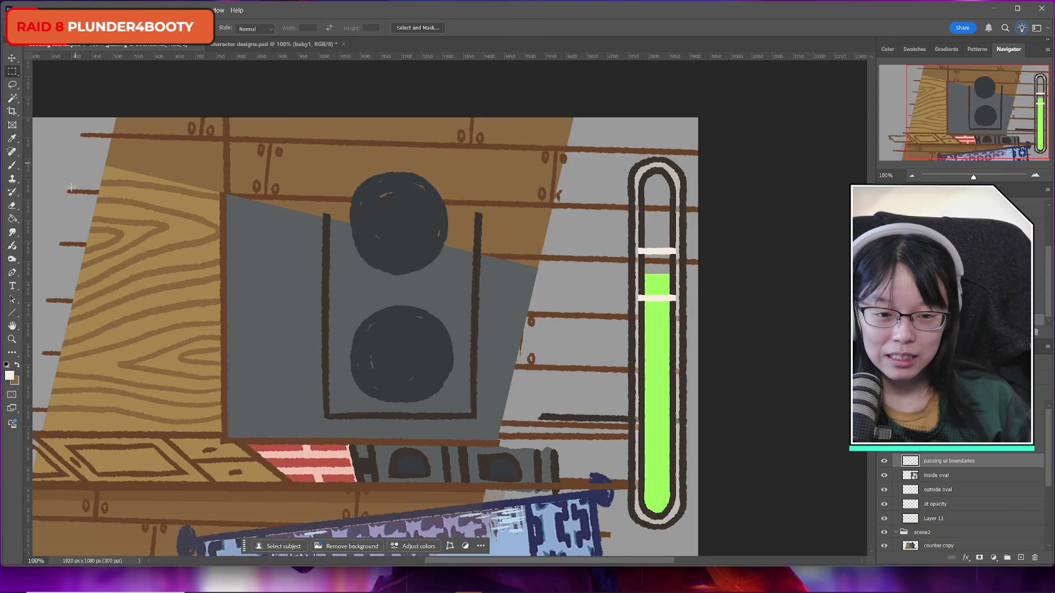
click(11, 339)
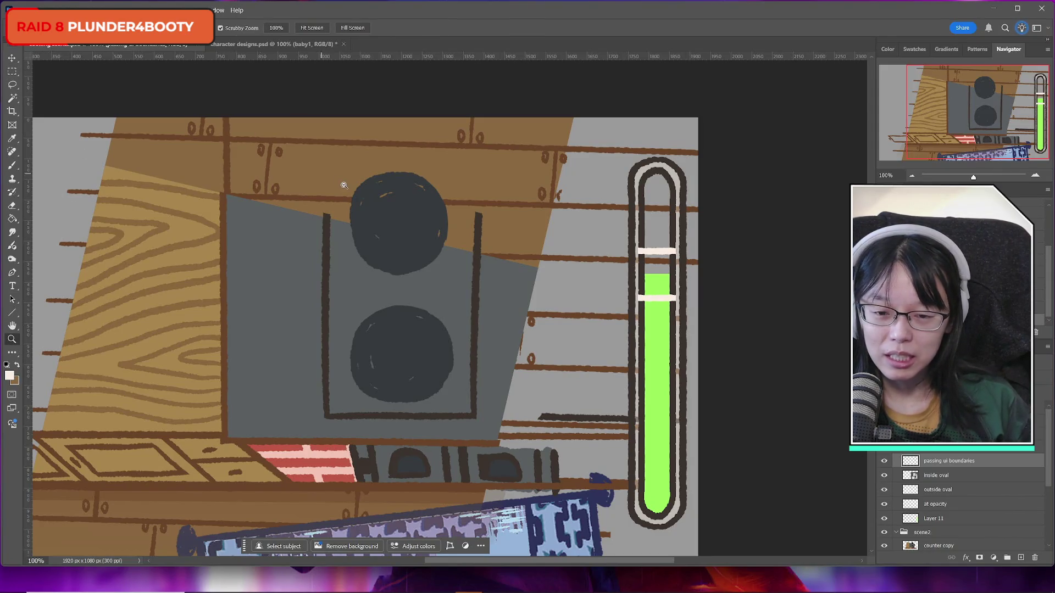
alt+click(345, 185)
drag(527, 562, 489, 562)
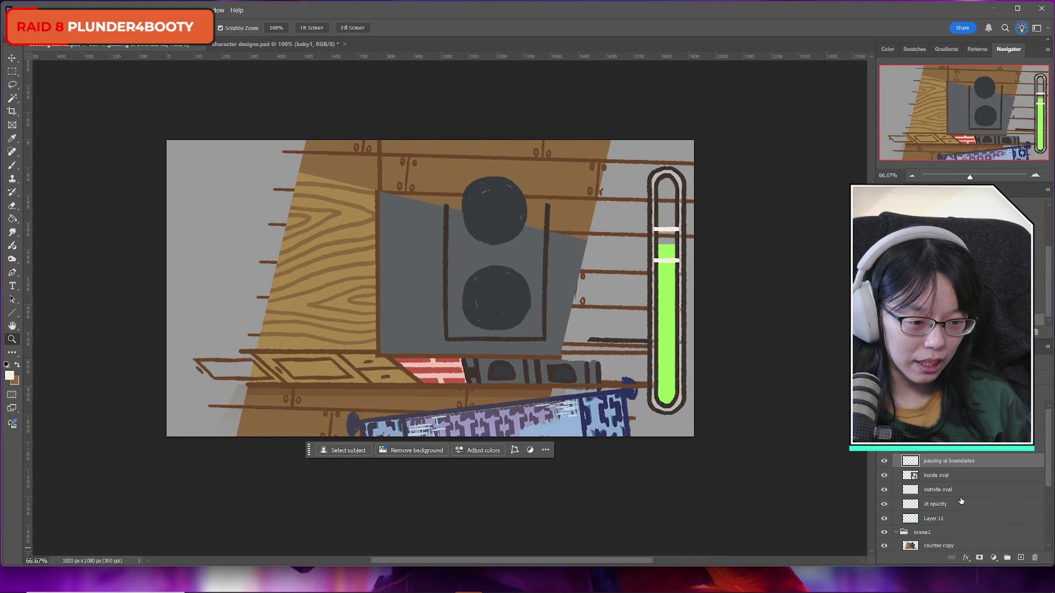
click(940, 504)
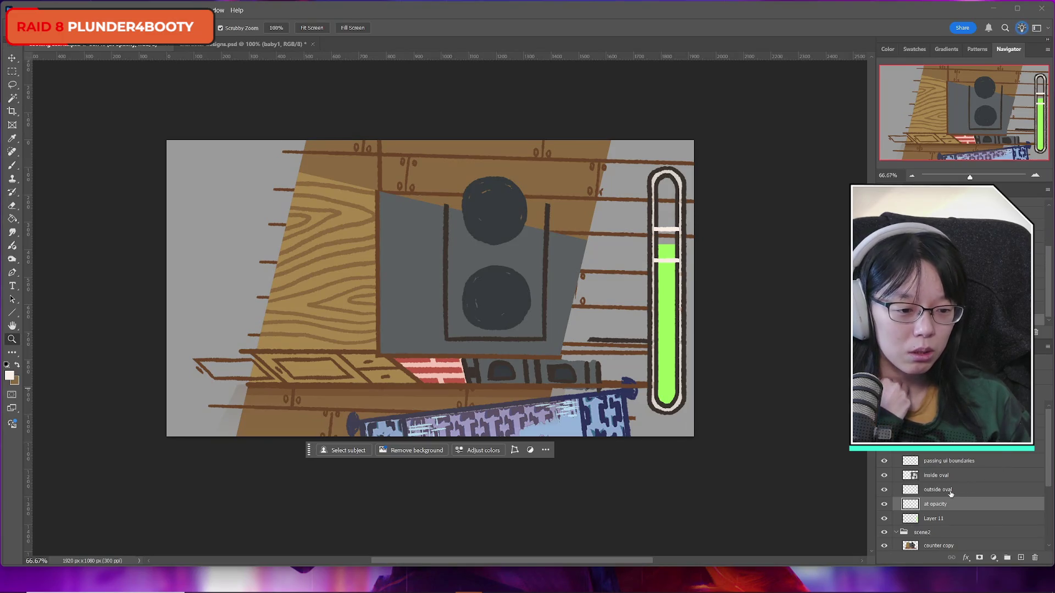
click(950, 491)
click(885, 461)
click(885, 461)
click(884, 461)
click(884, 461)
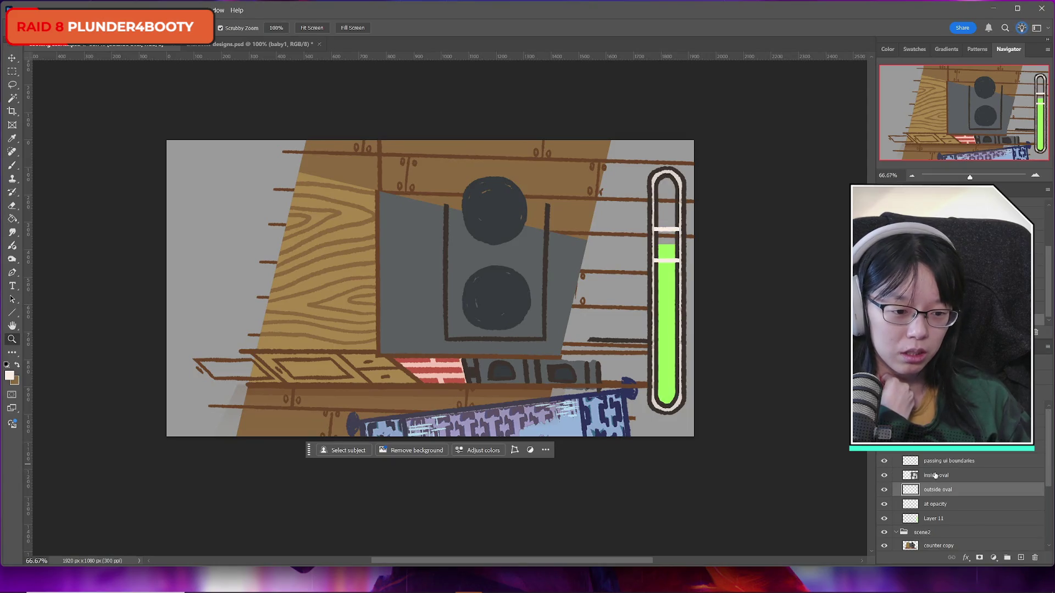
click(945, 475)
click(967, 559)
click(988, 520)
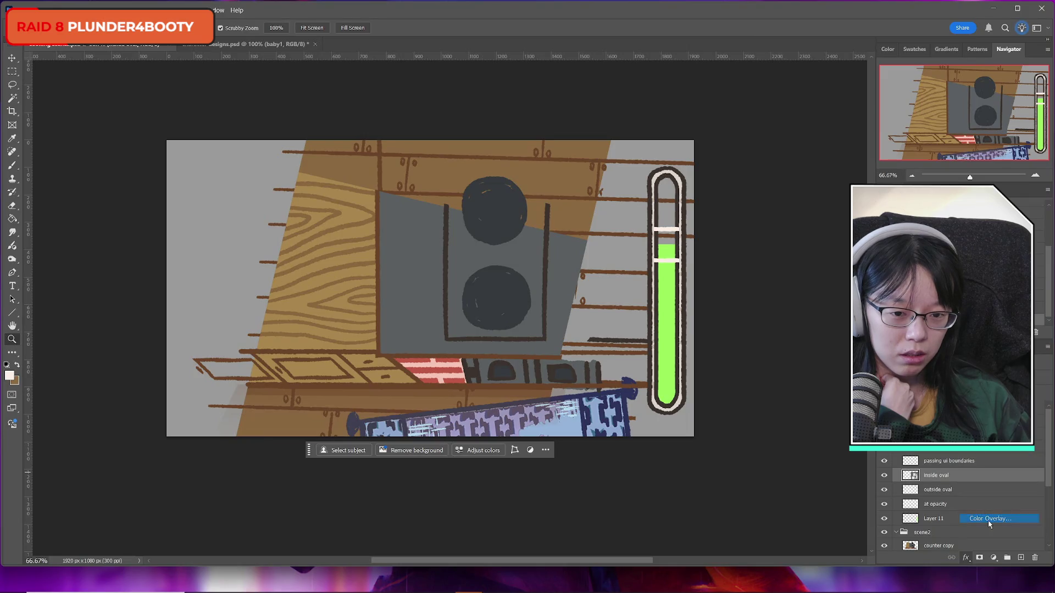
mouse_move(329, 239)
mouse_down()
mouse_move(63, 245)
mouse_move(273, 266)
mouse_move(923, 268)
mouse_move(837, 300)
mouse_up()
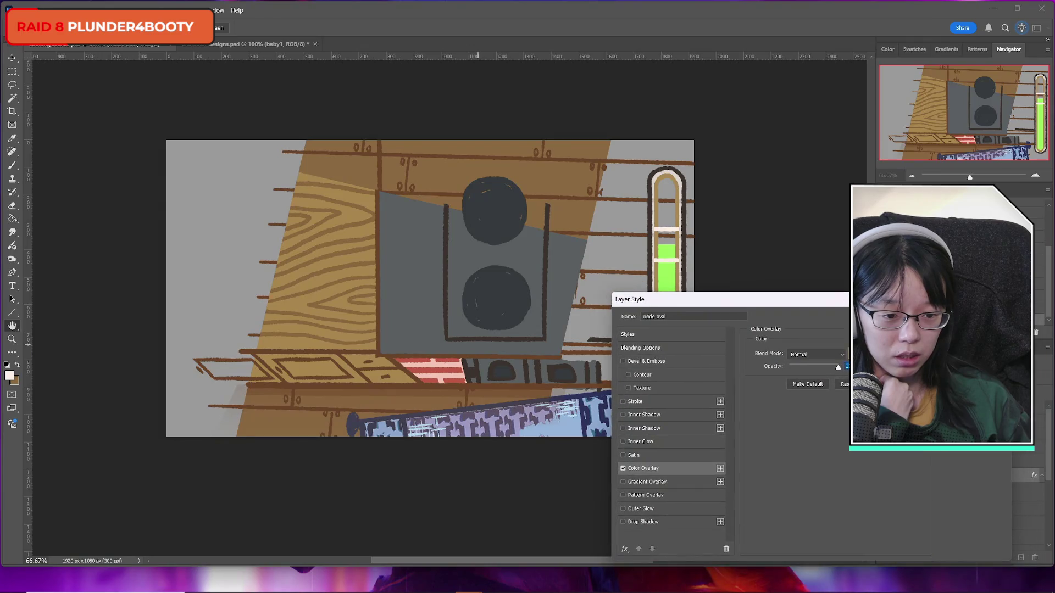
click(857, 354)
click(411, 356)
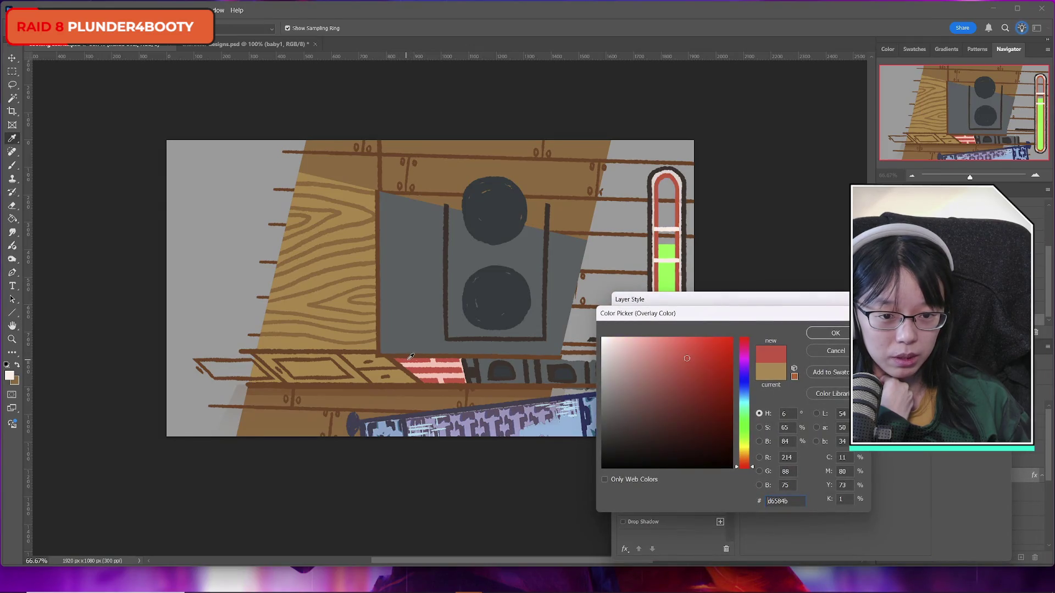
mouse_move(806, 312)
mouse_down()
mouse_move(464, 313)
mouse_move(640, 332)
mouse_up()
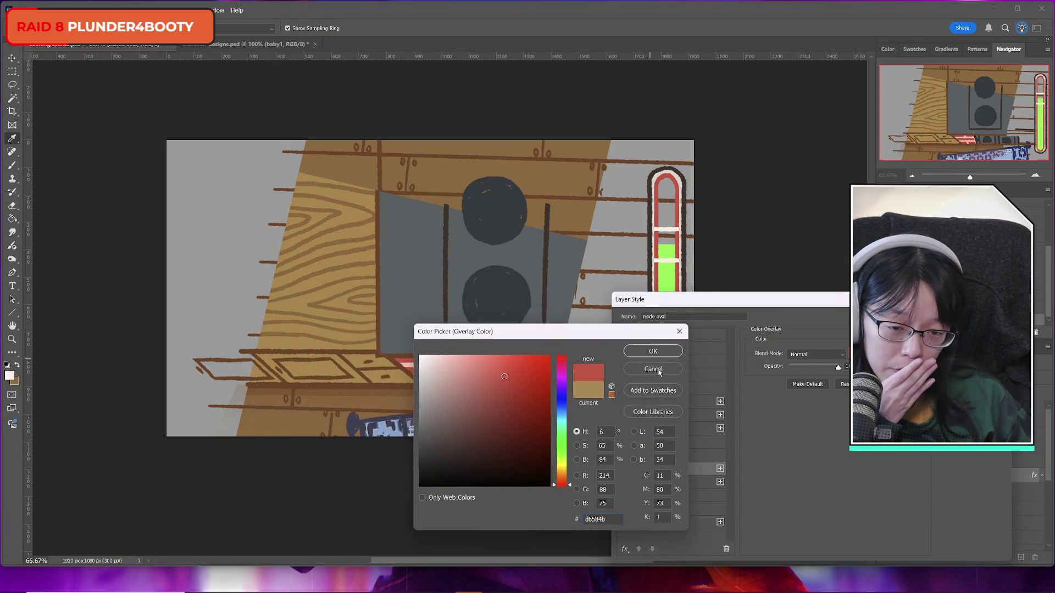
click(657, 372)
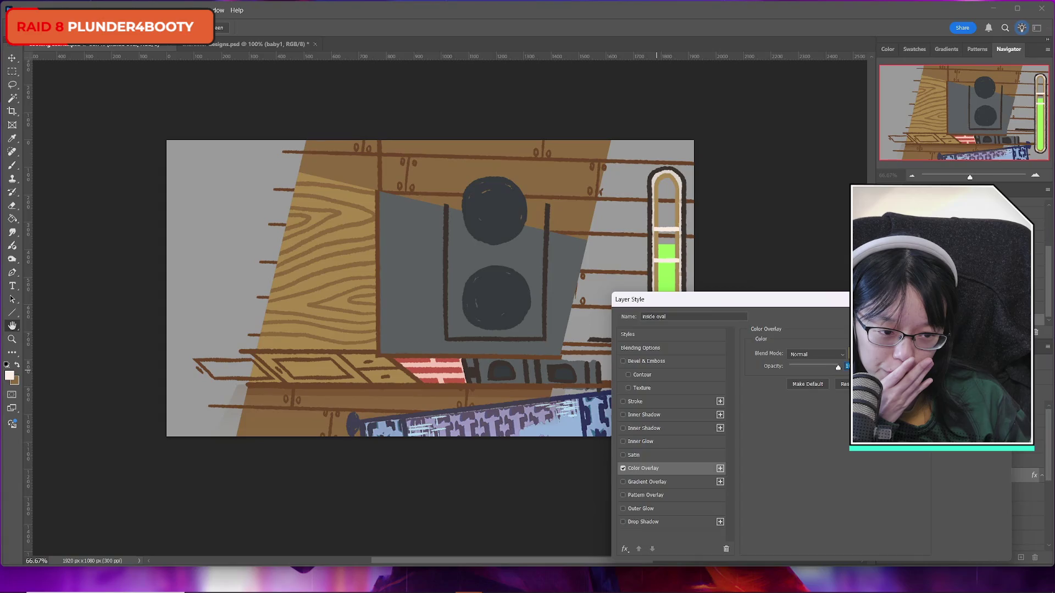
key(Return)
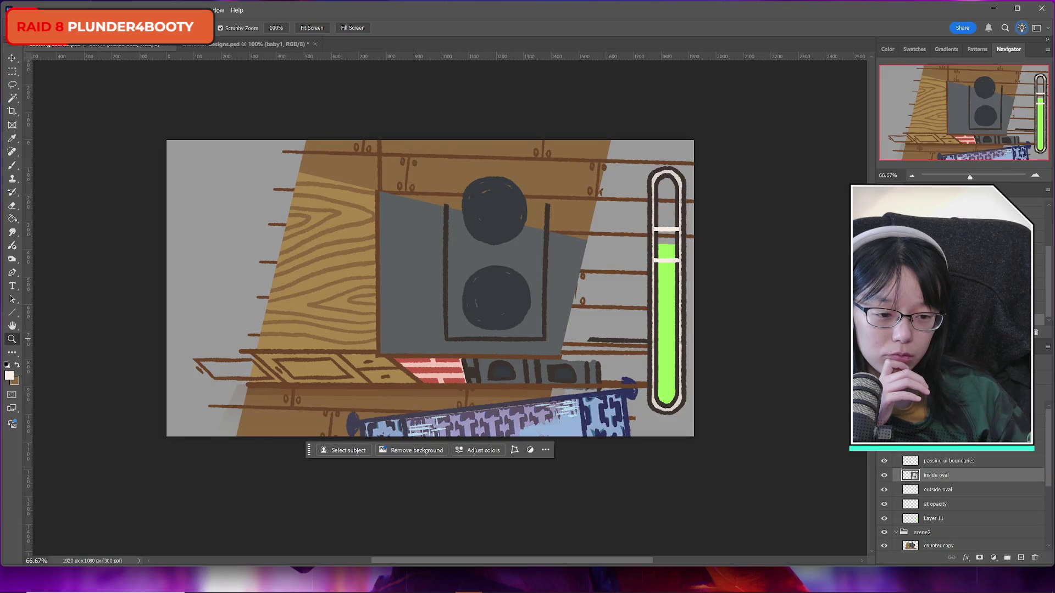
Step: Try a white (ffffff) 10 px stroke on the selected layer, then cancel it
right_click(923, 452)
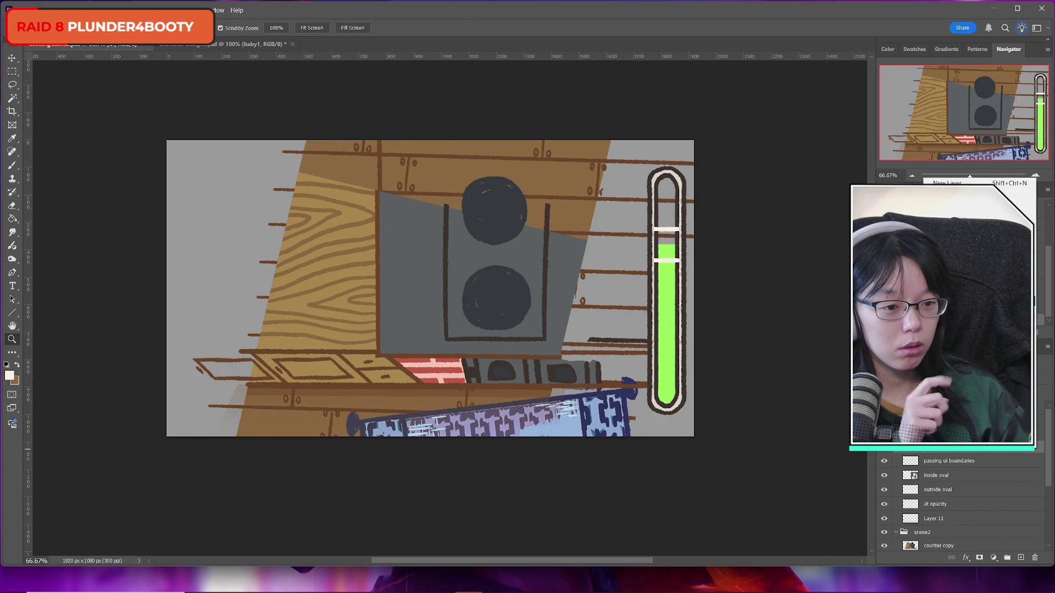
click(950, 412)
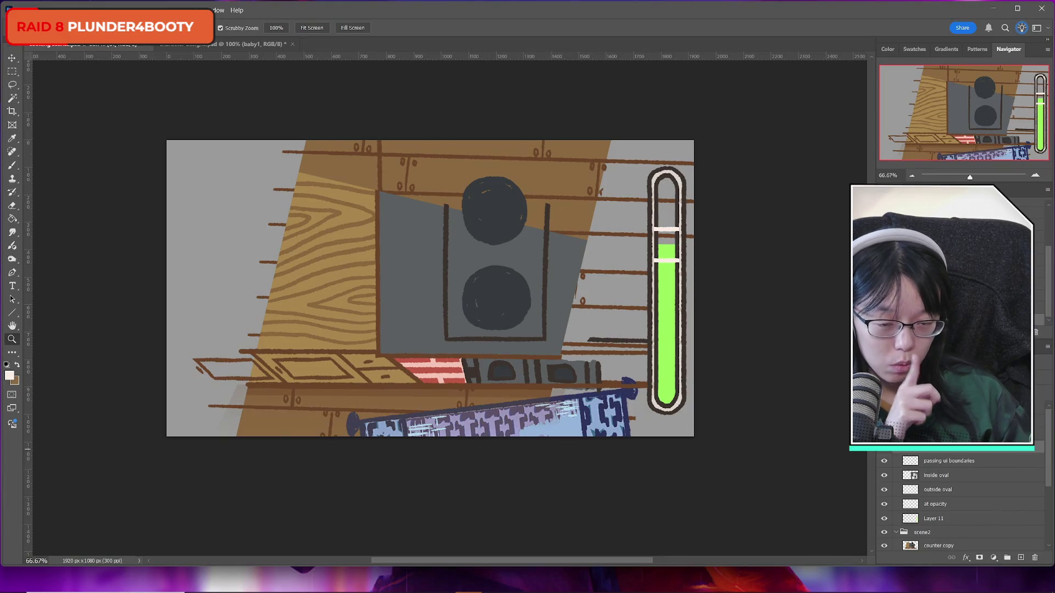
click(662, 405)
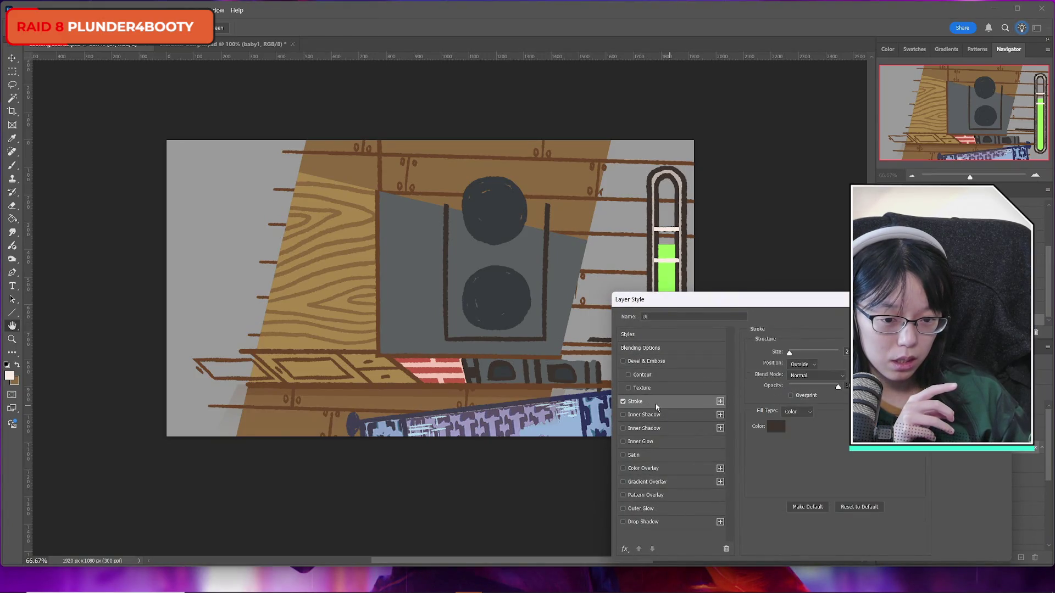
click(776, 427)
text(ffffff)
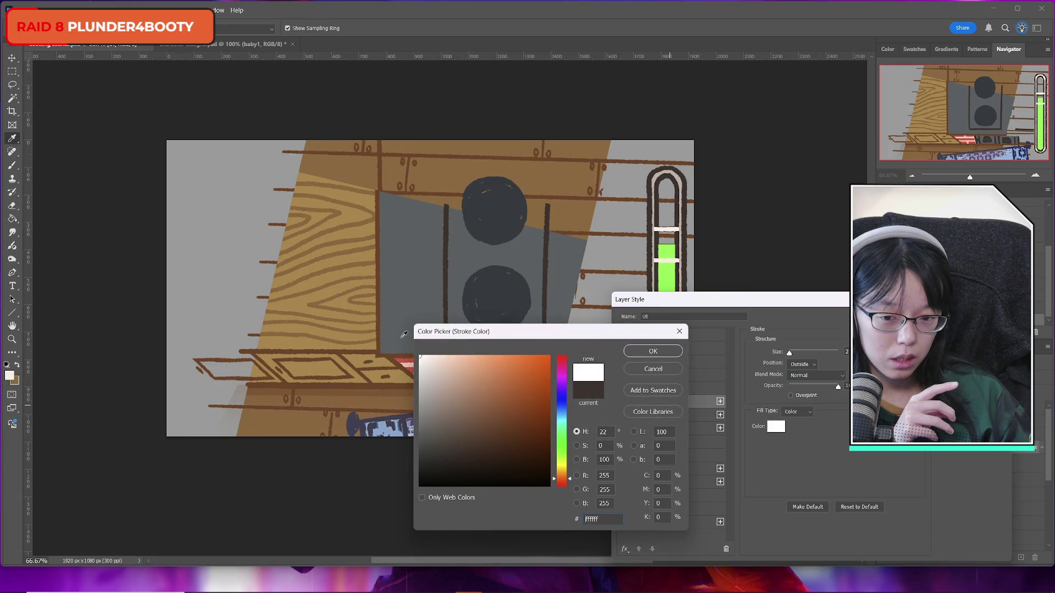
key(Return)
mouse_move(805, 302)
mouse_down()
mouse_move(167, 348)
mouse_move(271, 195)
mouse_move(302, 206)
mouse_move(278, 232)
mouse_move(256, 232)
mouse_up()
click(243, 281)
drag(243, 283, 246, 285)
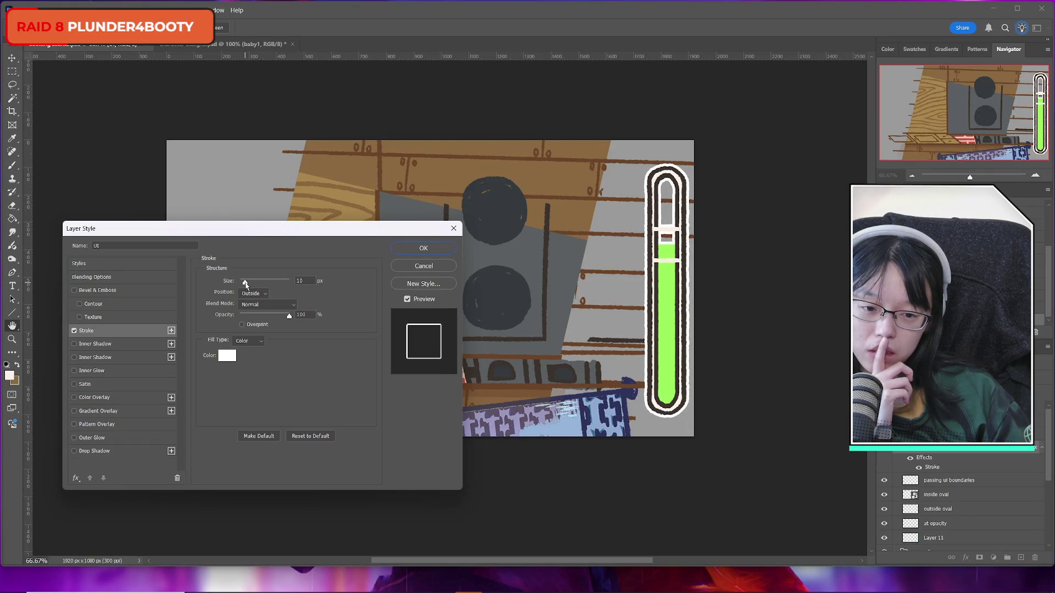
click(423, 266)
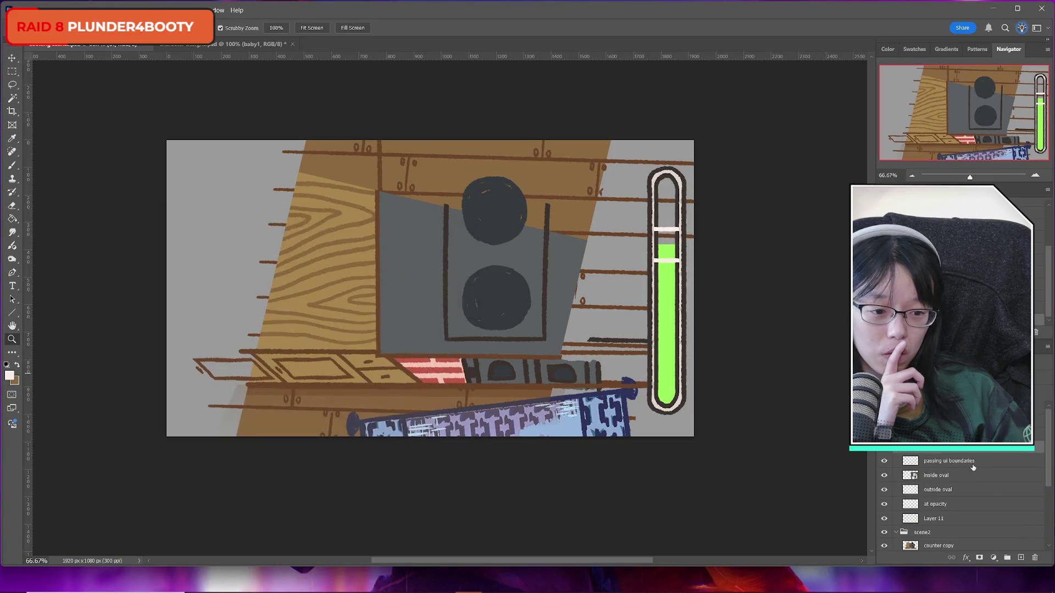
Step: Show the passing ui boundaries bars and add a white stroke to the outside oval layer
click(884, 462)
click(883, 489)
click(883, 489)
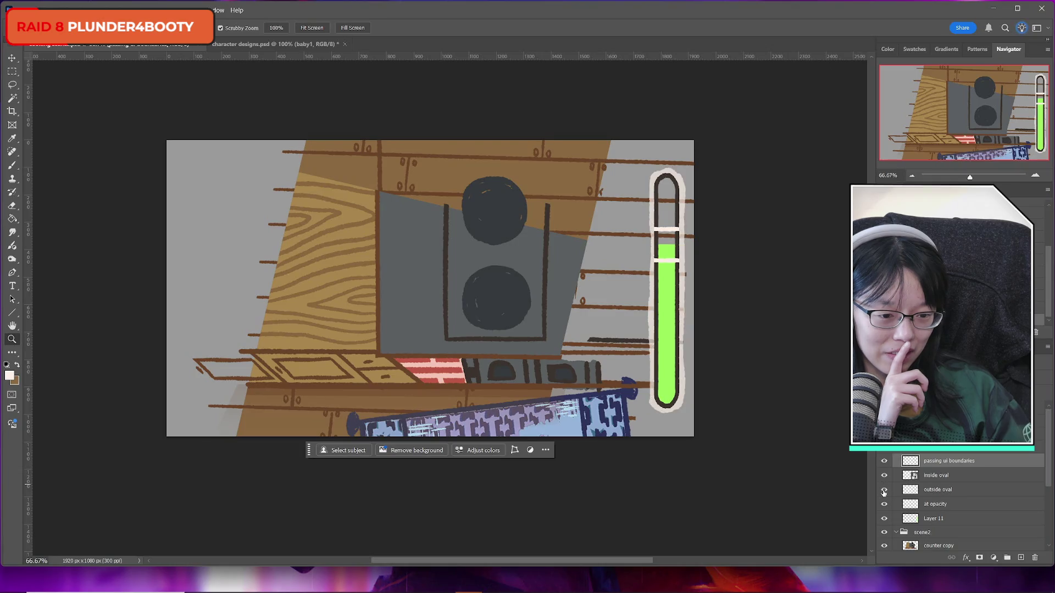
right_click(940, 490)
click(989, 352)
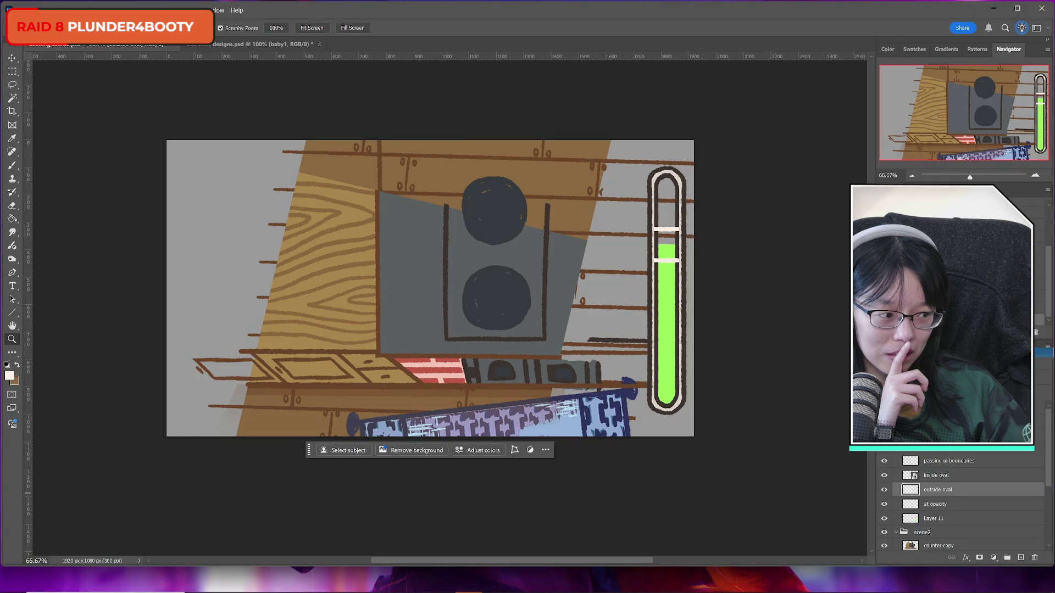
click(86, 331)
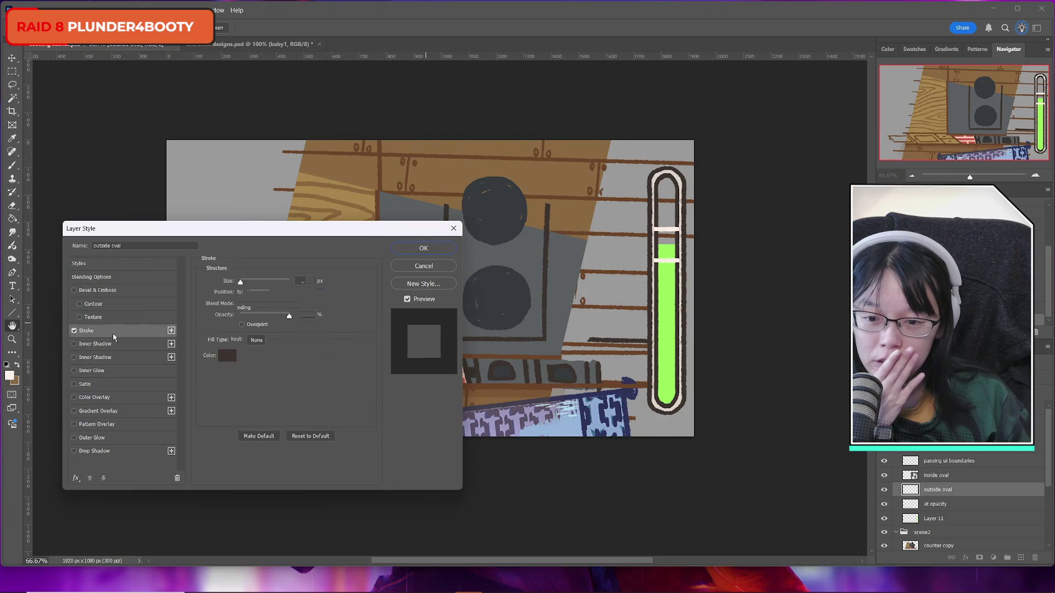
click(227, 356)
click(420, 355)
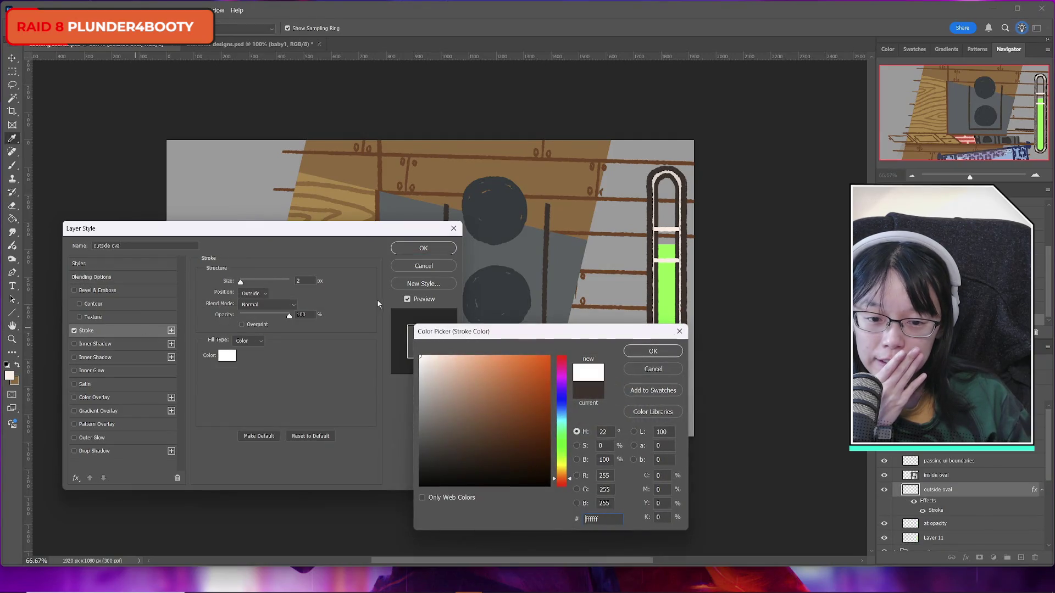
click(653, 351)
Step: Set the outside oval's white stroke to about 16 px, apply it, and shift the meter left
drag(241, 283, 246, 284)
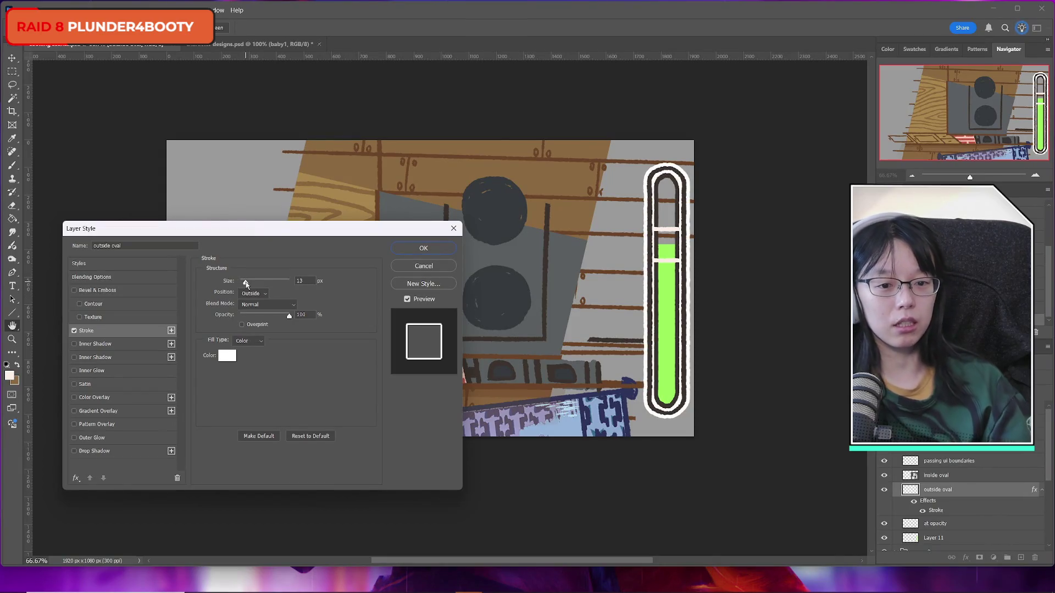
drag(246, 284, 240, 285)
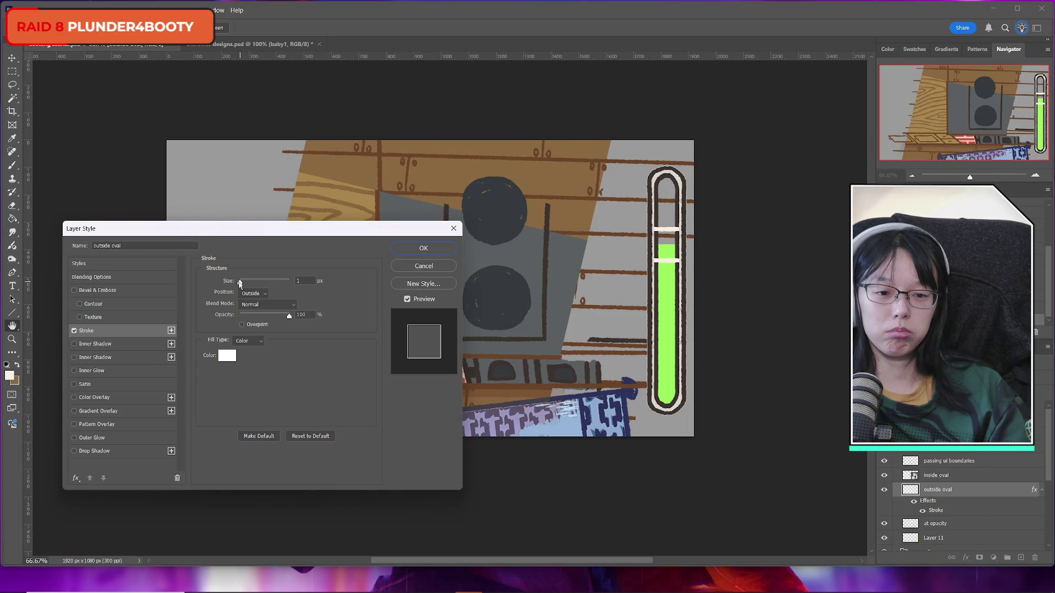
drag(239, 284, 246, 286)
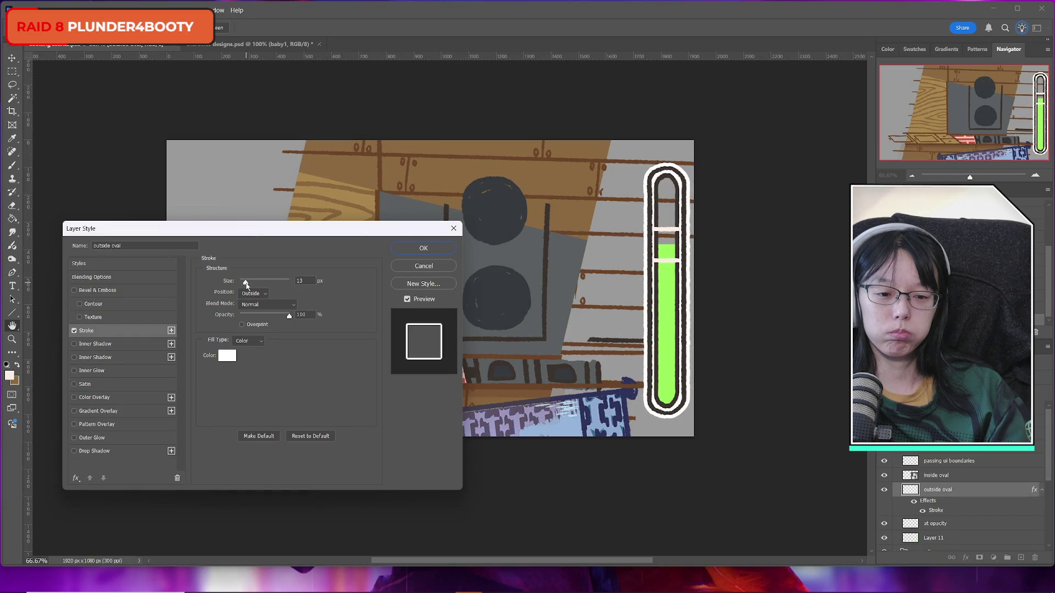
drag(247, 286, 247, 285)
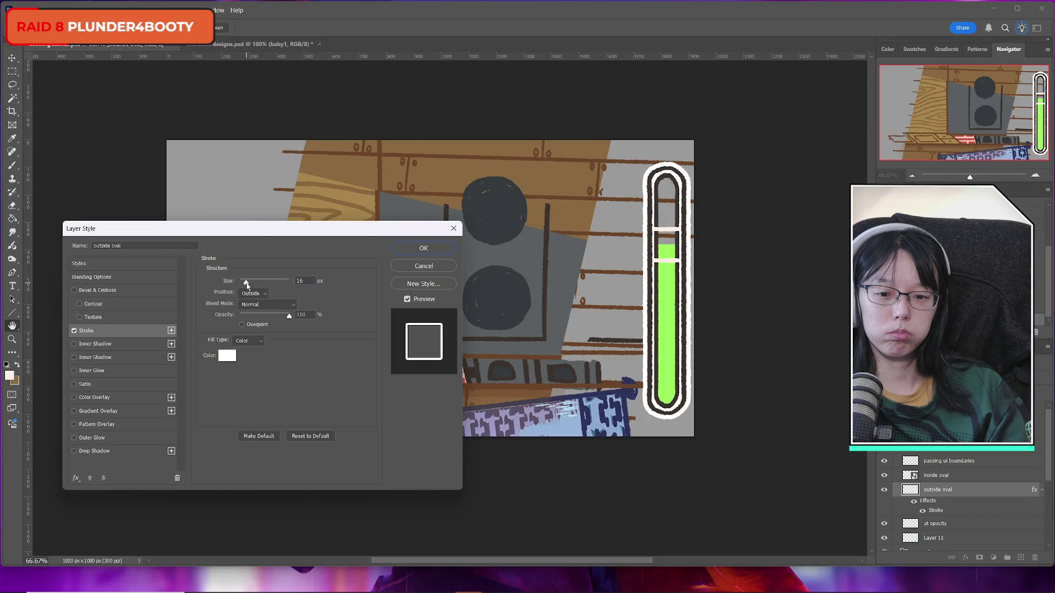
click(423, 249)
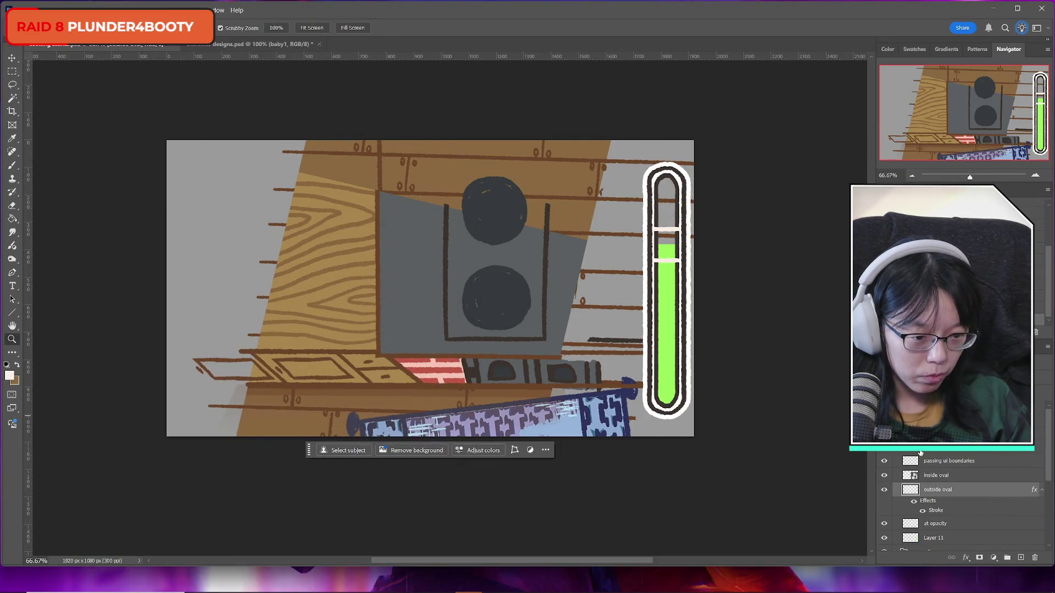
key(ctrl+t)
drag(682, 270, 657, 271)
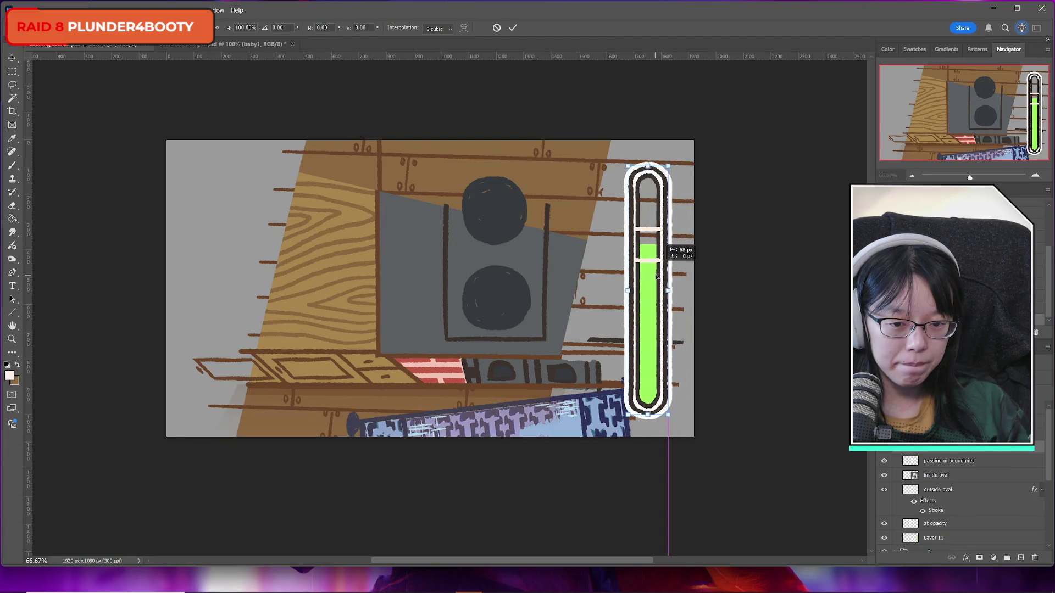
Step: Shift the meter bar further left and commit its new position
drag(657, 260, 655, 266)
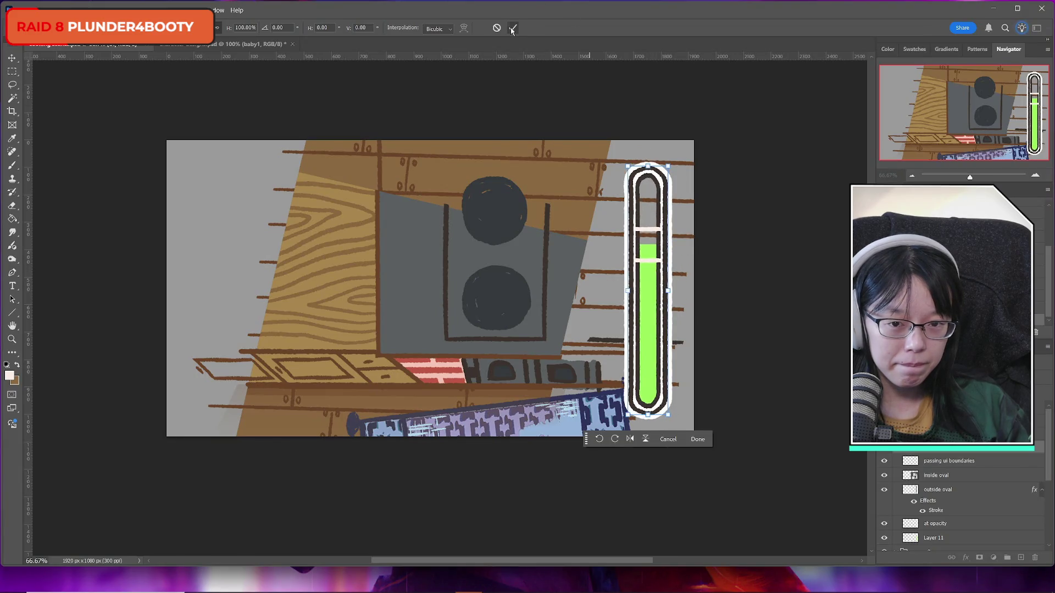
key(Return)
key(z)
scroll(964, 500, down, 3)
scroll(964, 500, down, 2)
Step: Add a horizontal guide across the kitchen scene
click(934, 543)
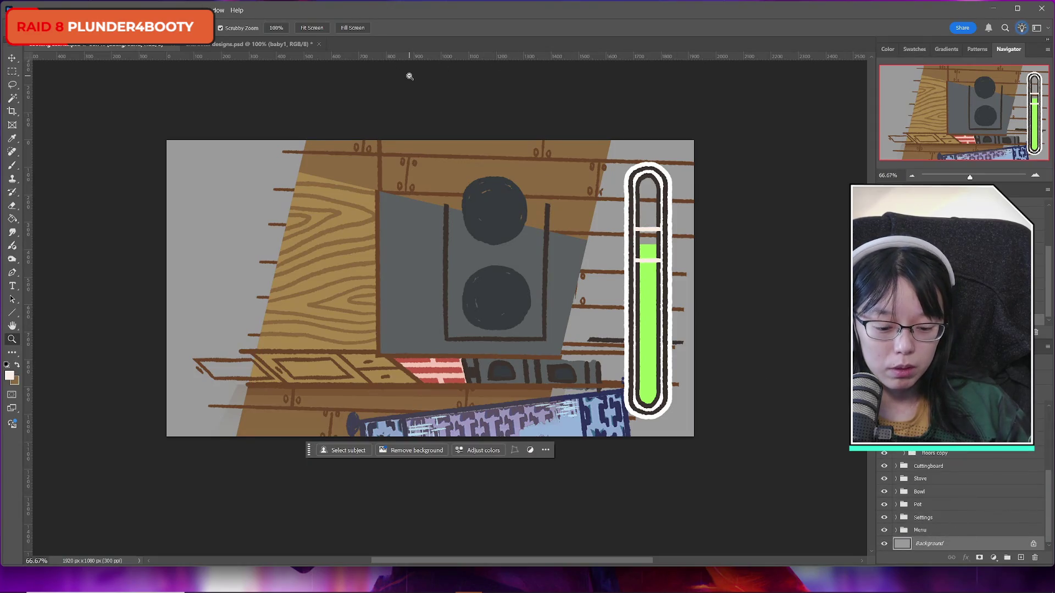
drag(460, 57, 486, 288)
scroll(953, 482, up, 3)
scroll(956, 486, up, 2)
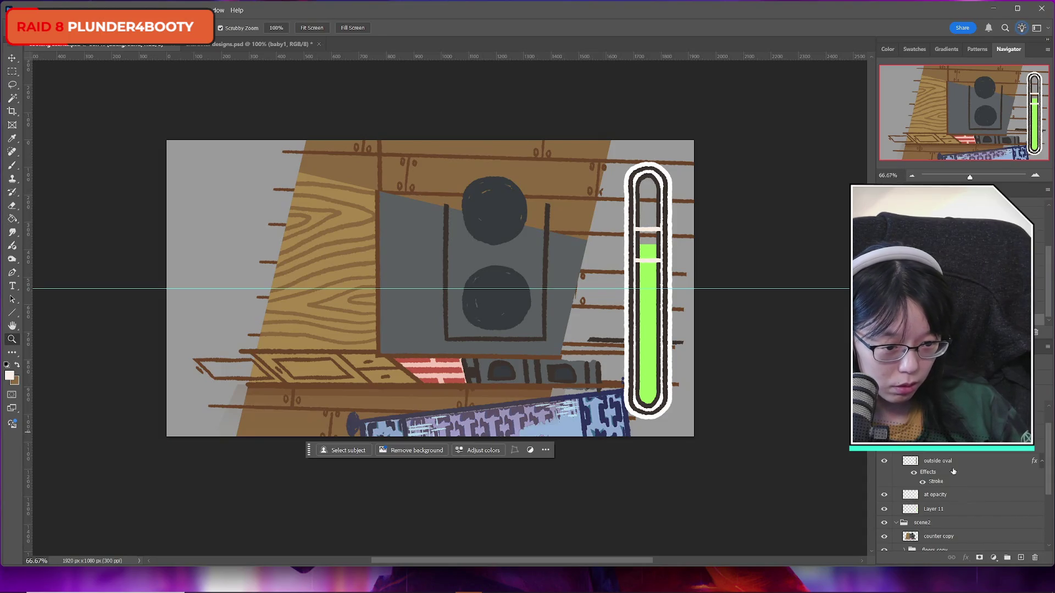
Step: Toggle the green meter fill on and off to compare the gauge
click(884, 510)
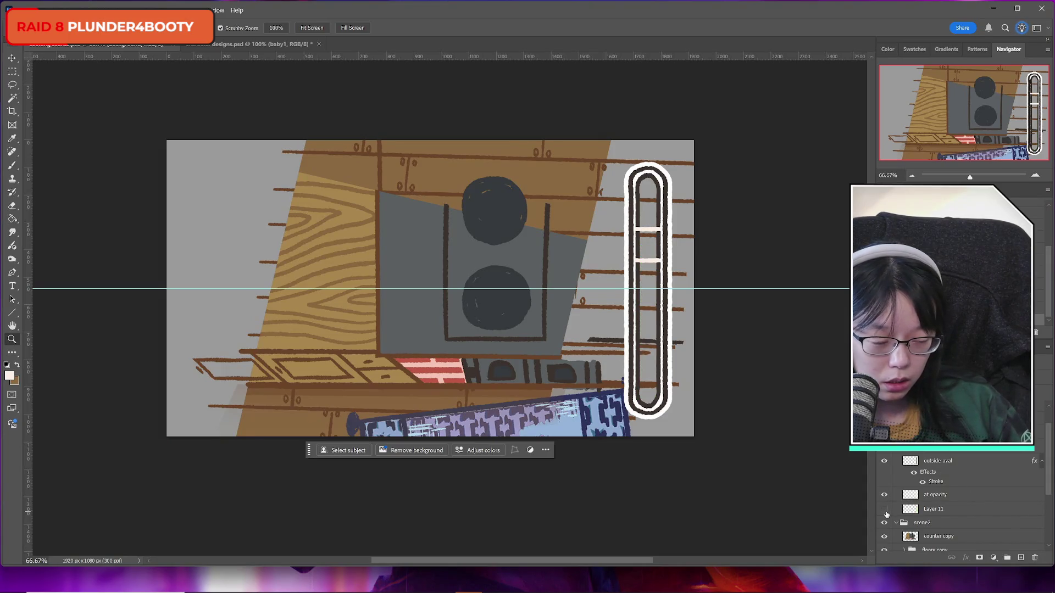
click(885, 509)
click(885, 512)
click(885, 513)
click(885, 512)
click(885, 513)
click(884, 509)
click(885, 509)
Step: Rename Layer 11 to 'cooking process ui bar'
double_click(938, 510)
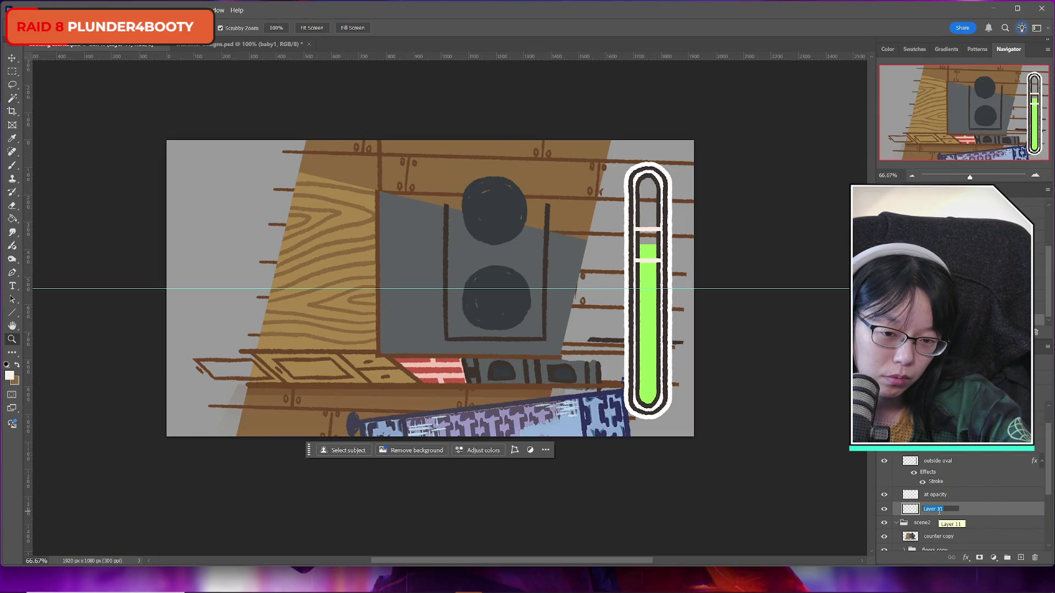
text(ga)
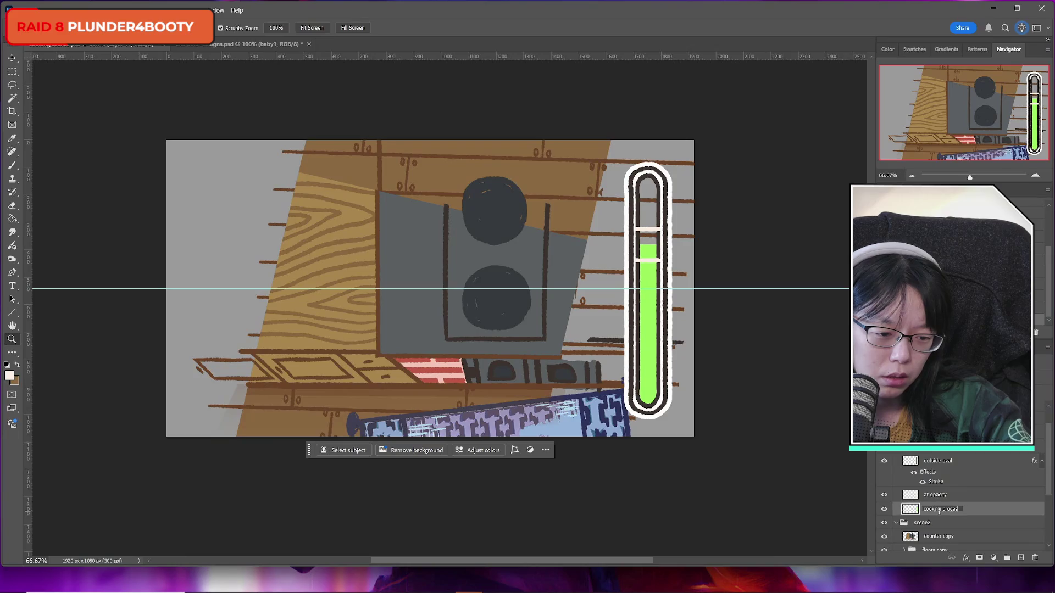
text(u)
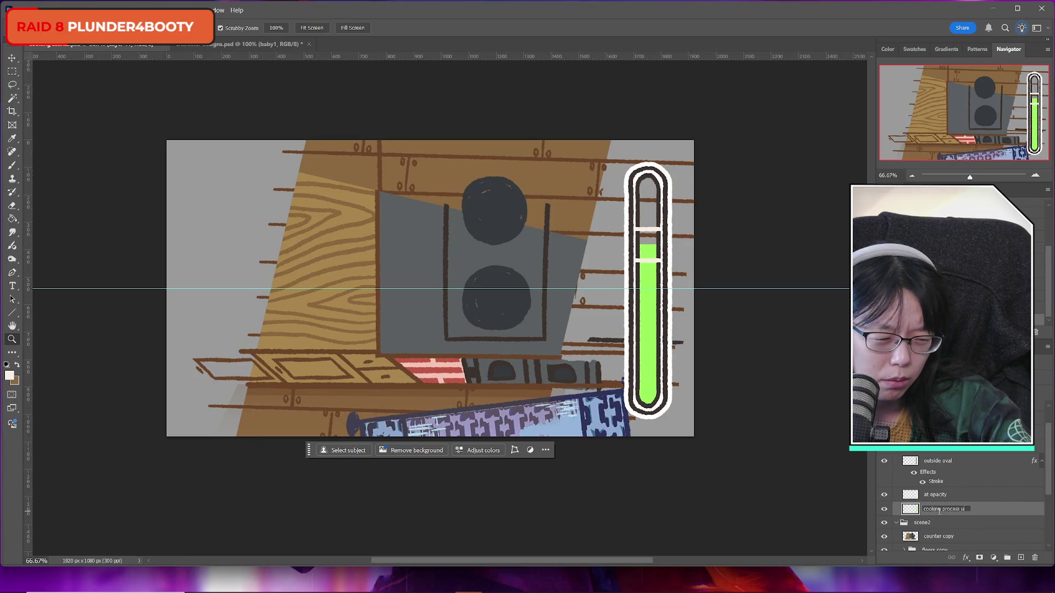
text(iu)
key(Return)
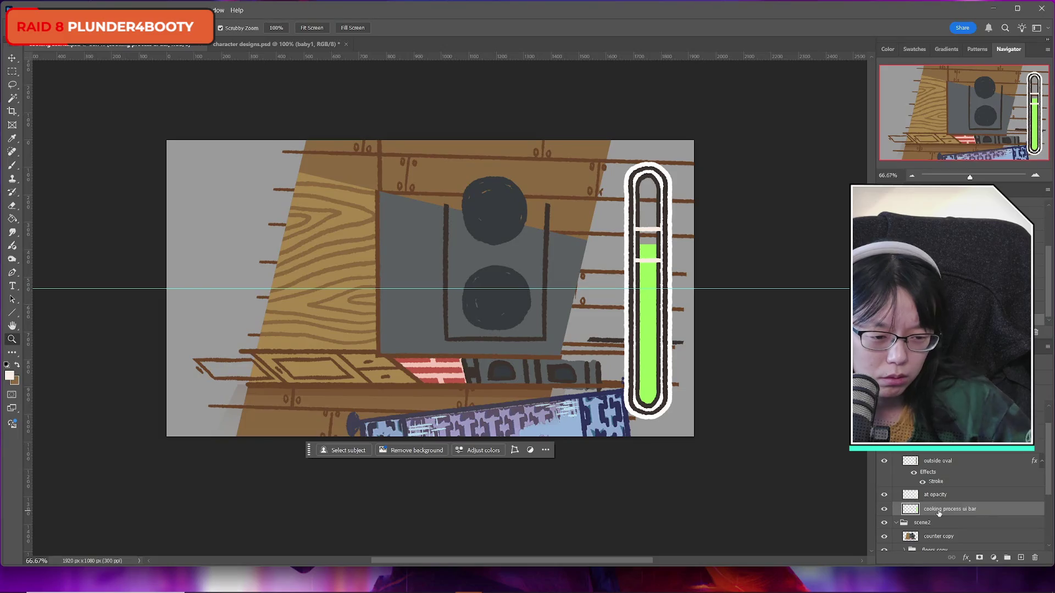
Step: Nudge the green meter bar up one step with a transform
scroll(938, 510, up, 2)
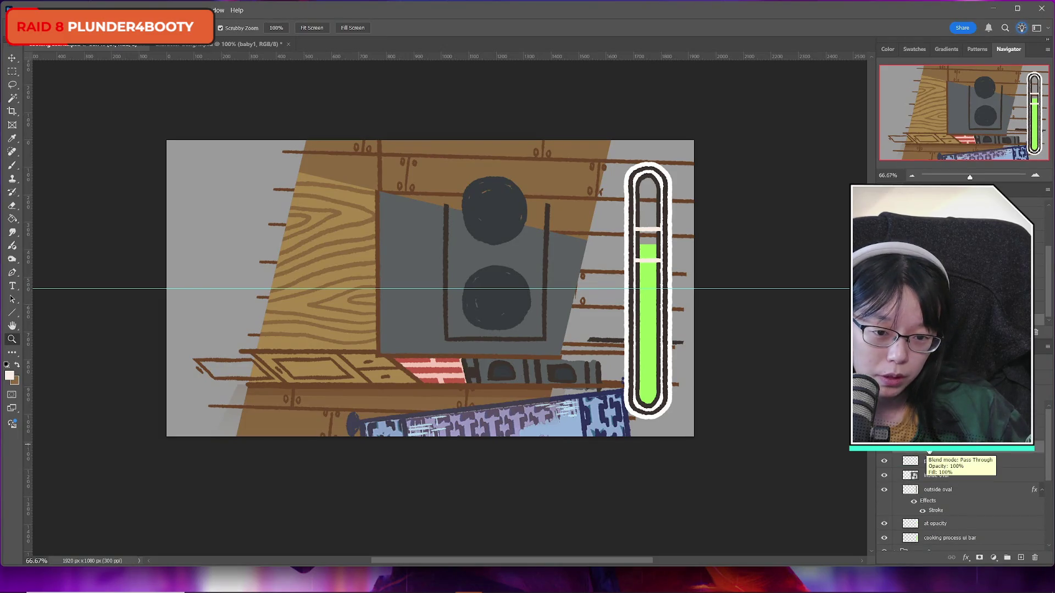
key(ctrl+t)
key(Up)
key(Up)
key(Up)
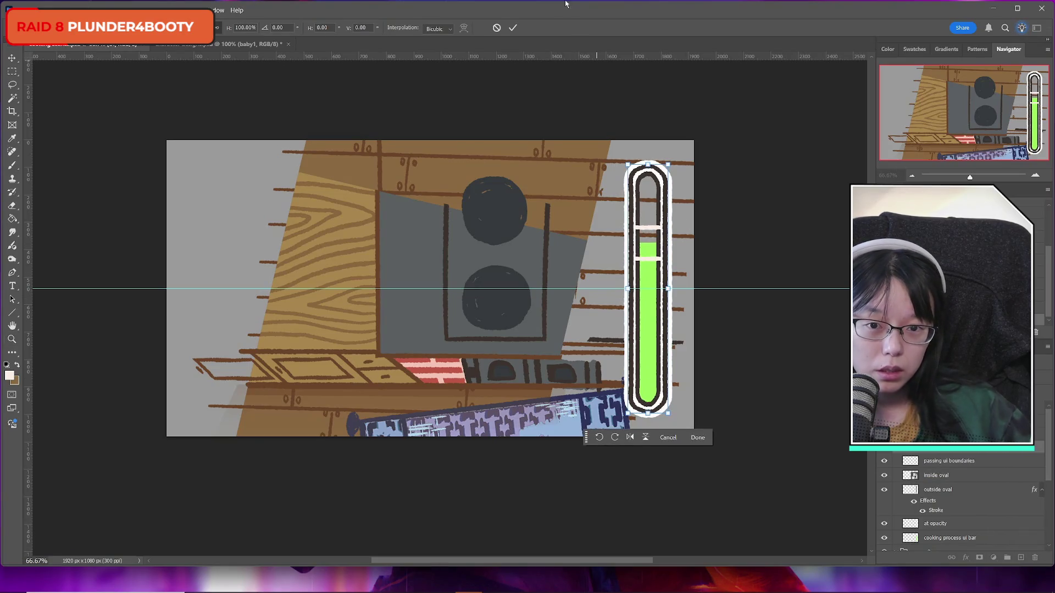
key(Return)
key(z)
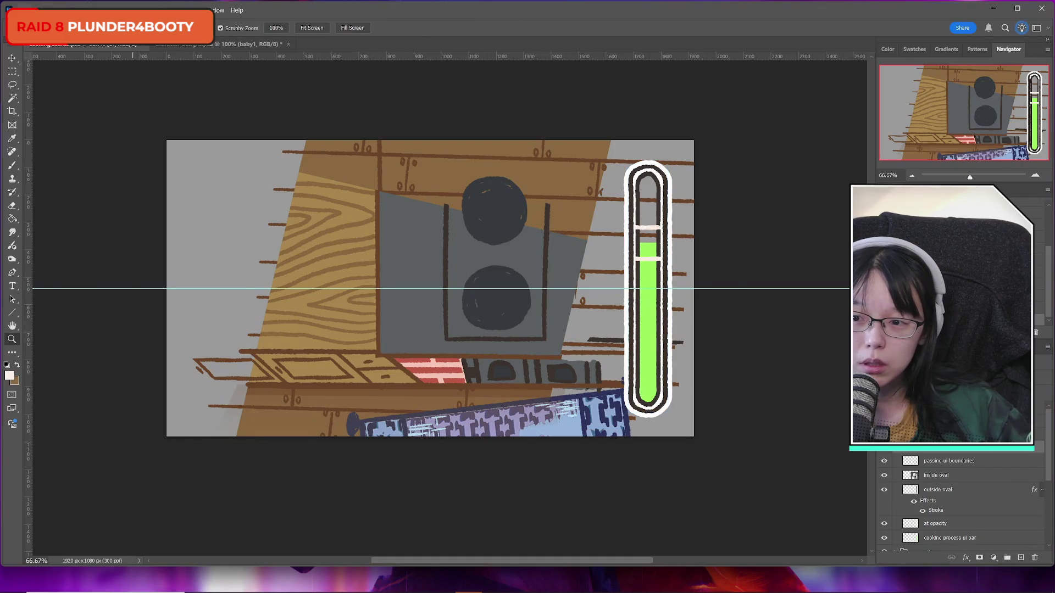
Step: View the monkey character design document, then return to the cooking scene document
click(15, 10)
key(Escape)
key(ctrl+Tab)
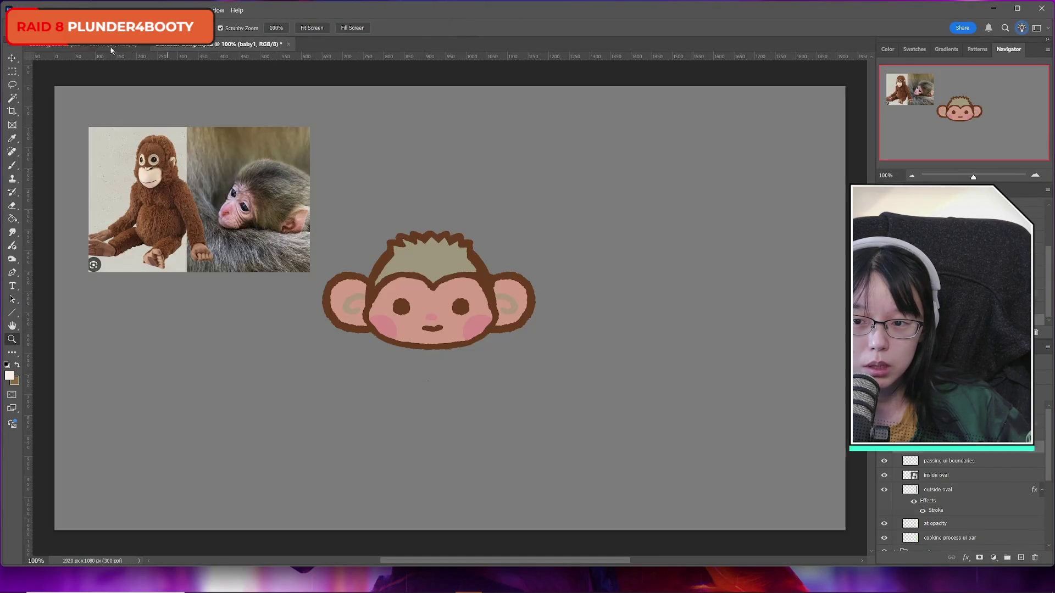
key(ctrl+Tab)
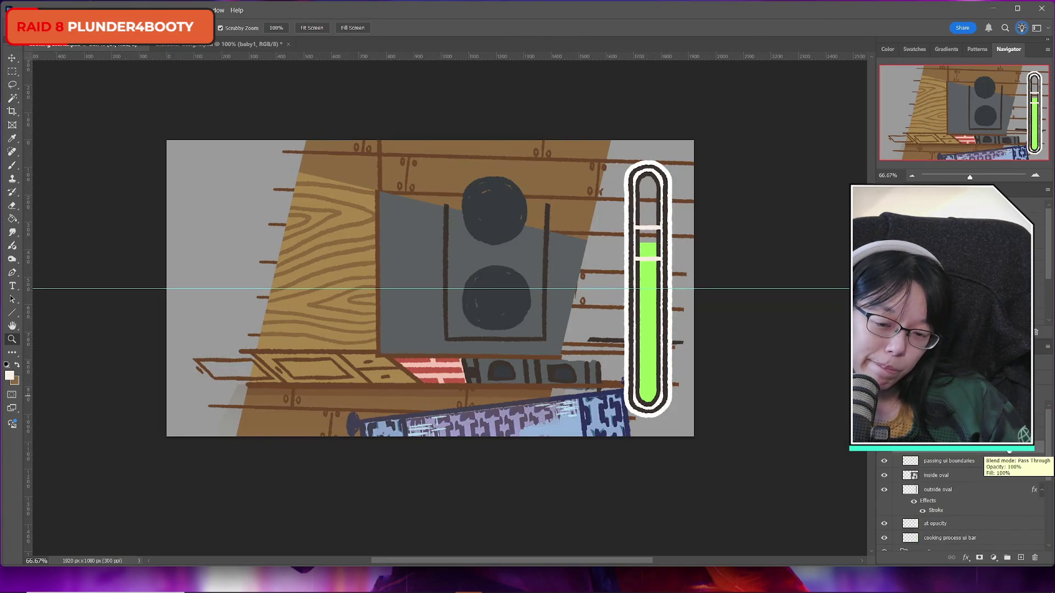
click(182, 51)
key(ctrl+Tab)
key(ctrl+Tab)
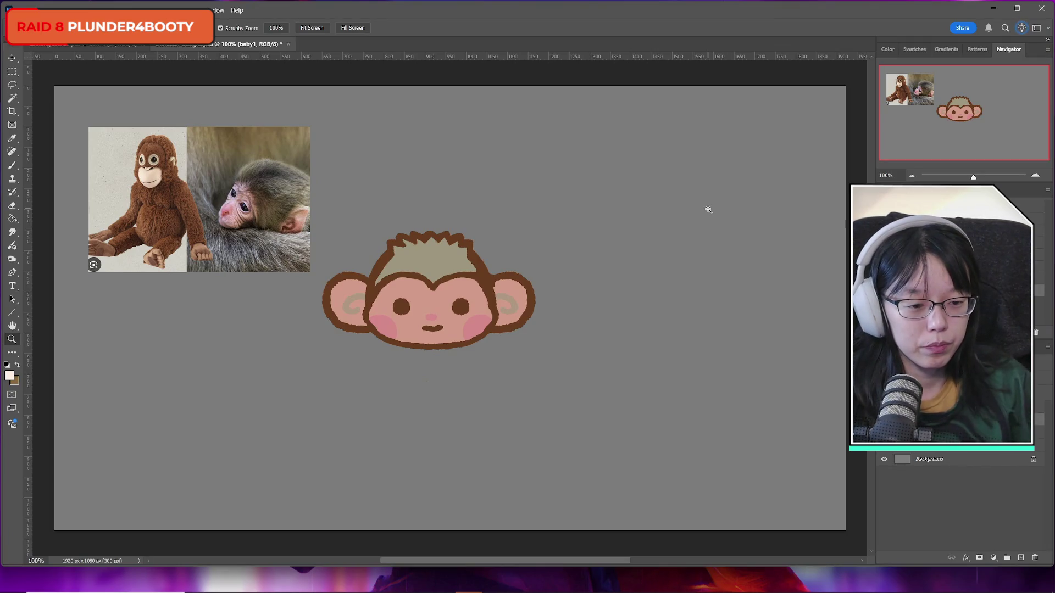
click(83, 44)
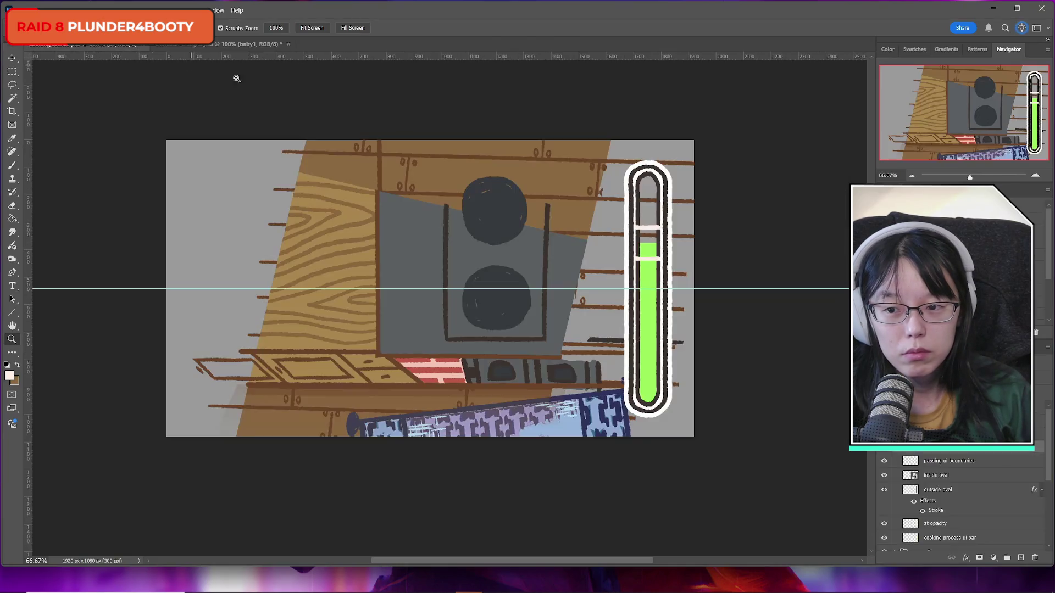
Step: Toggle the thermometer meter and scene2 group visibility to compare, leaving both shown
click(884, 451)
click(884, 452)
click(884, 451)
click(884, 451)
click(884, 451)
click(884, 452)
click(896, 452)
click(884, 451)
click(884, 451)
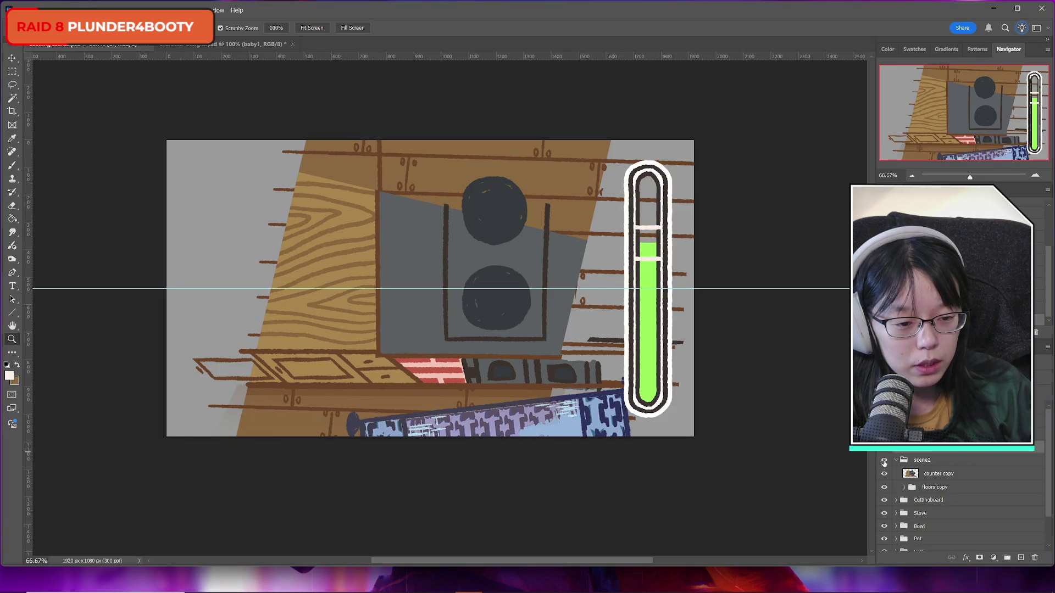
click(884, 460)
click(884, 461)
click(884, 462)
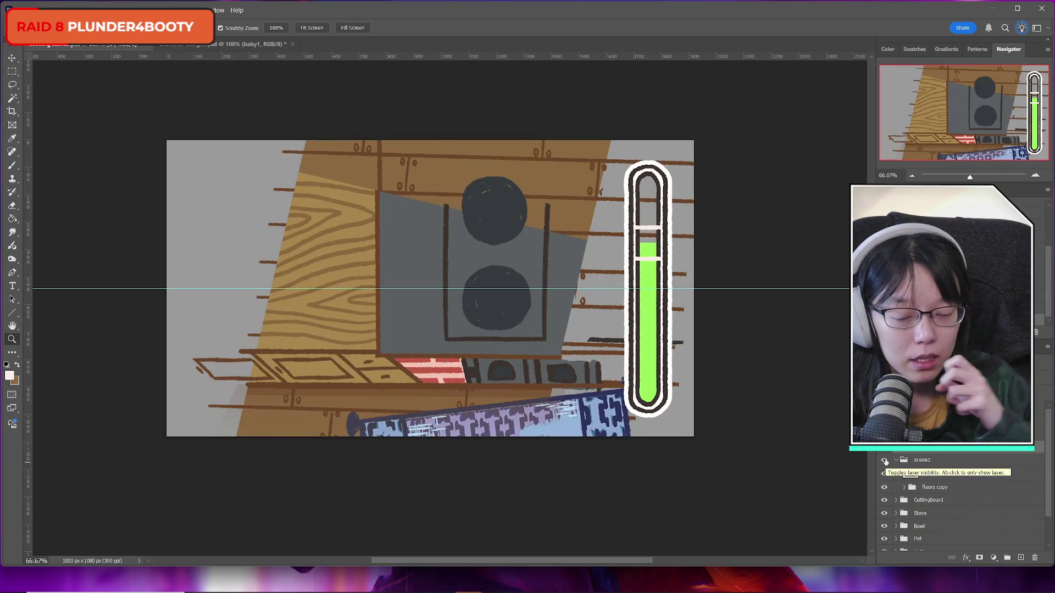
Step: Delete the horizontal guide across the scene
key(v)
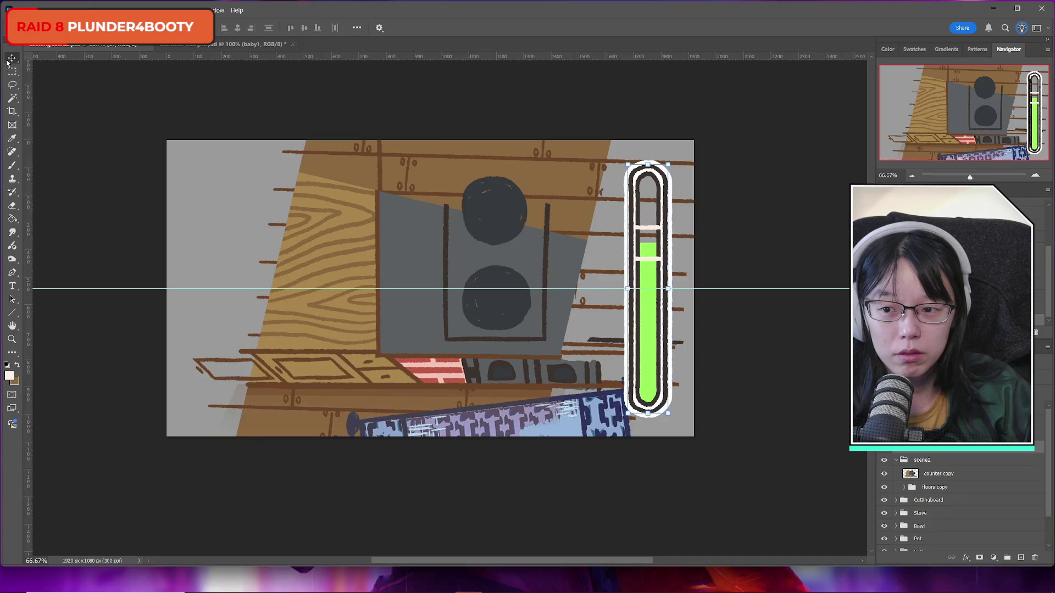
click(142, 290)
key(Delete)
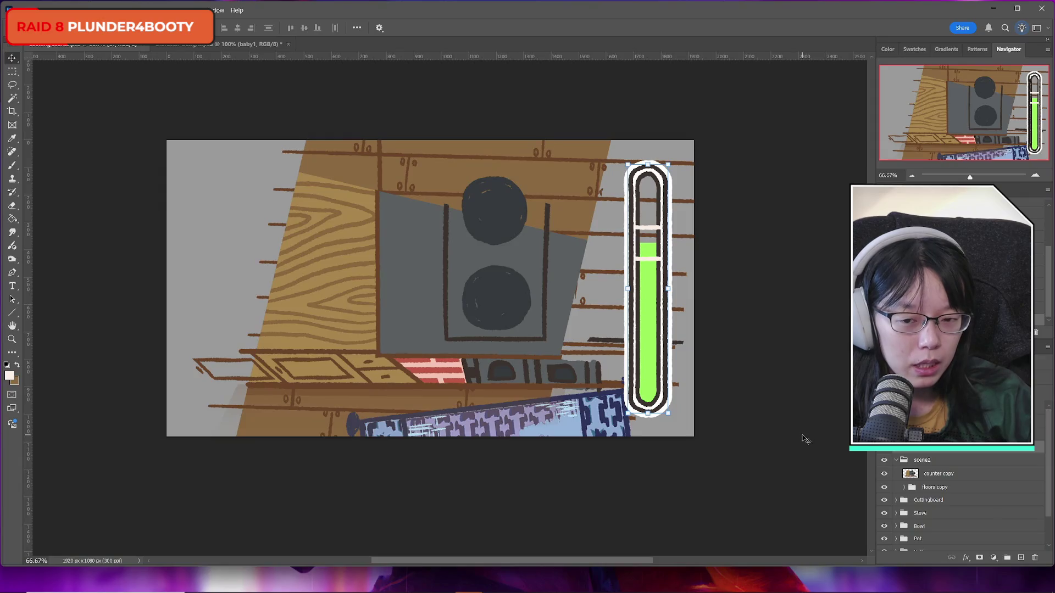
Step: Toggle the thermometer meter's visibility again to check the gauge
click(883, 448)
click(883, 448)
click(883, 448)
click(883, 448)
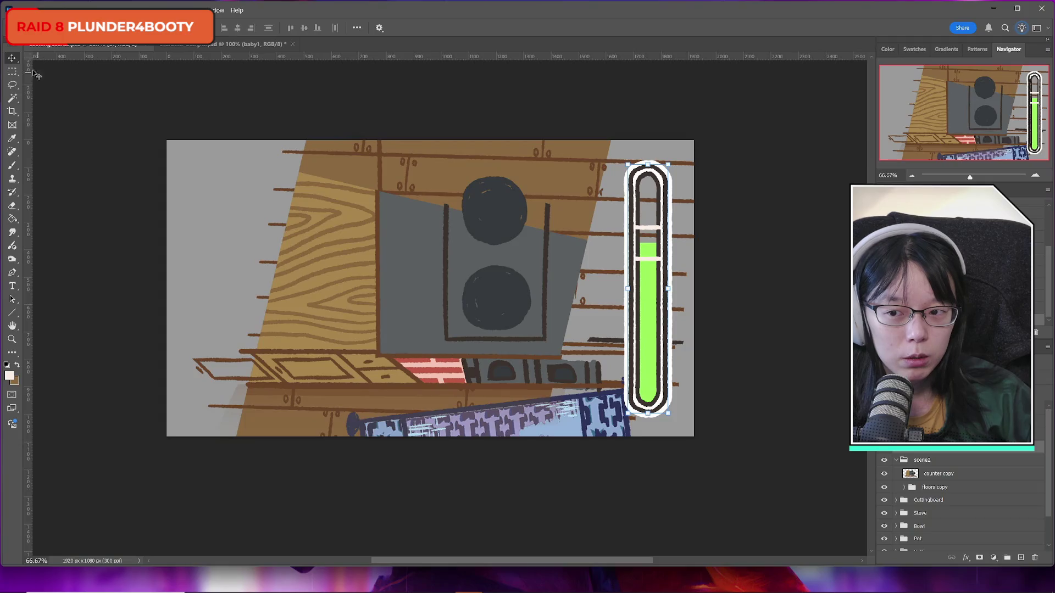
key(m)
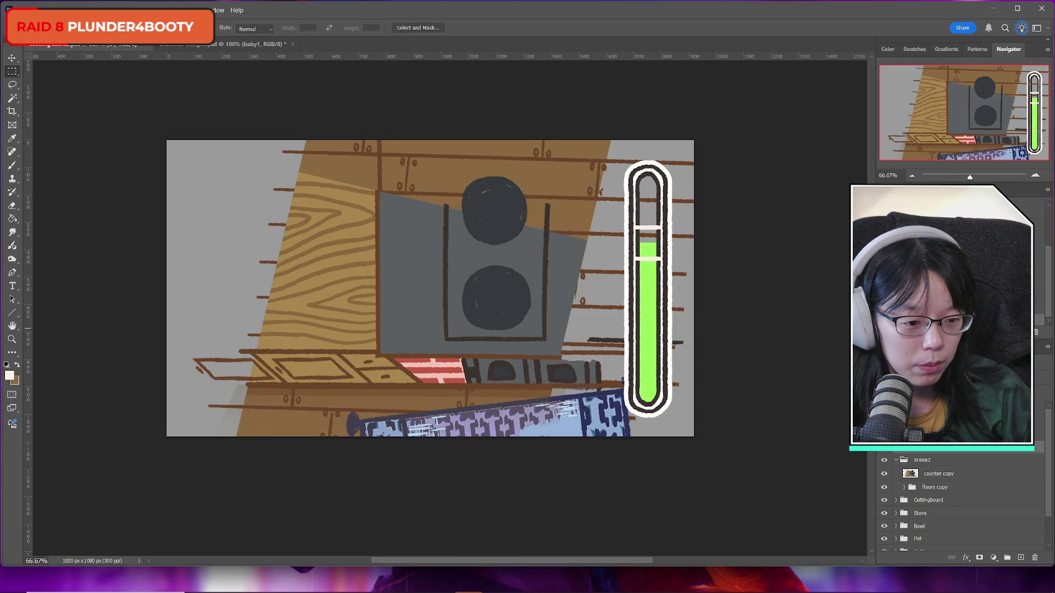
scroll(896, 452, up, 3)
Step: Try a Color Overlay on the passing ui boundaries layer, then discard it
click(885, 461)
click(884, 461)
click(884, 462)
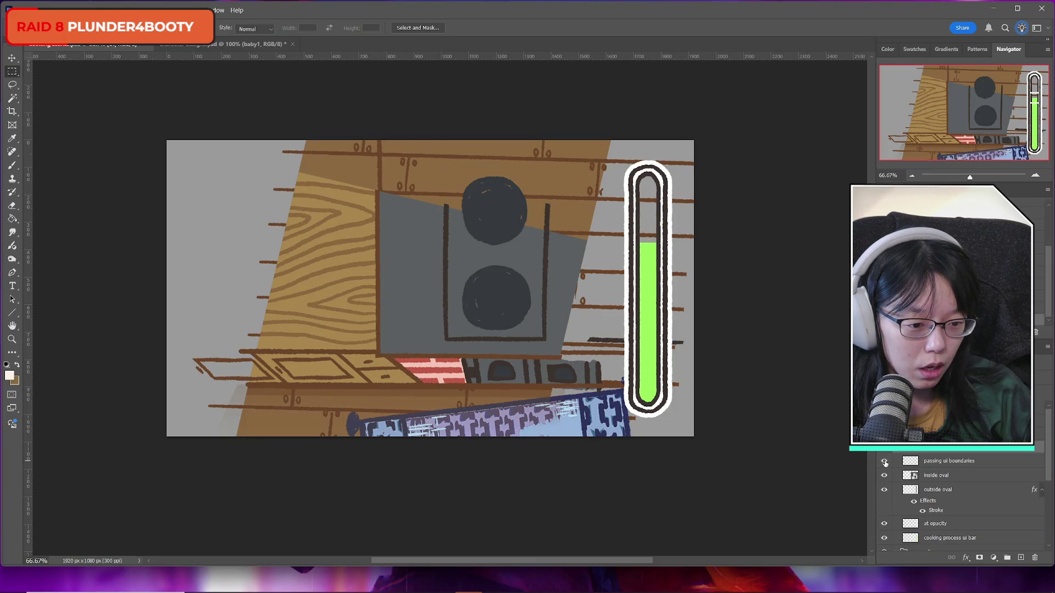
click(884, 462)
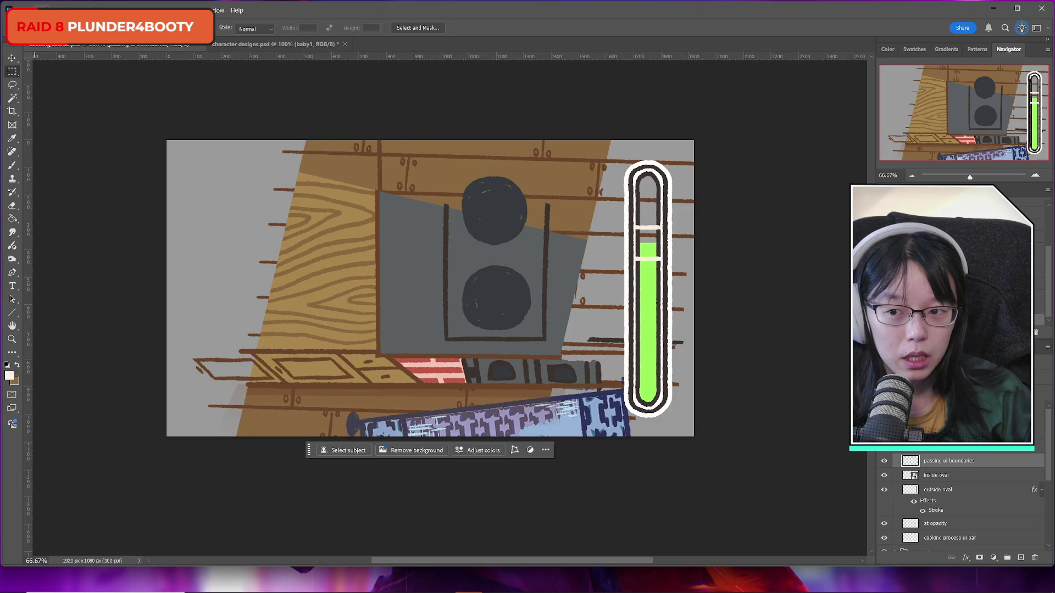
click(968, 558)
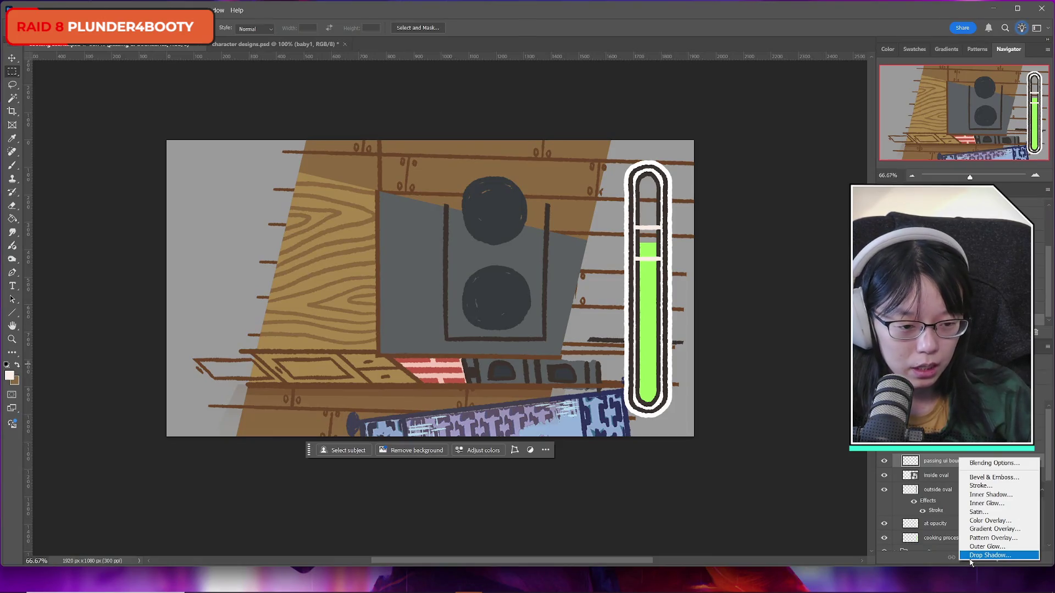
click(993, 521)
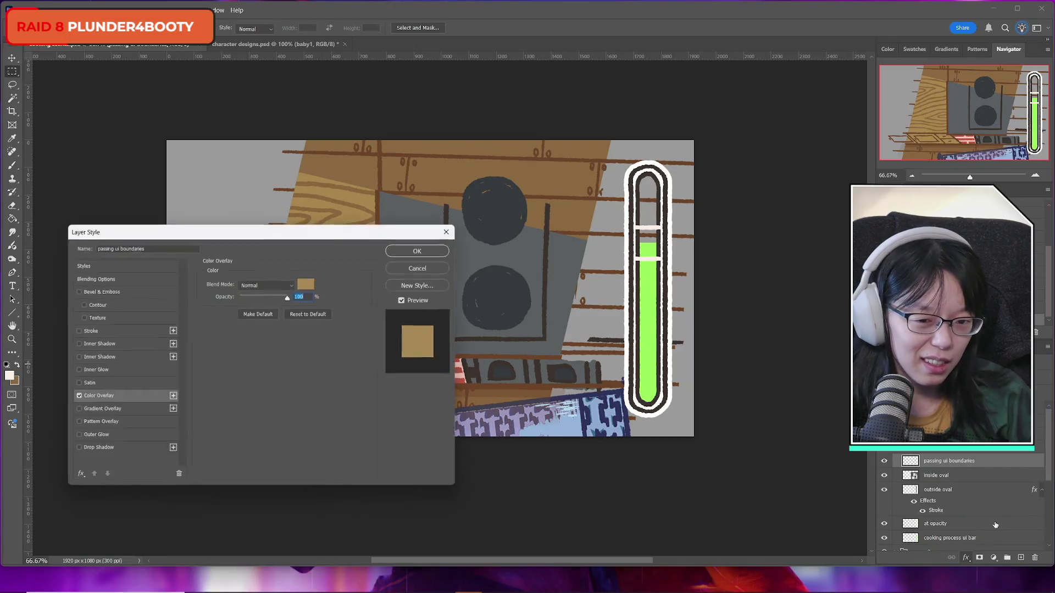
drag(321, 235, 423, 262)
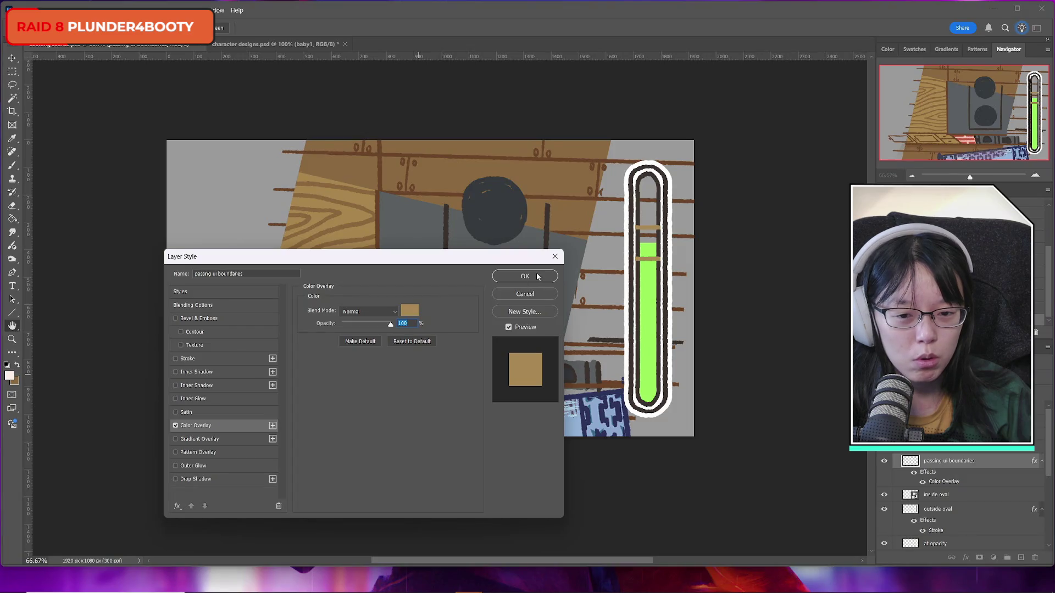
key(Escape)
click(59, 10)
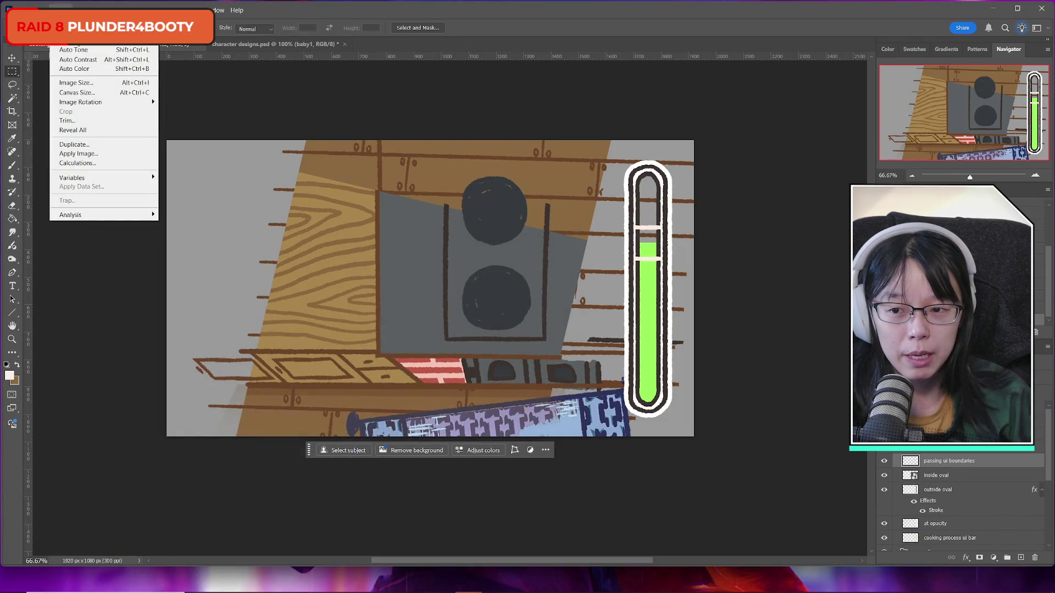
Step: Apply Hue/Saturation to the marker lines at Hue +20, Saturation +100, Lightness −39, and save
mouse_move(82, 40)
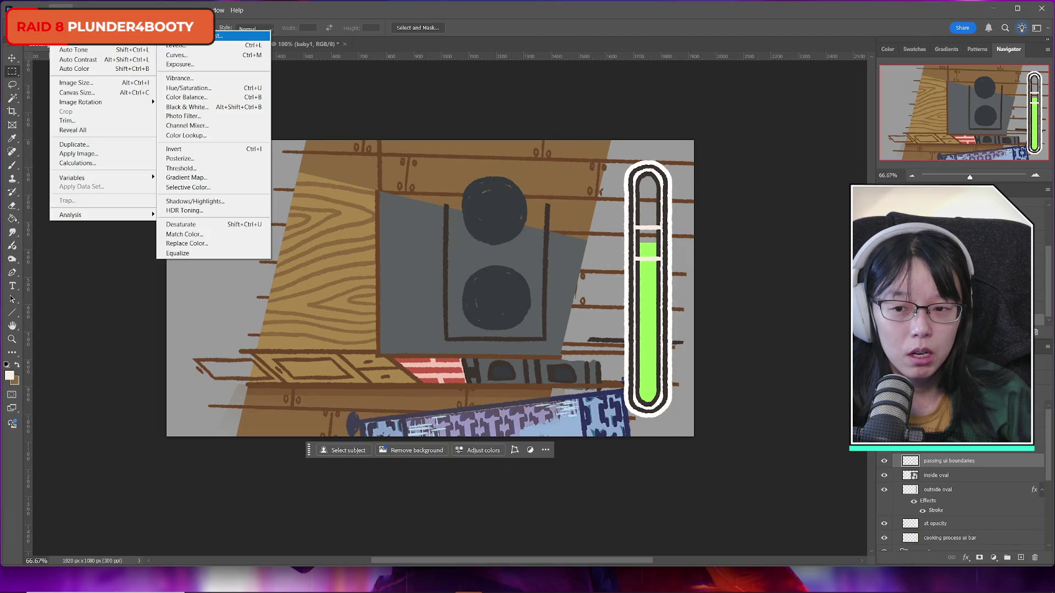
click(189, 88)
drag(733, 339, 778, 334)
mouse_move(778, 403)
mouse_down()
mouse_move(810, 404)
mouse_move(713, 406)
mouse_move(799, 405)
mouse_move(785, 431)
mouse_move(829, 431)
mouse_move(798, 431)
mouse_move(791, 406)
mouse_up()
drag(778, 456, 763, 455)
mouse_move(783, 406)
mouse_down()
mouse_move(822, 406)
mouse_move(775, 406)
mouse_move(784, 405)
mouse_up()
click(829, 431)
mouse_move(763, 456)
mouse_down()
mouse_move(791, 457)
mouse_move(760, 458)
mouse_up()
mouse_move(784, 405)
mouse_down()
mouse_move(797, 406)
mouse_move(789, 407)
mouse_up()
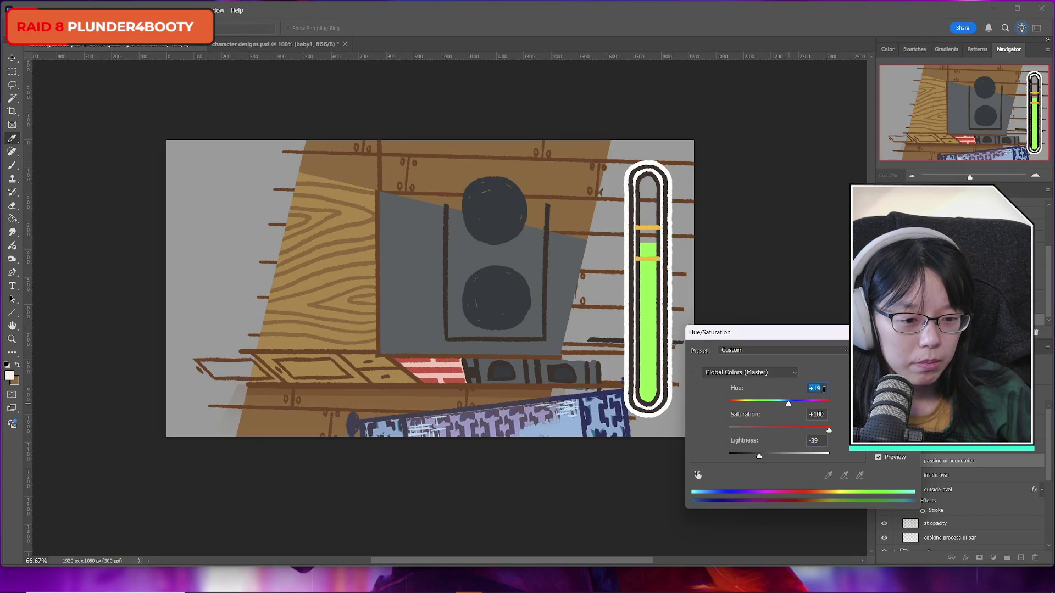
text(20)
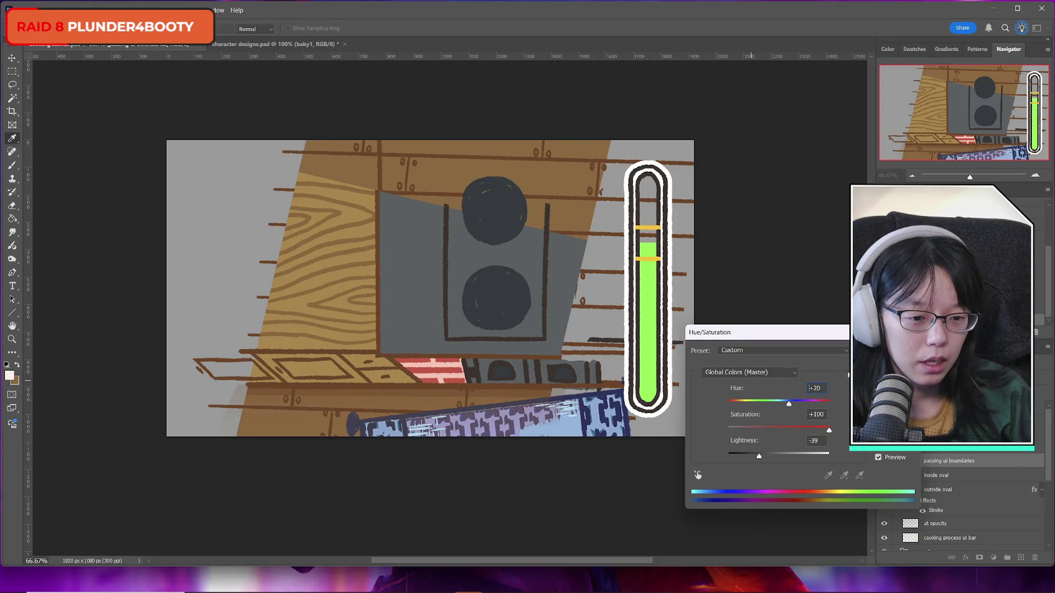
key(Return)
key(ctrl+s)
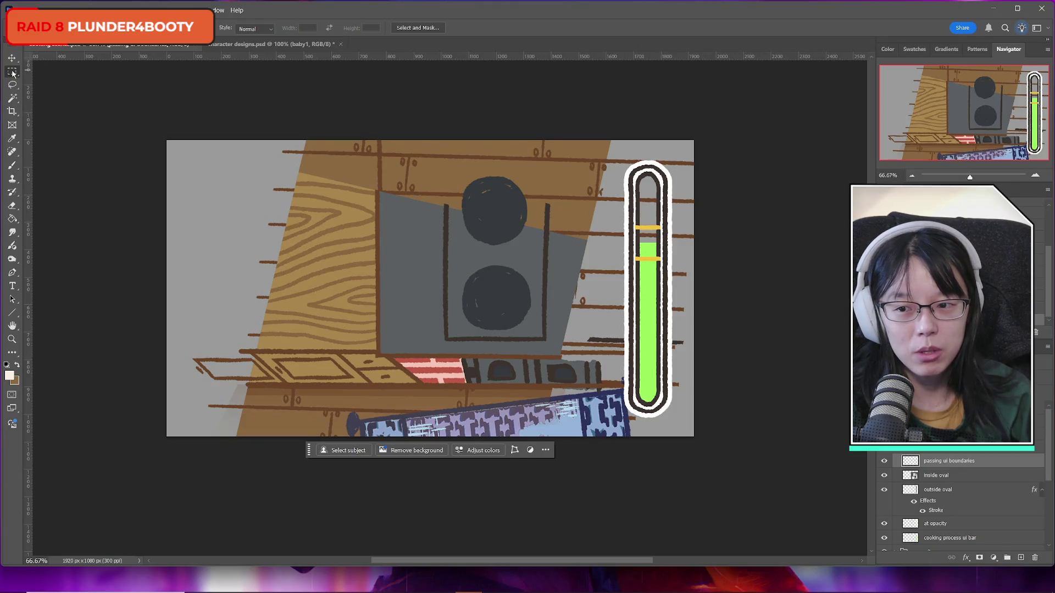
click(883, 461)
click(883, 461)
click(883, 461)
click(883, 461)
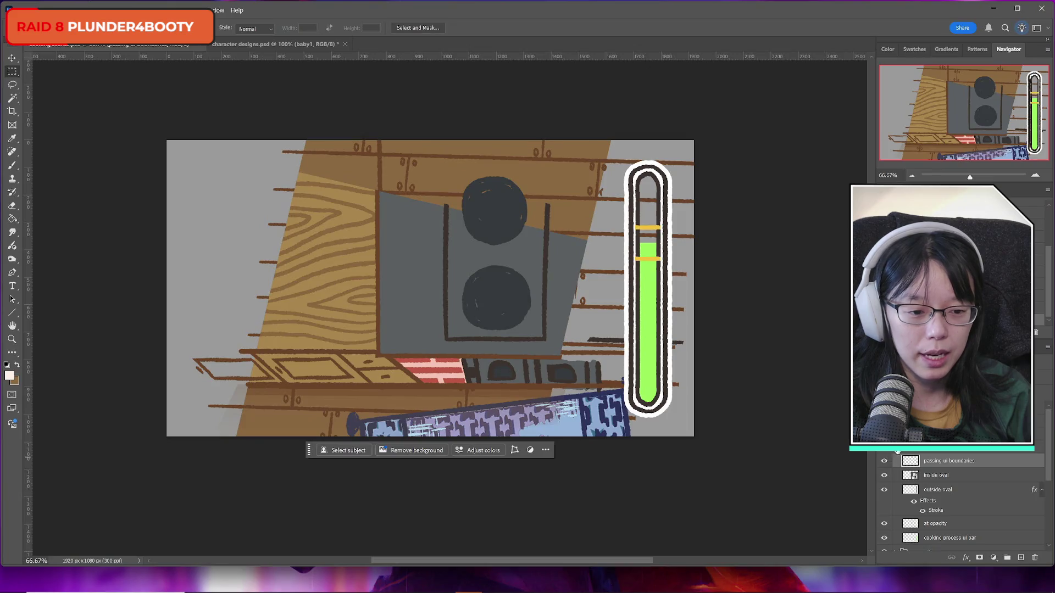
click(897, 451)
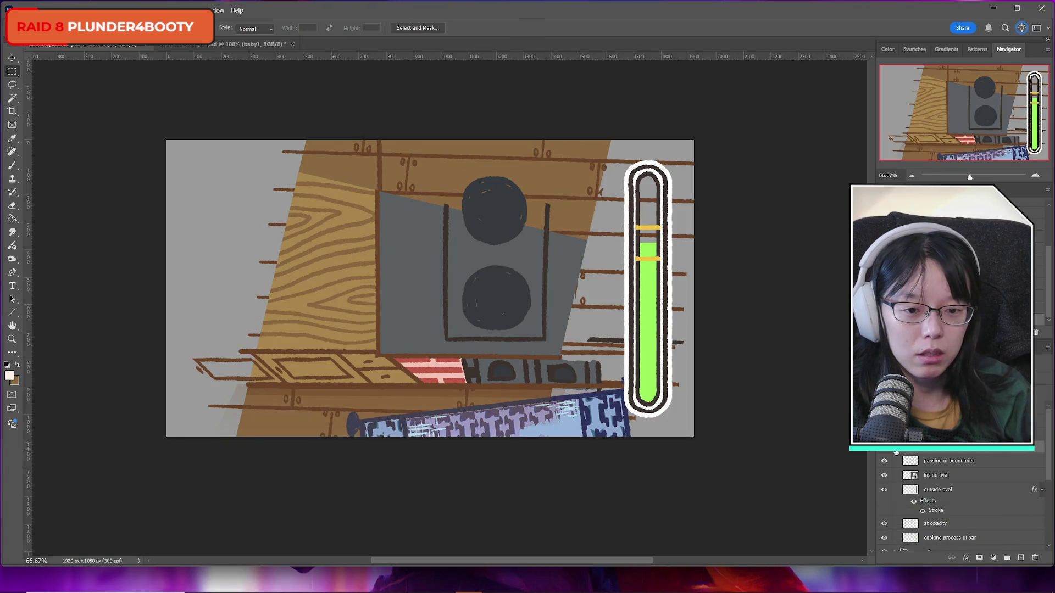
click(897, 452)
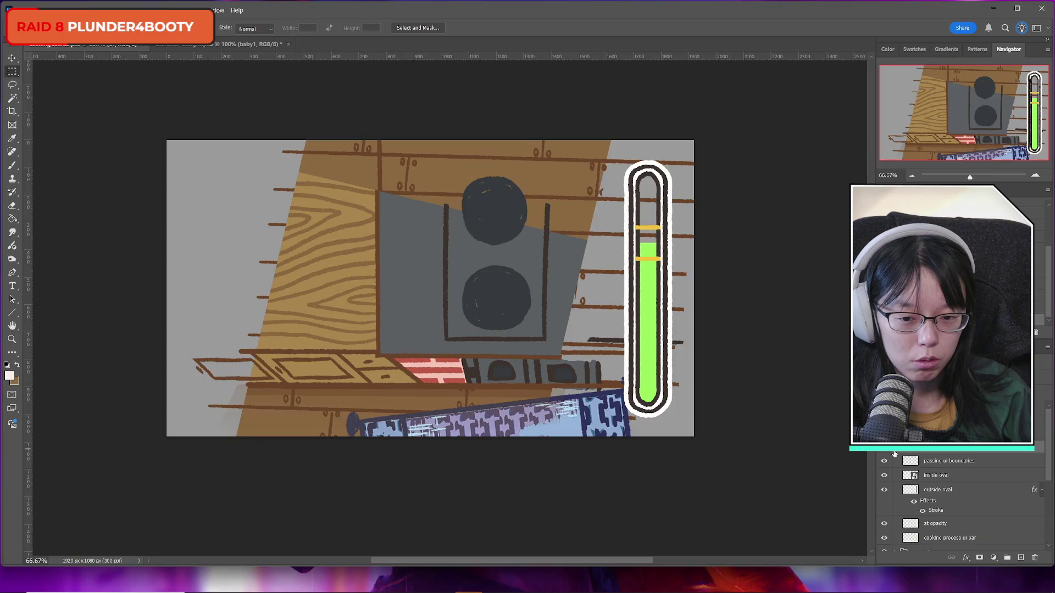
click(889, 449)
click(890, 450)
click(890, 451)
click(893, 451)
click(881, 461)
click(881, 461)
click(884, 475)
click(883, 477)
click(883, 477)
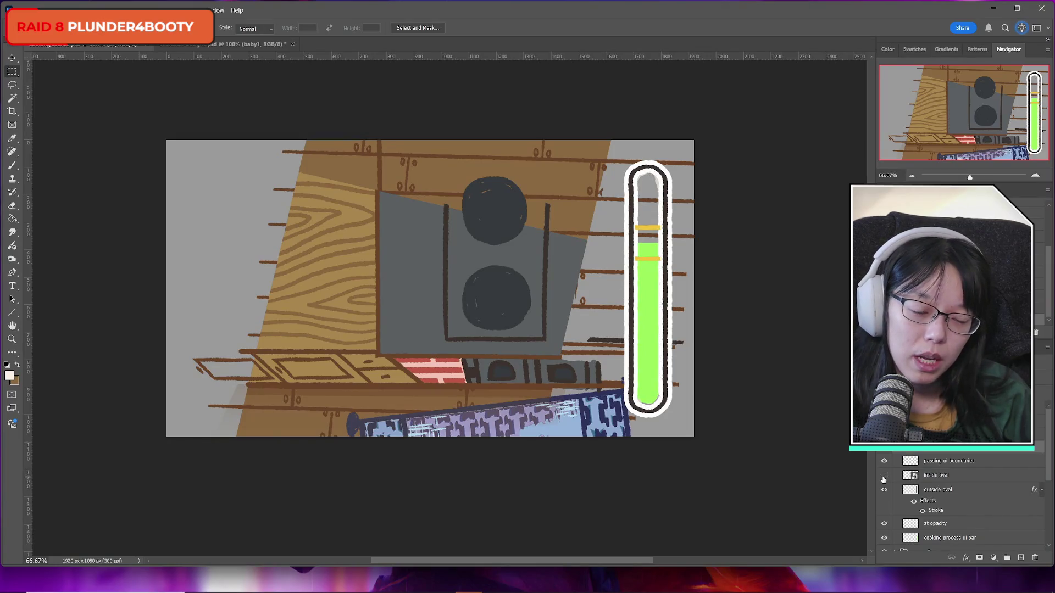
click(884, 478)
click(883, 478)
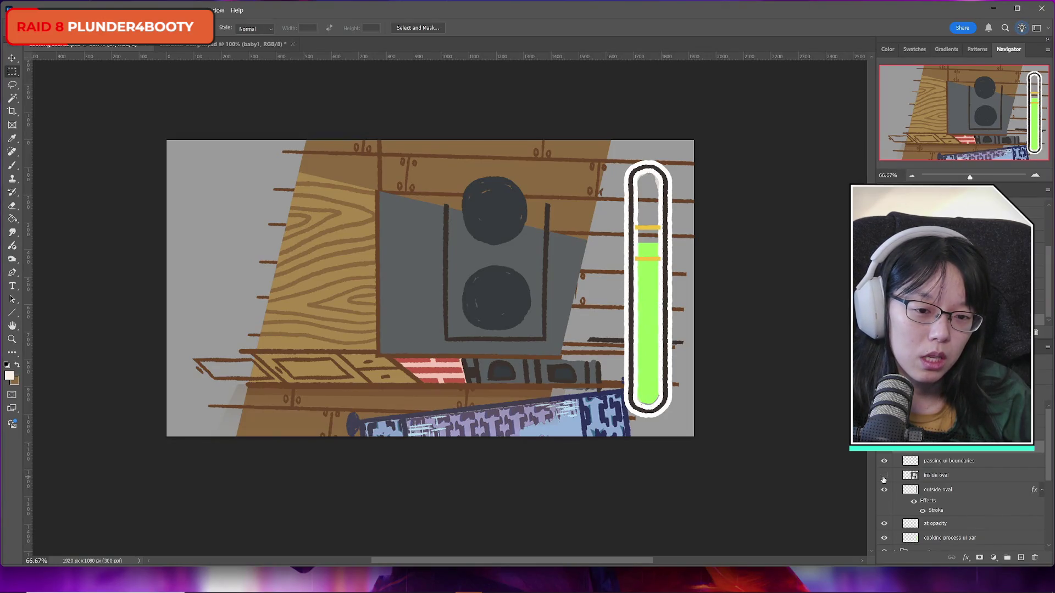
click(883, 478)
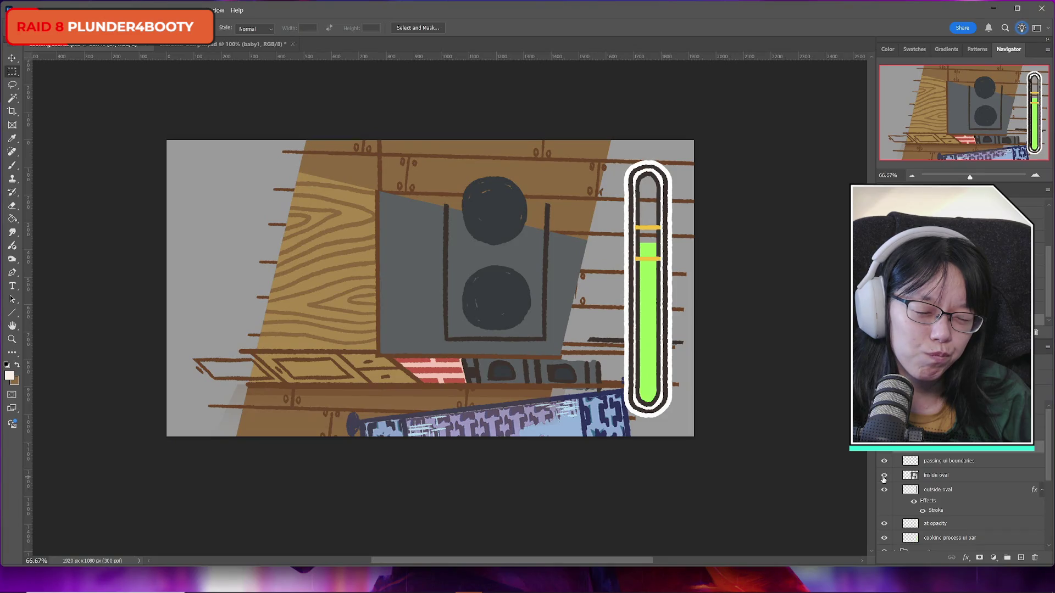
click(883, 478)
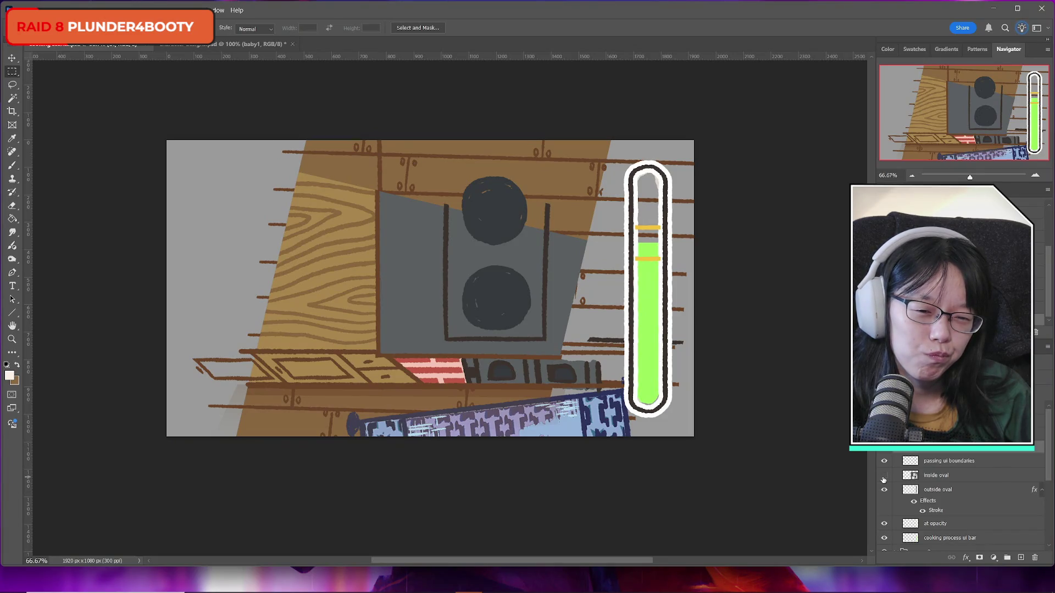
click(884, 477)
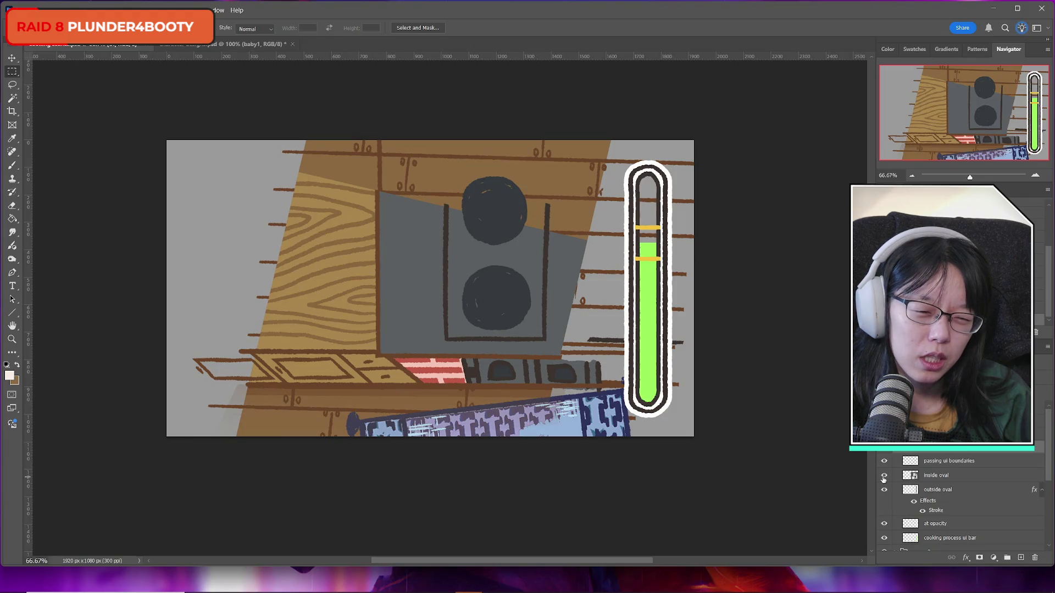
click(883, 478)
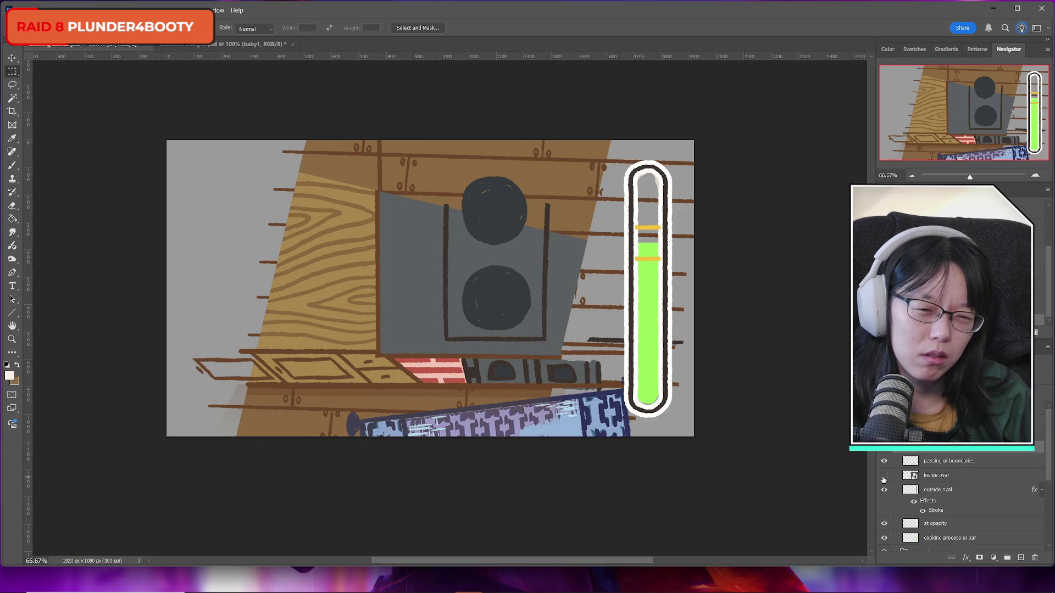
click(883, 477)
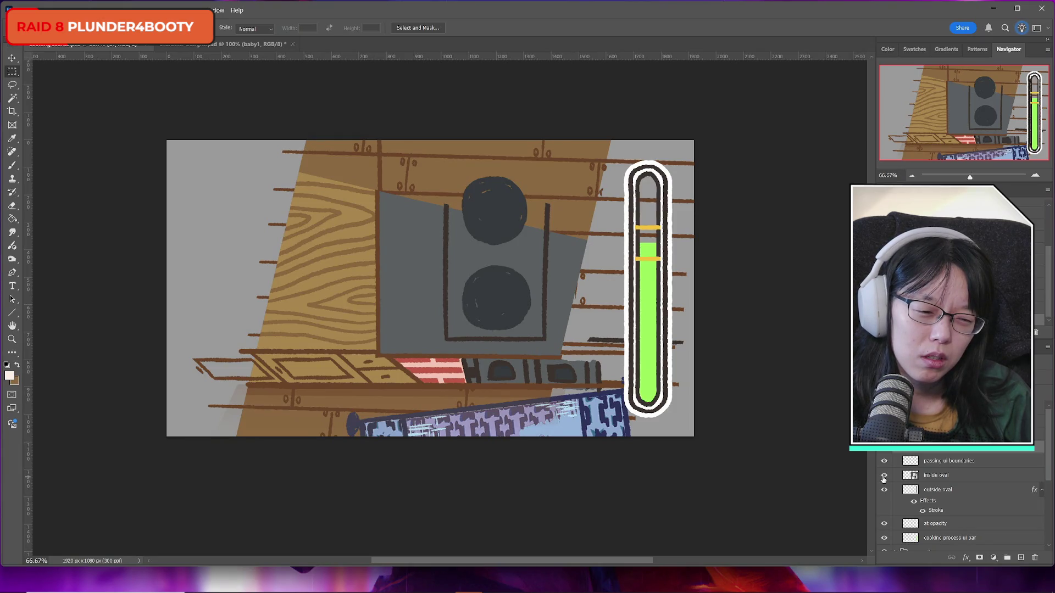
scroll(934, 494, down, 2)
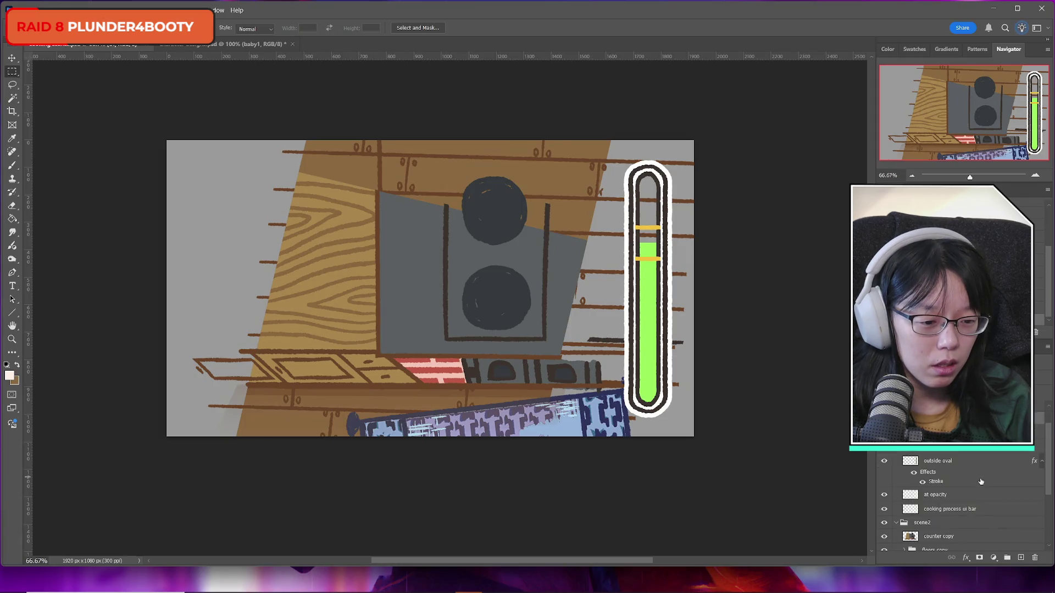
Step: Delete the 'at opacity' layer and hide the marker lines to check the bar
click(937, 497)
key(Delete)
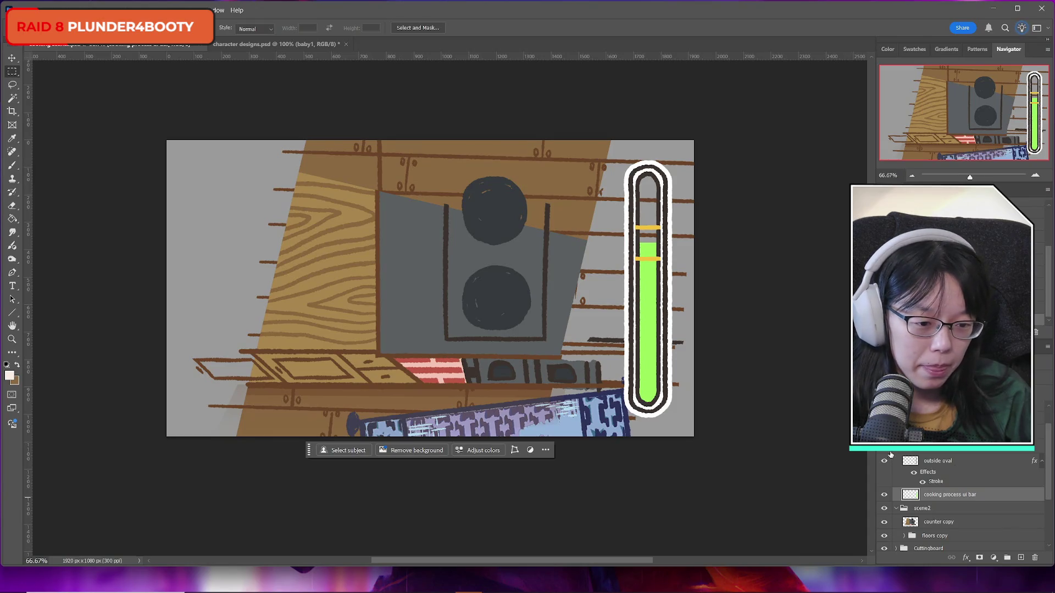
click(887, 451)
scroll(706, 436, up, 5)
scroll(708, 435, down, 4)
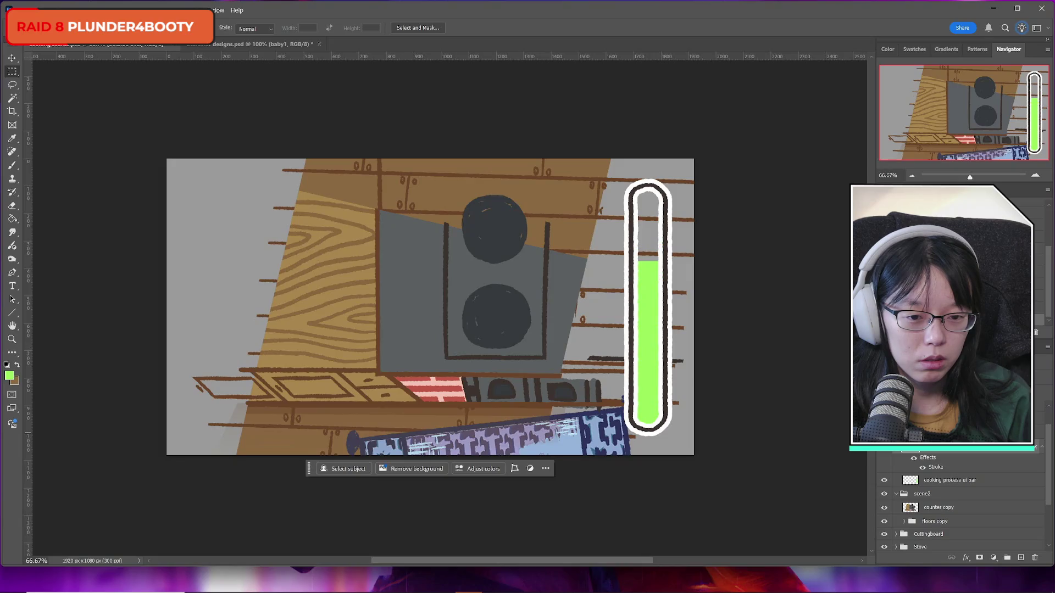
Step: Transform the marker line piece twice, committing each change, then use the File menu
key(ctrl+t)
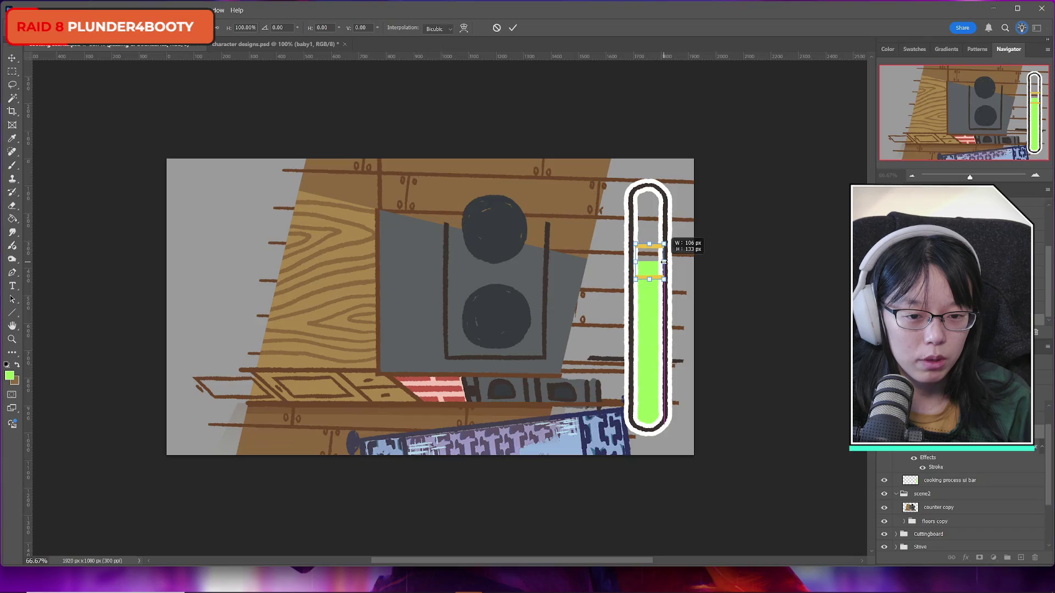
key(Return)
key(ctrl+t)
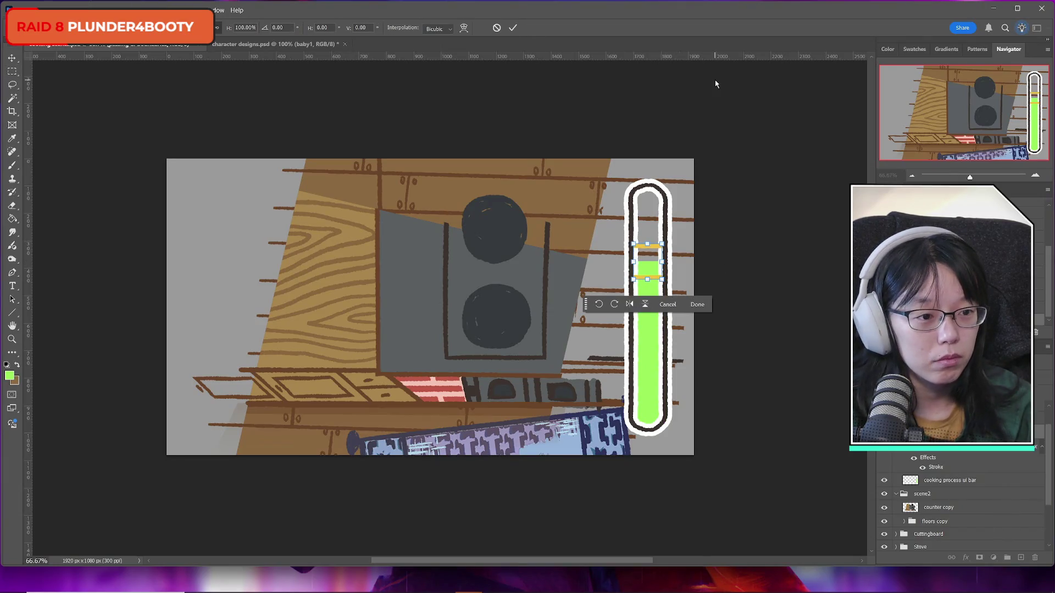
key(Return)
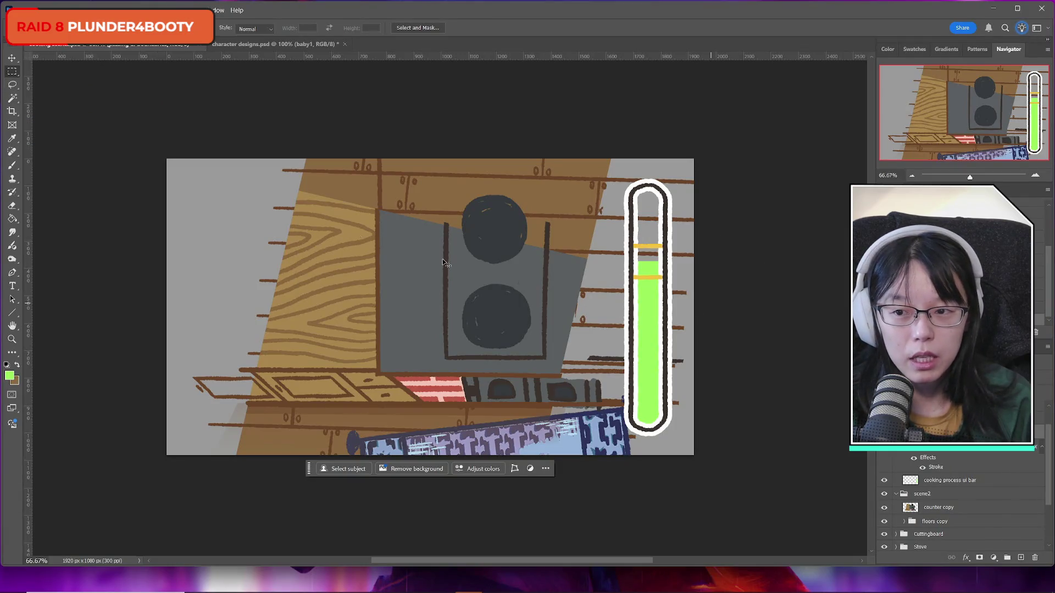
click(11, 10)
click(46, 122)
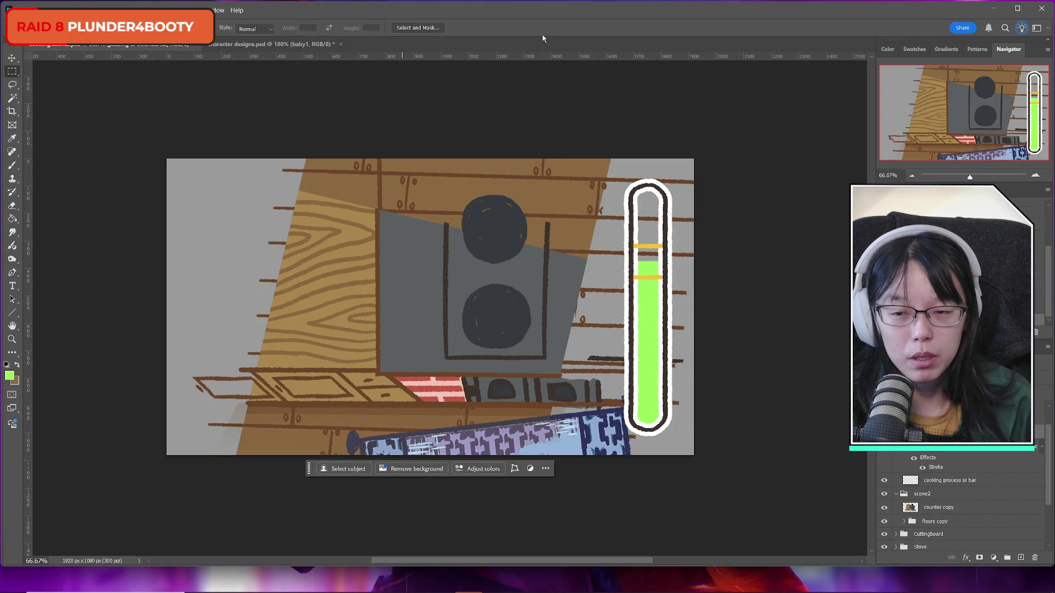
click(272, 44)
click(159, 48)
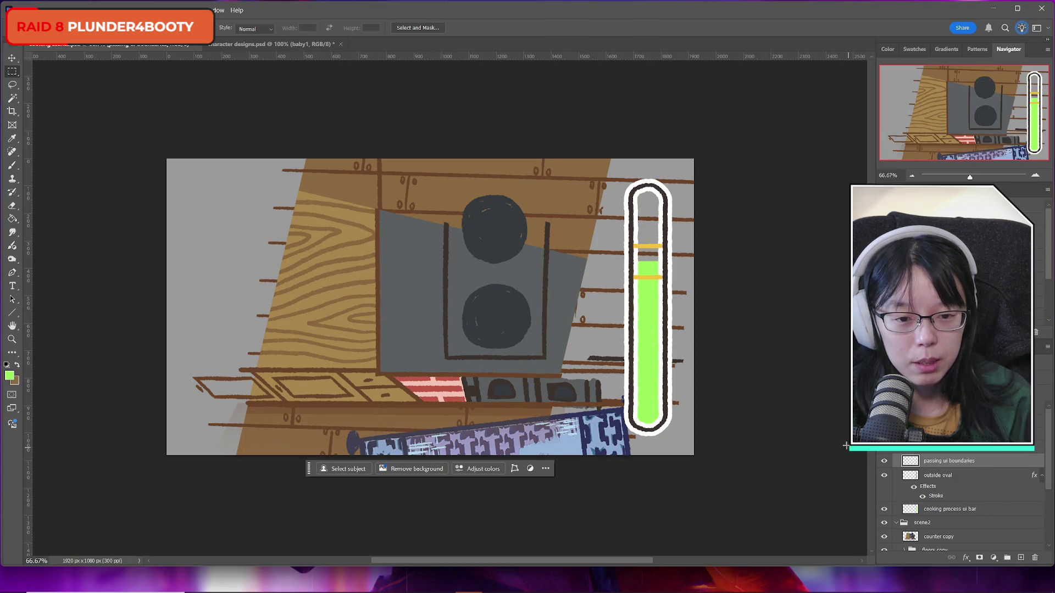
click(884, 461)
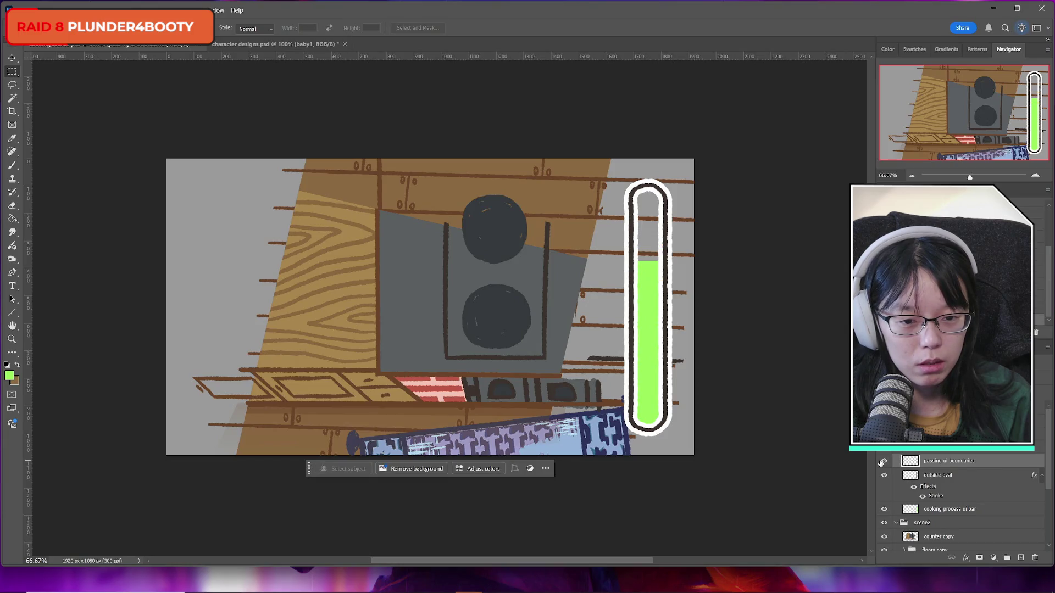
click(883, 461)
click(884, 462)
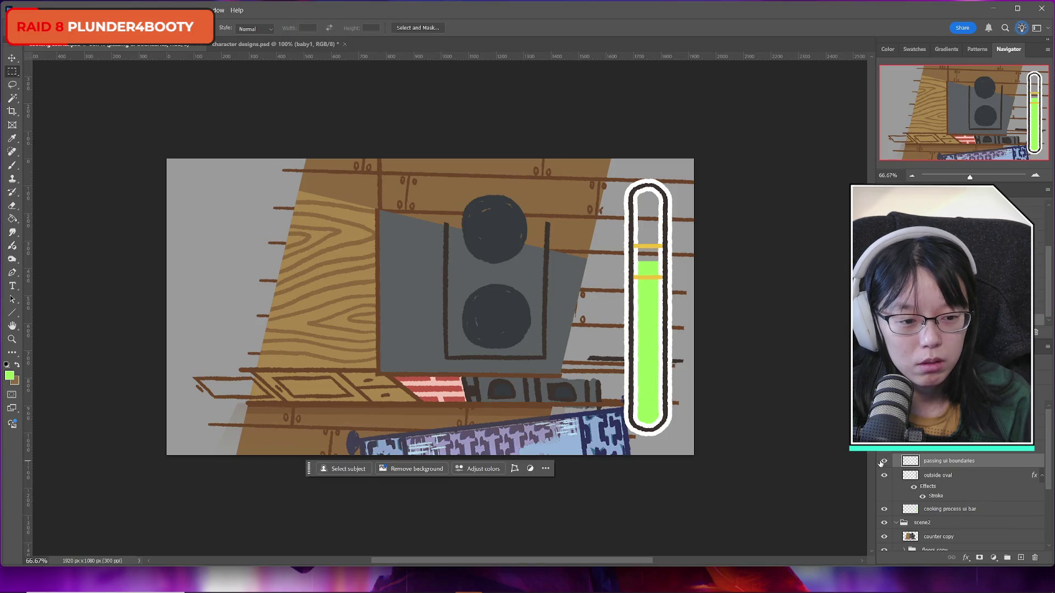
scroll(945, 453, down, 2)
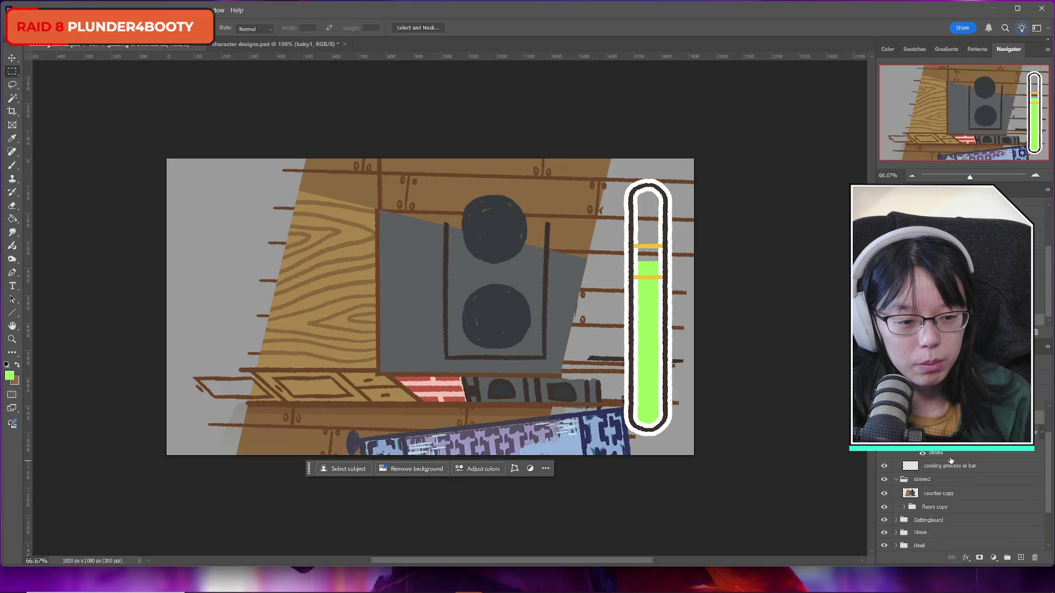
click(884, 480)
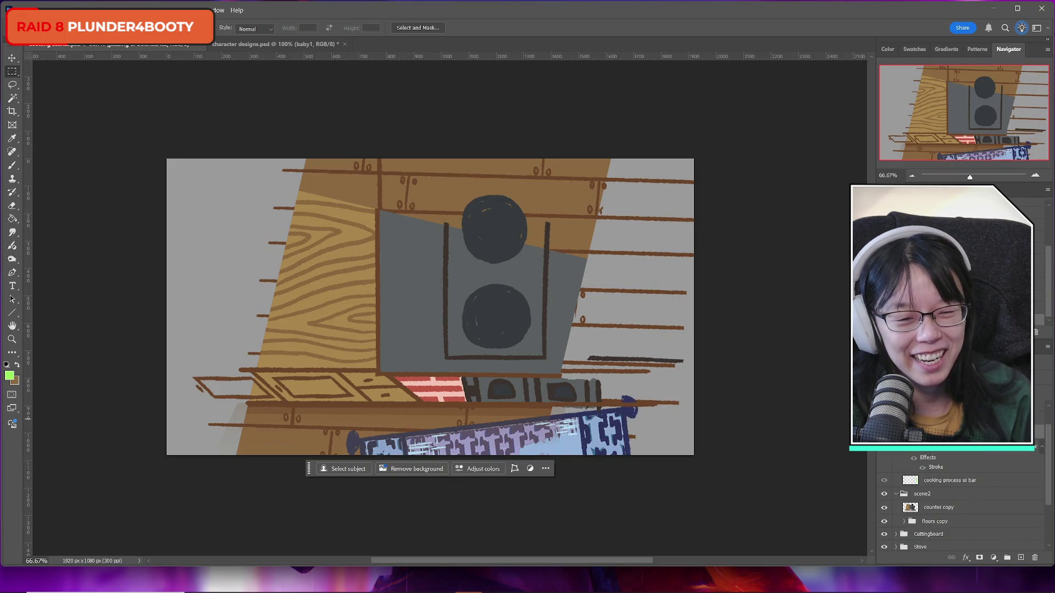
click(884, 480)
click(883, 481)
click(884, 480)
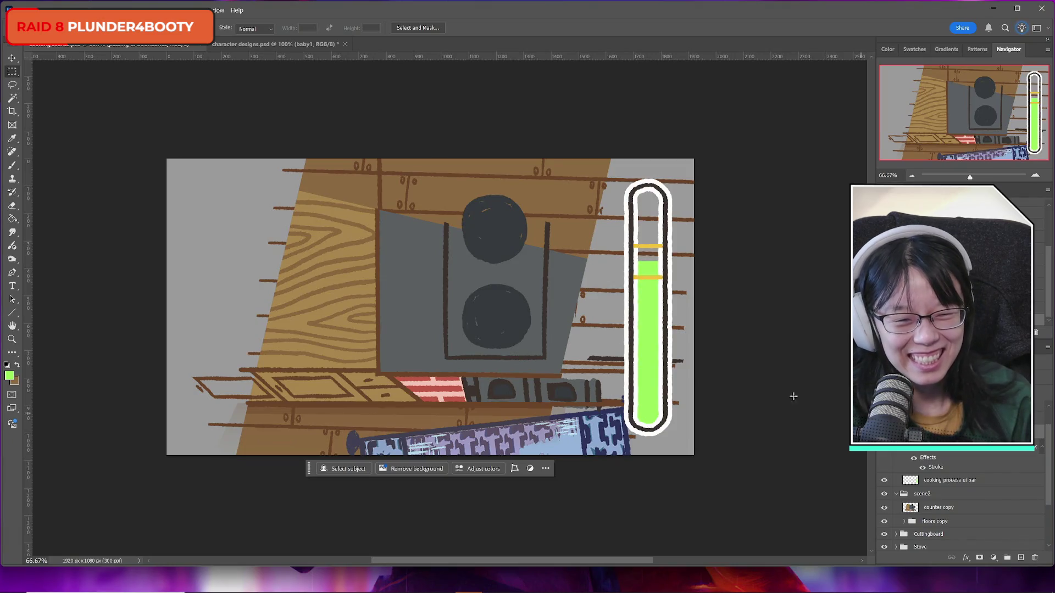
click(884, 480)
click(884, 480)
click(884, 480)
click(884, 480)
click(884, 480)
click(884, 480)
click(884, 480)
click(884, 480)
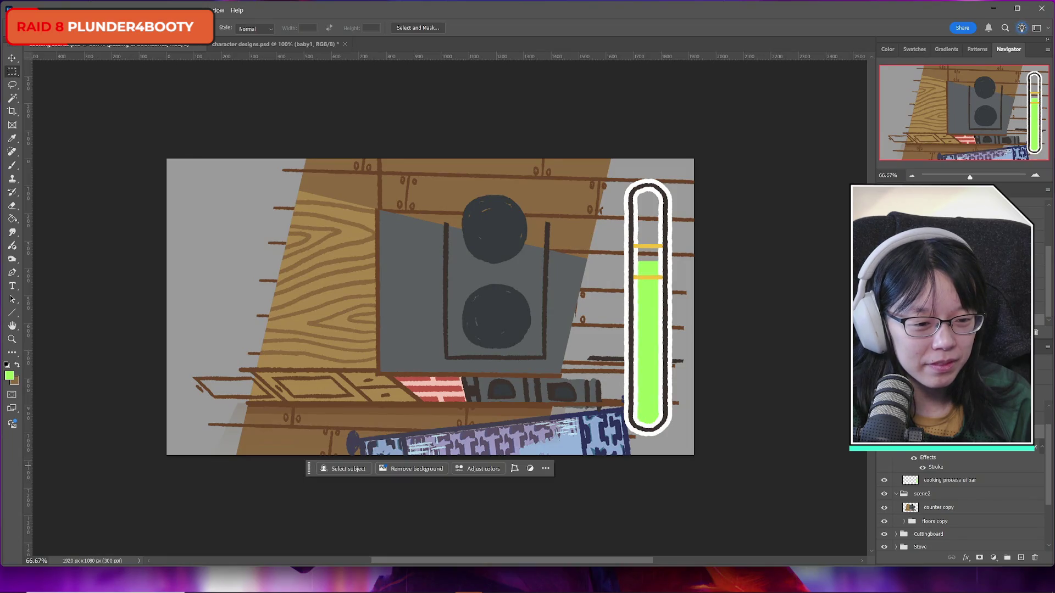
scroll(961, 503, down, 2)
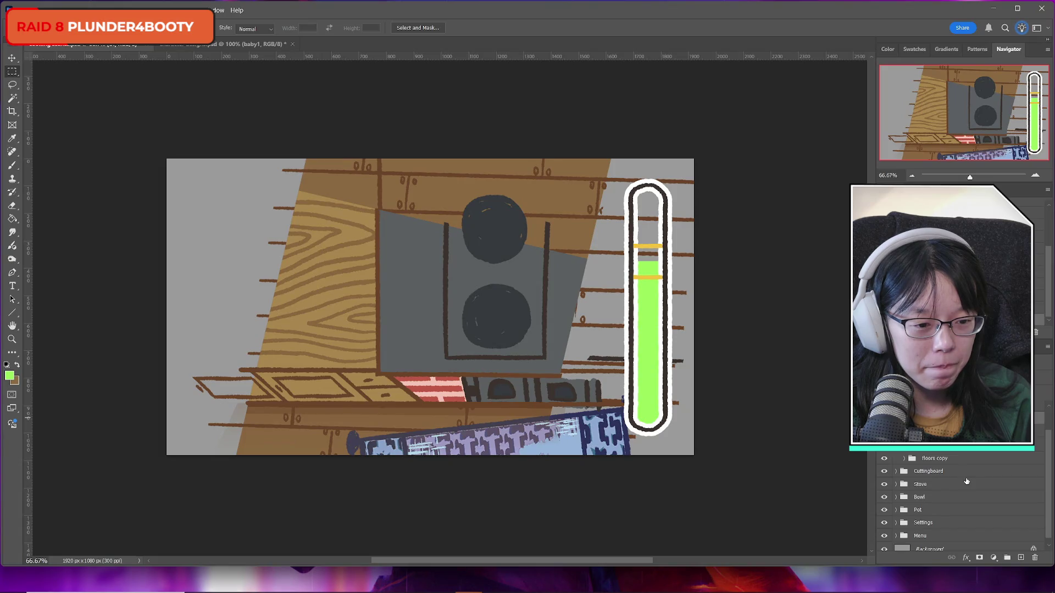
Step: Isolate and restore the progress bar layer, then hide the stove and counter artwork to view the floor
click(884, 416)
click(883, 416)
alt+click(884, 416)
alt+click(884, 416)
alt+click(884, 416)
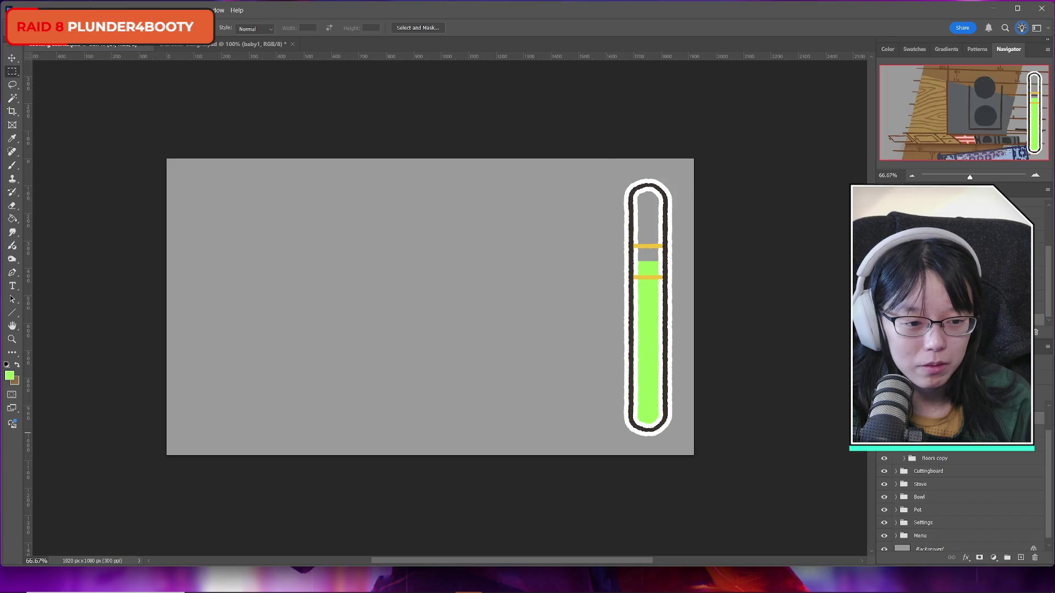
alt+click(884, 416)
click(884, 404)
click(884, 404)
click(884, 404)
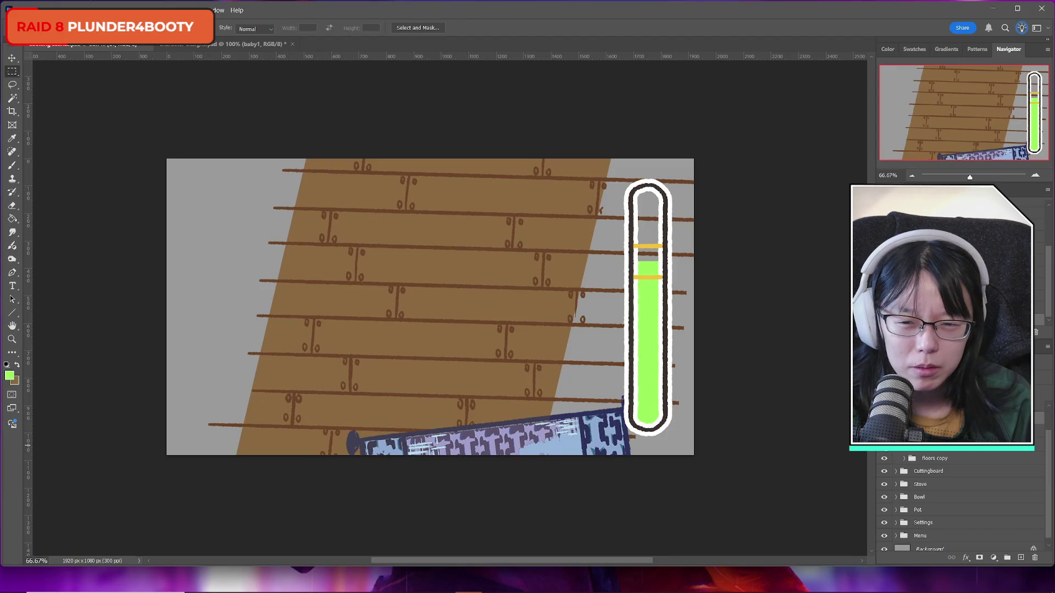
Step: Add a horizontal guide at about 49 px, re-show the counters, and begin transforming them
drag(499, 59, 514, 169)
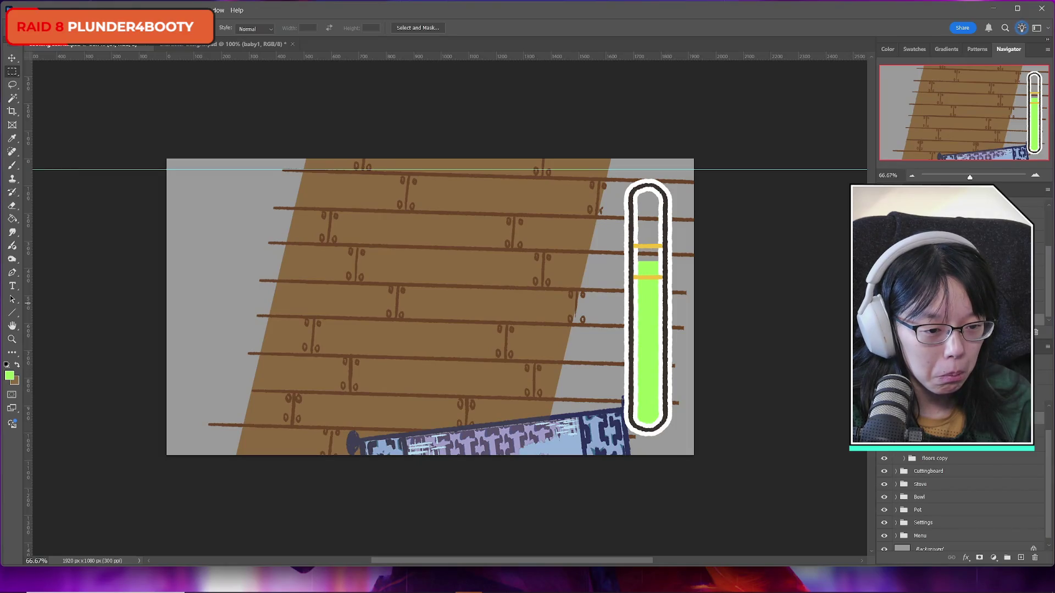
click(884, 404)
key(ctrl+t)
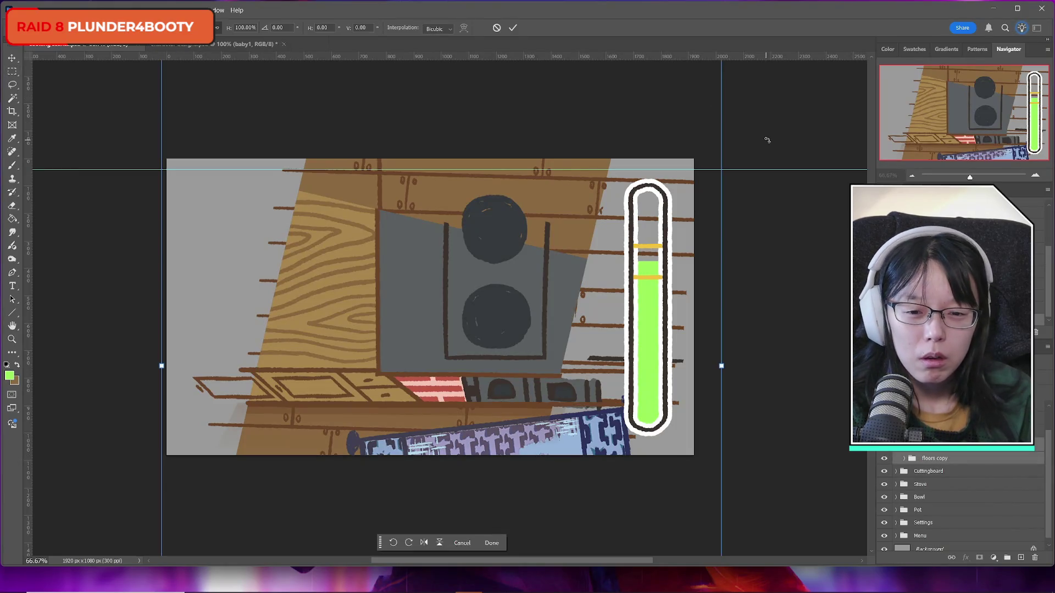
Step: Rotate the counter artwork about 1.9 degrees and discard an accidental vertical guide
drag(767, 141, 764, 132)
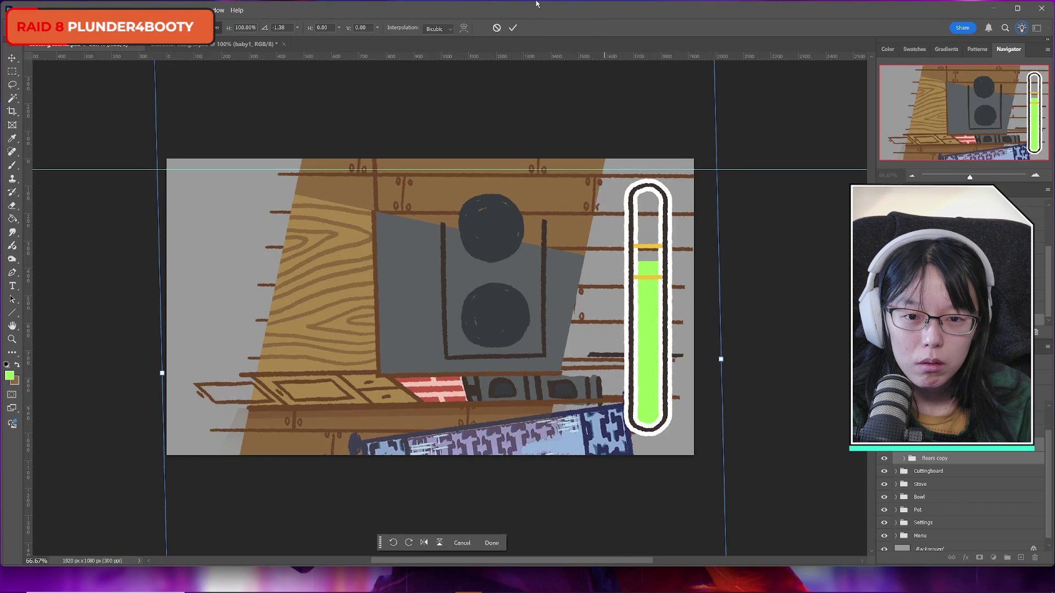
key(Return)
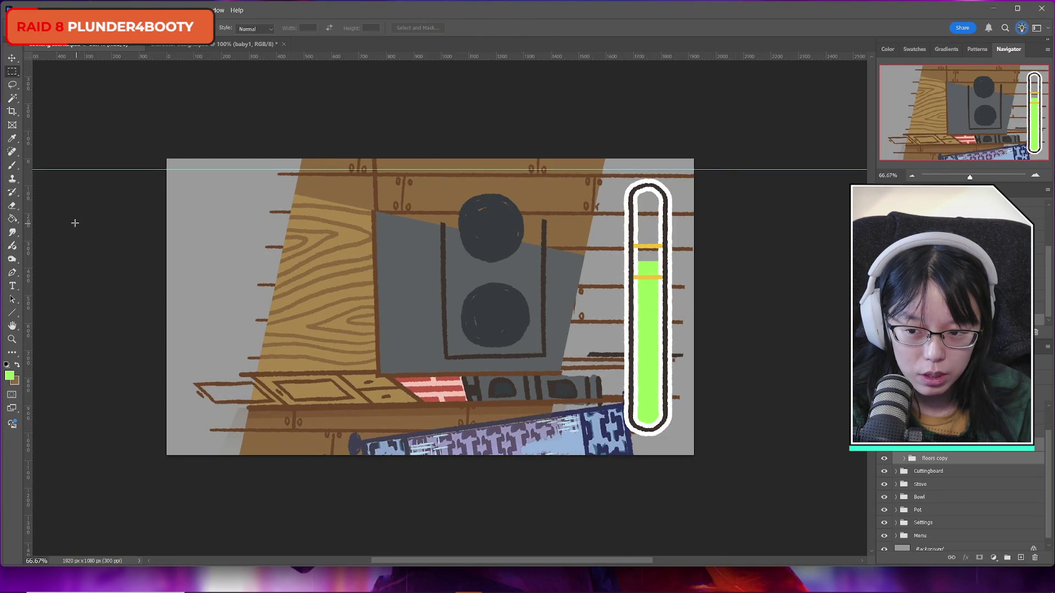
drag(28, 234, 381, 244)
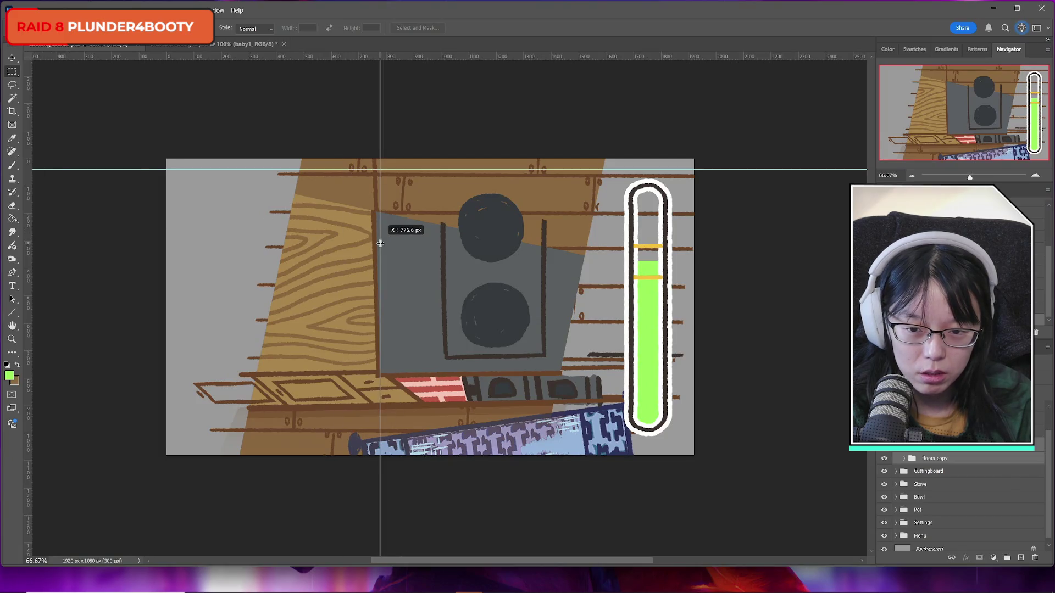
key(ctrl+z)
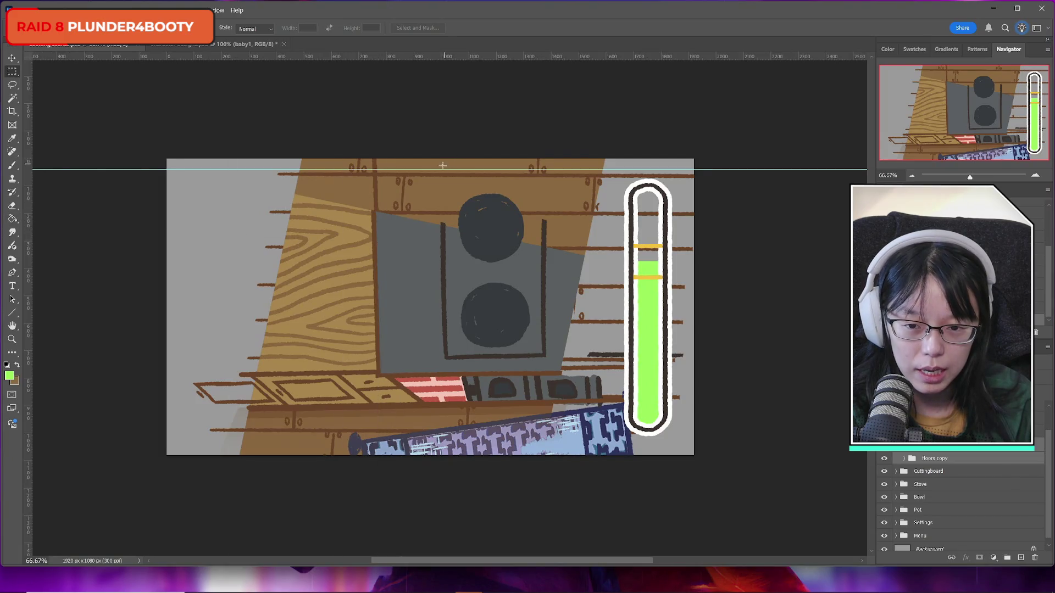
click(11, 58)
drag(307, 169, 282, 2)
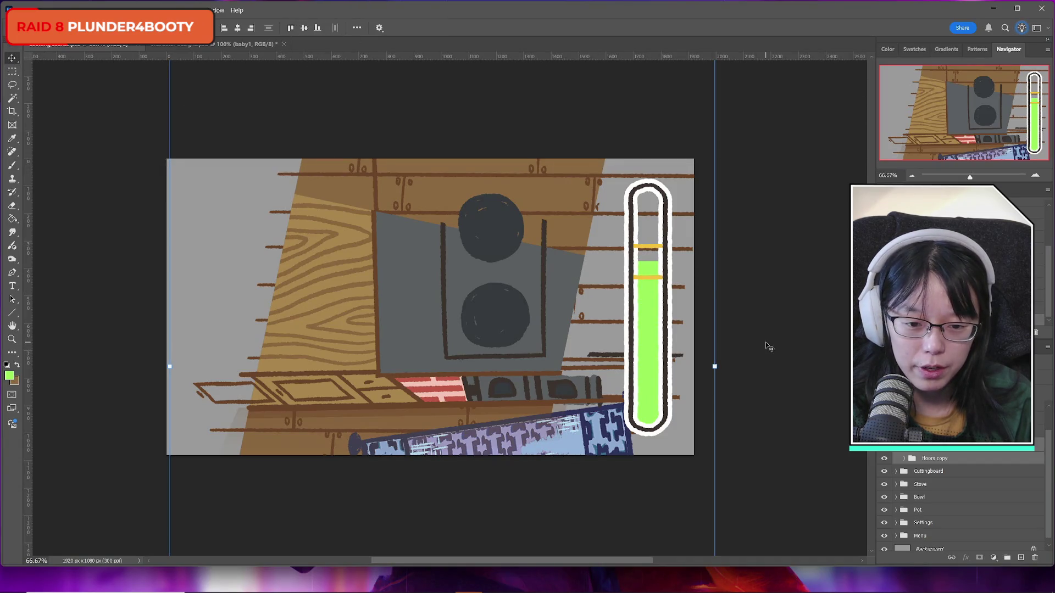
Step: Add a horizontal guide across the lower canvas and rotate another layer about 1.3 degrees
click(944, 458)
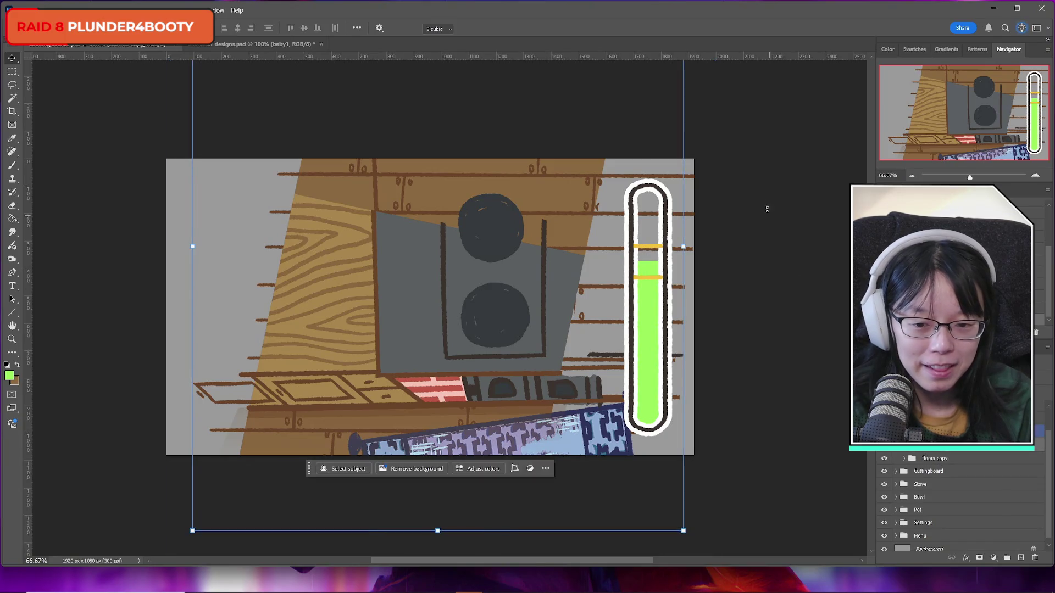
key(ctrl+t)
drag(395, 56, 398, 412)
drag(740, 294, 743, 301)
click(515, 28)
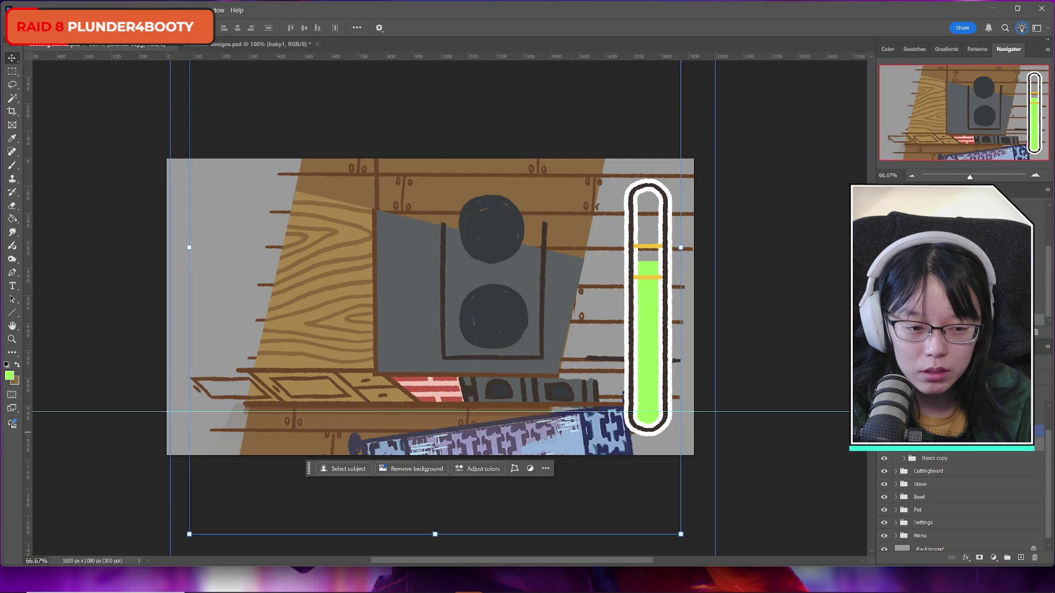
Step: Select another layer, switch to Rectangular Marquee, and glance at the character designs document before returning
click(933, 440)
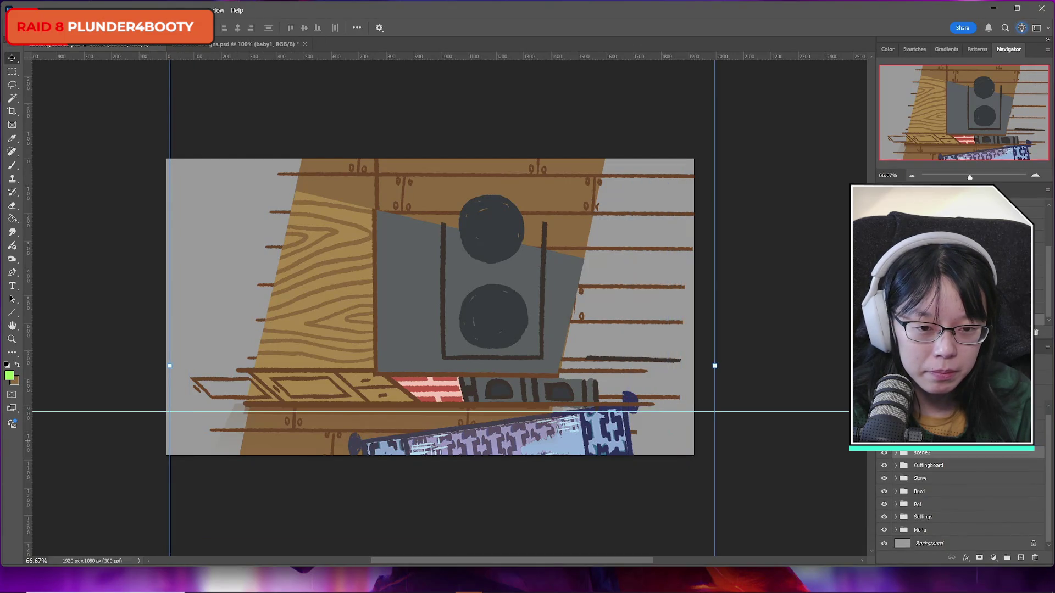
key(m)
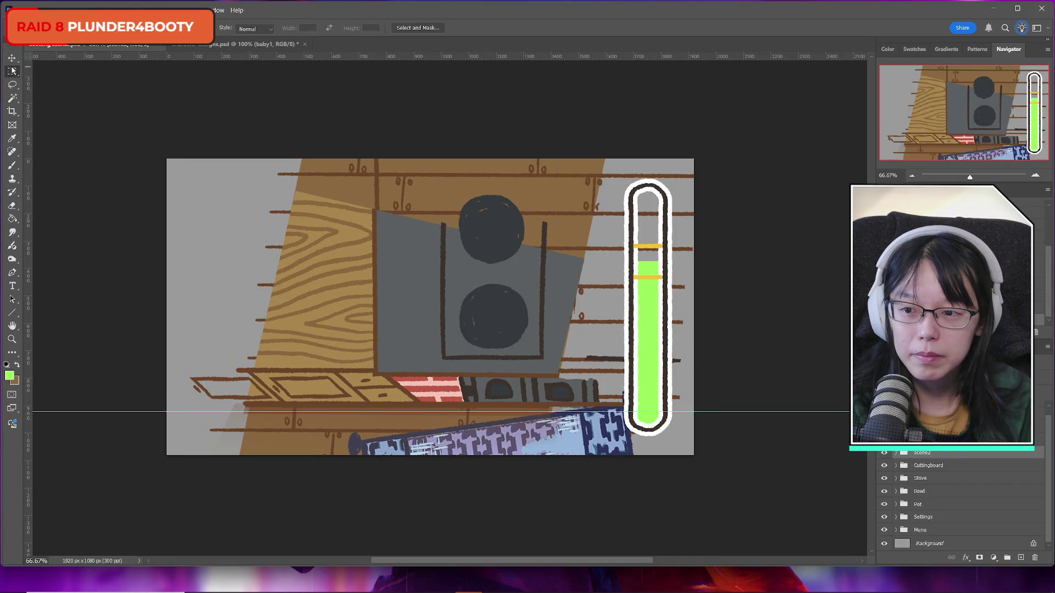
click(204, 44)
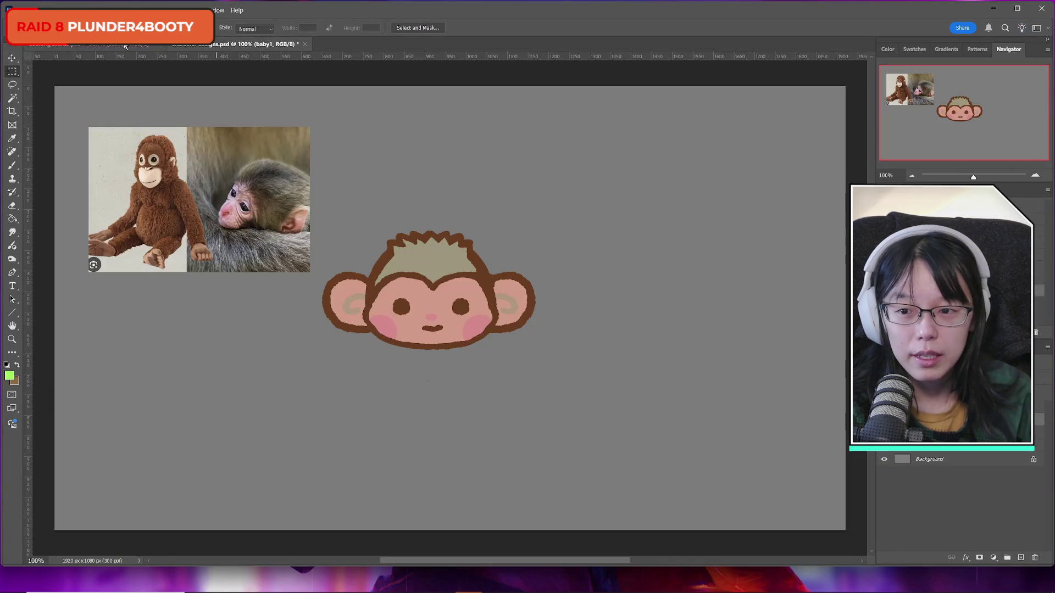
click(126, 45)
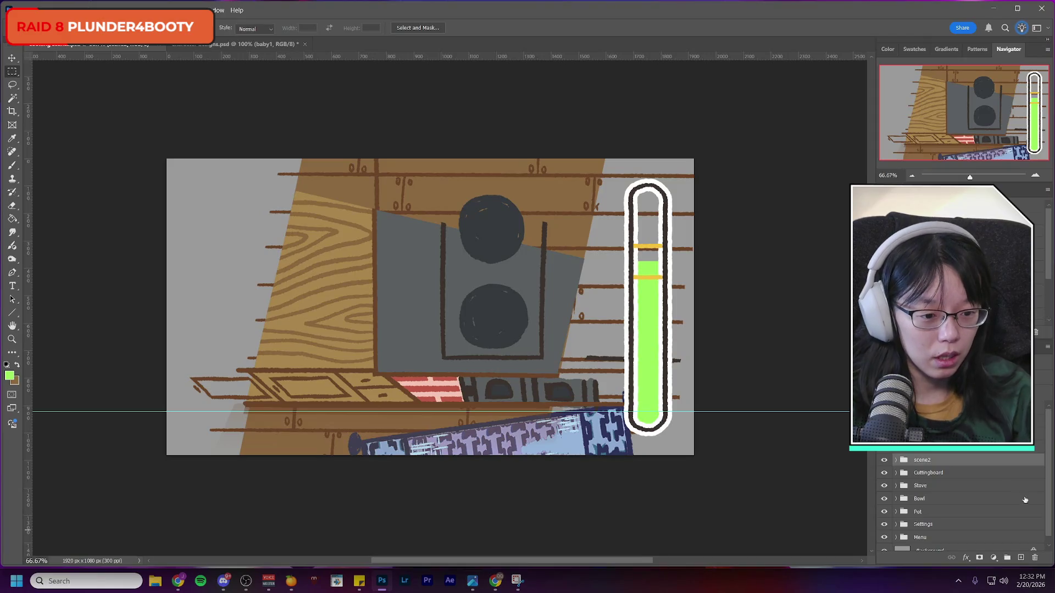
scroll(928, 463, up, 2)
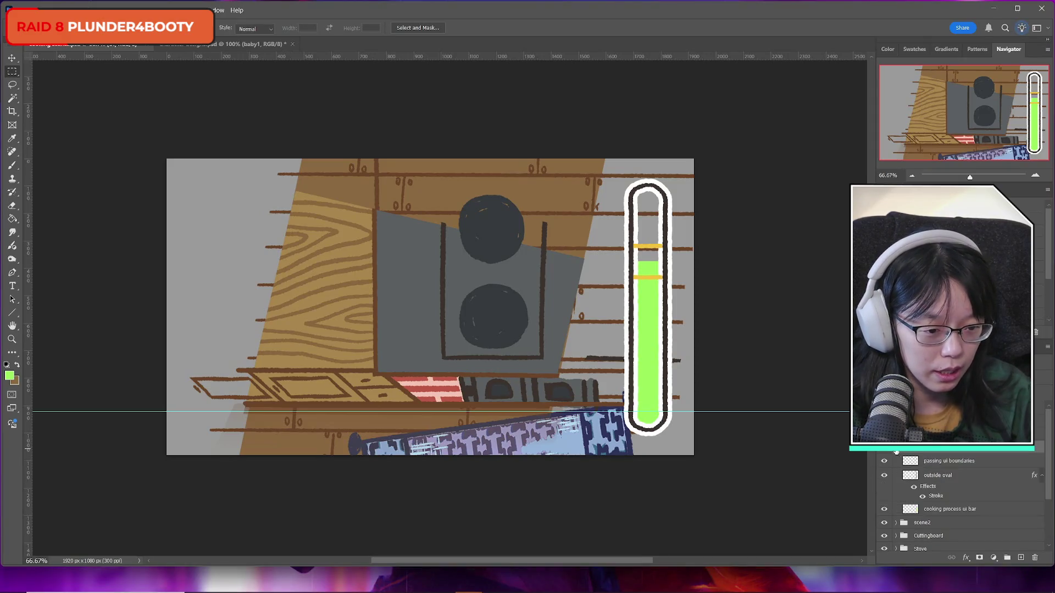
Step: Group the passing ui boundaries and other bar layers and name the group 'cooking ui'
click(947, 464)
key(ctrl+g)
double_click(932, 460)
text(cook)
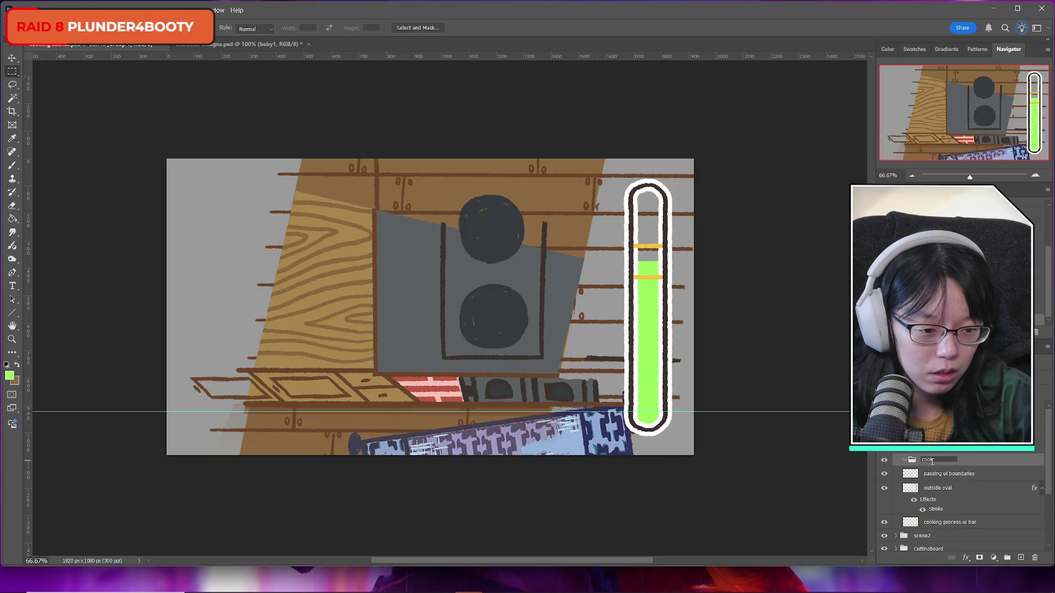
text(ing ui)
key(Return)
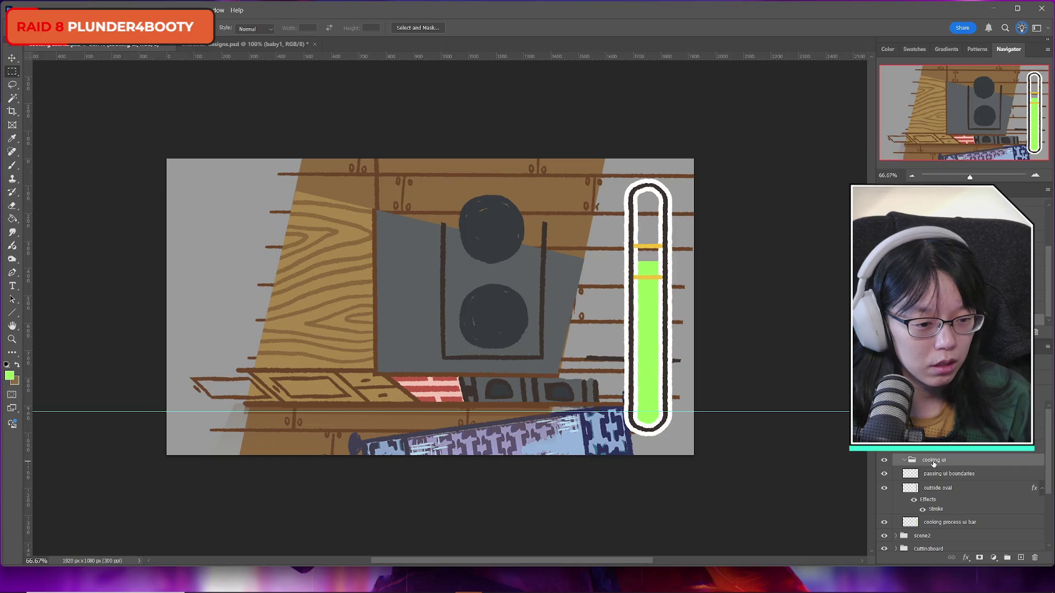
scroll(950, 473, down, 1)
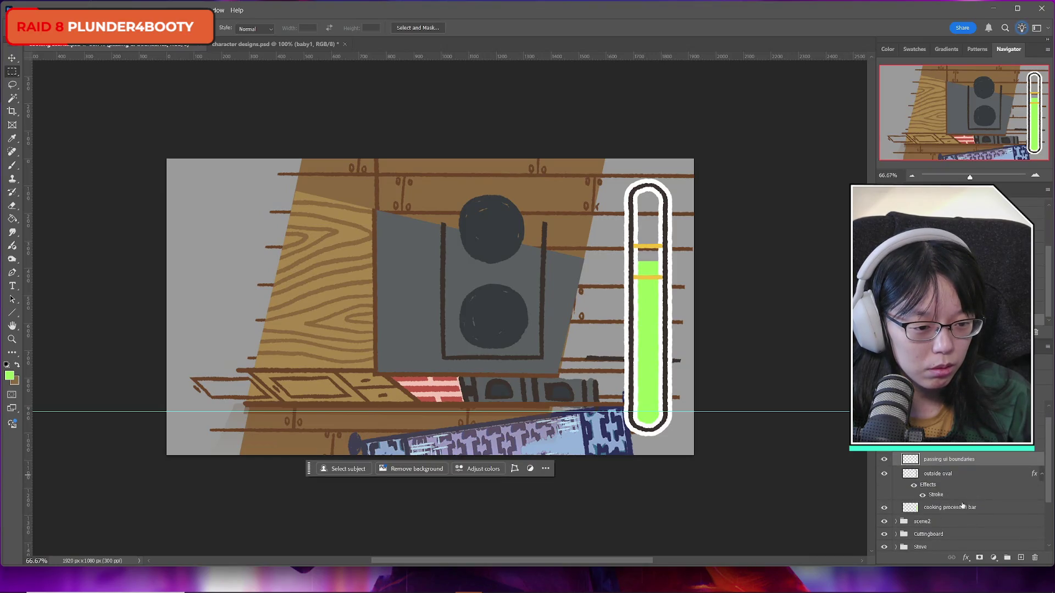
scroll(947, 460, down, 4)
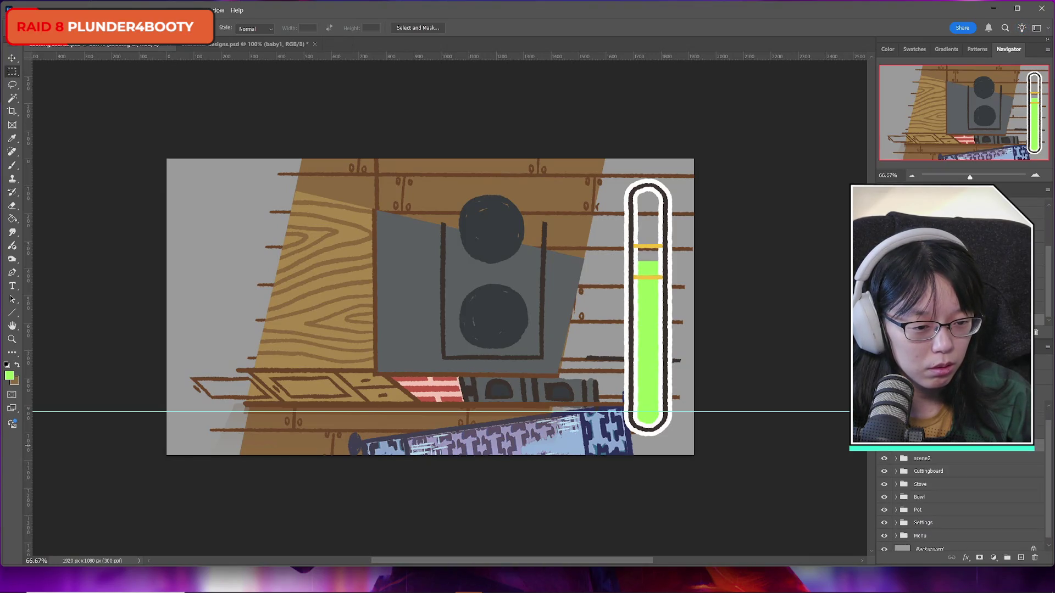
click(1009, 558)
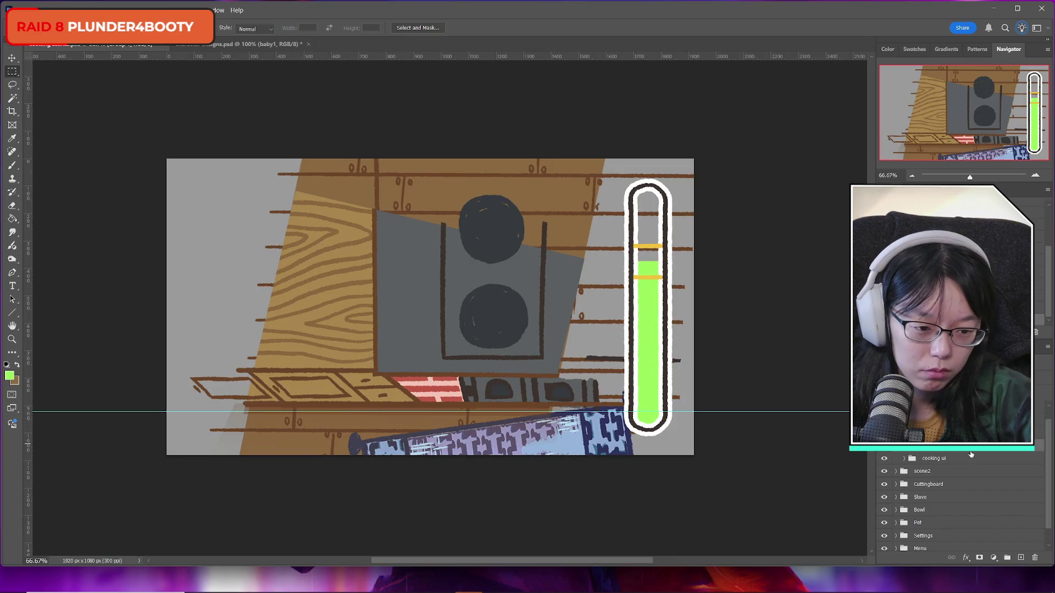
Step: Add a new layer named 'monkey hand open' above the cooking ui group
click(971, 456)
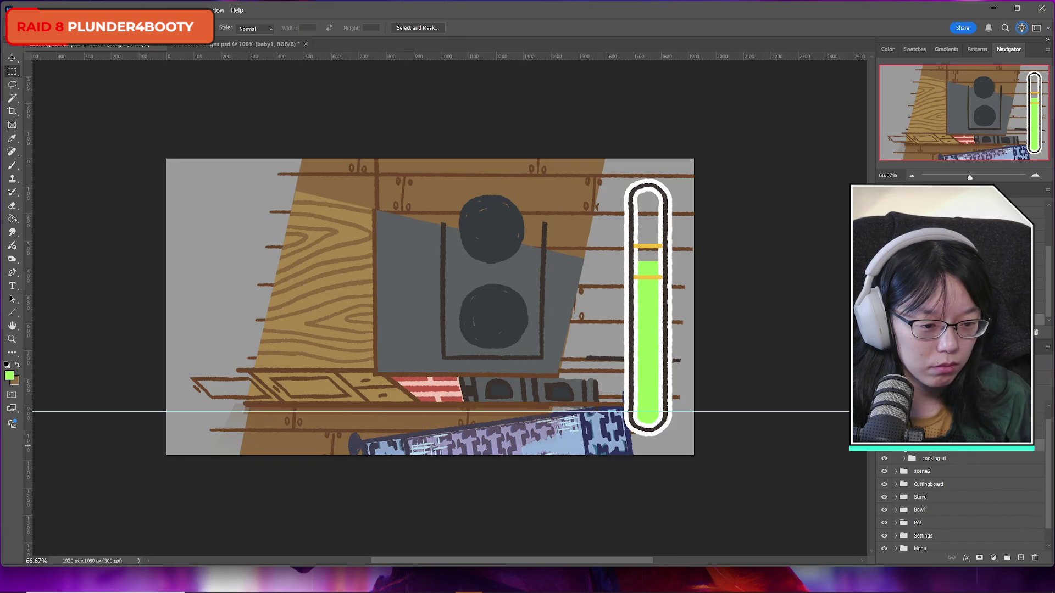
click(1021, 558)
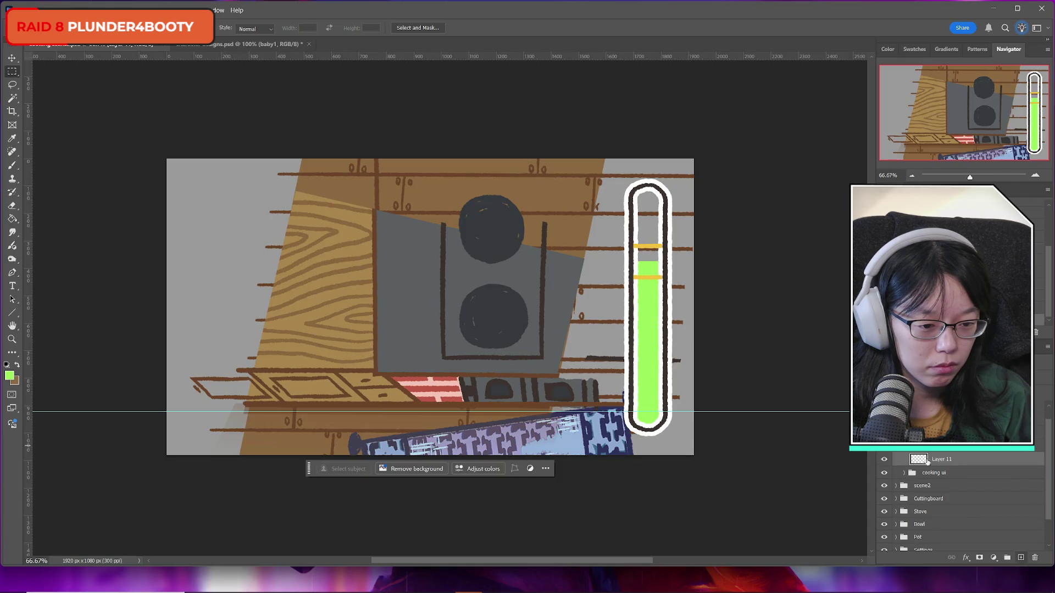
double_click(955, 461)
text(monkey)
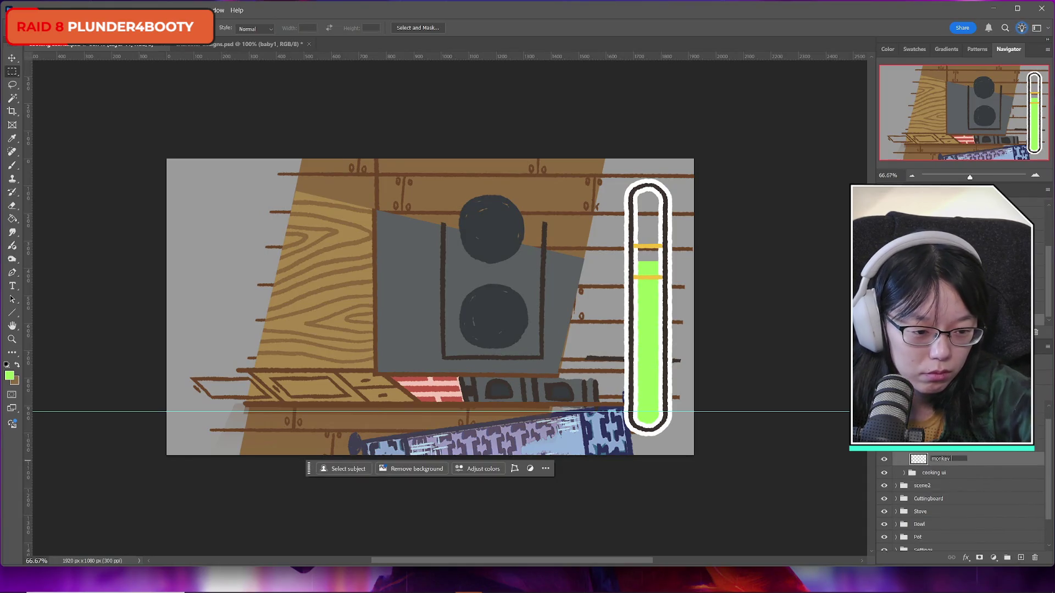
text( hand open)
key(Return)
key(ctrl+j)
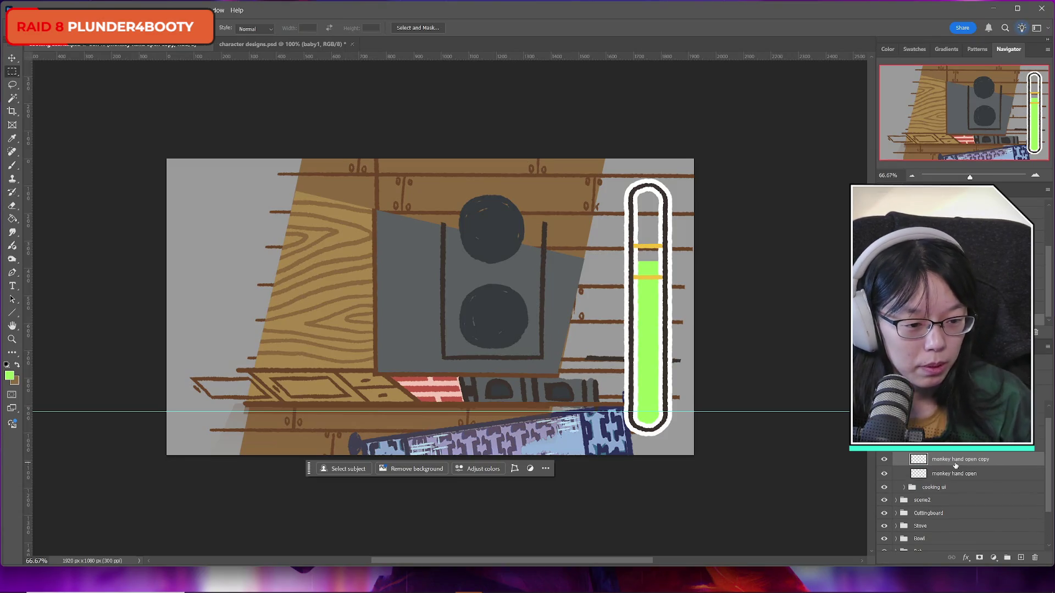
drag(955, 466, 960, 471)
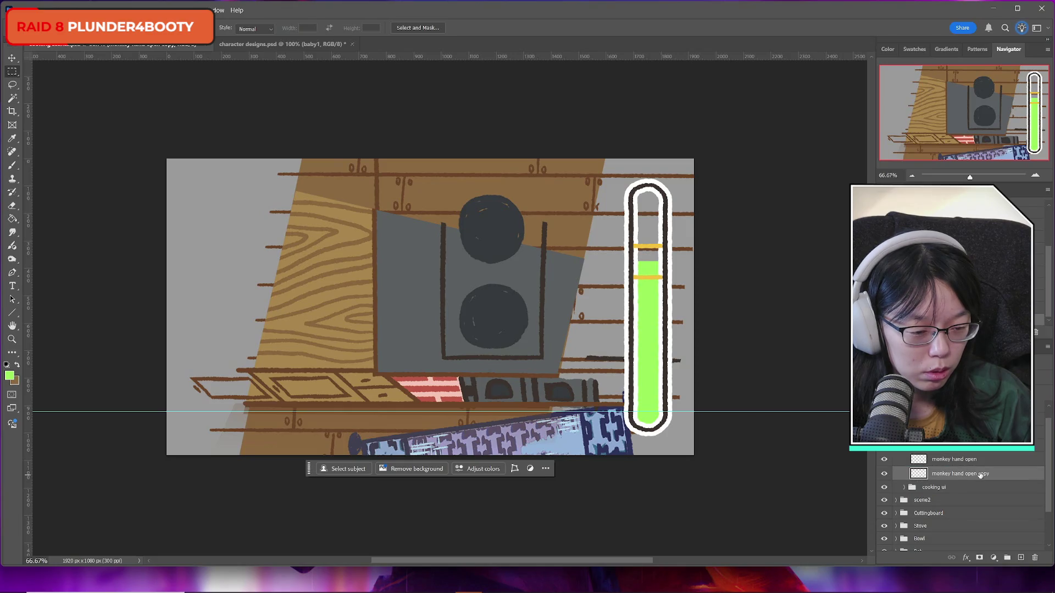
key(Delete)
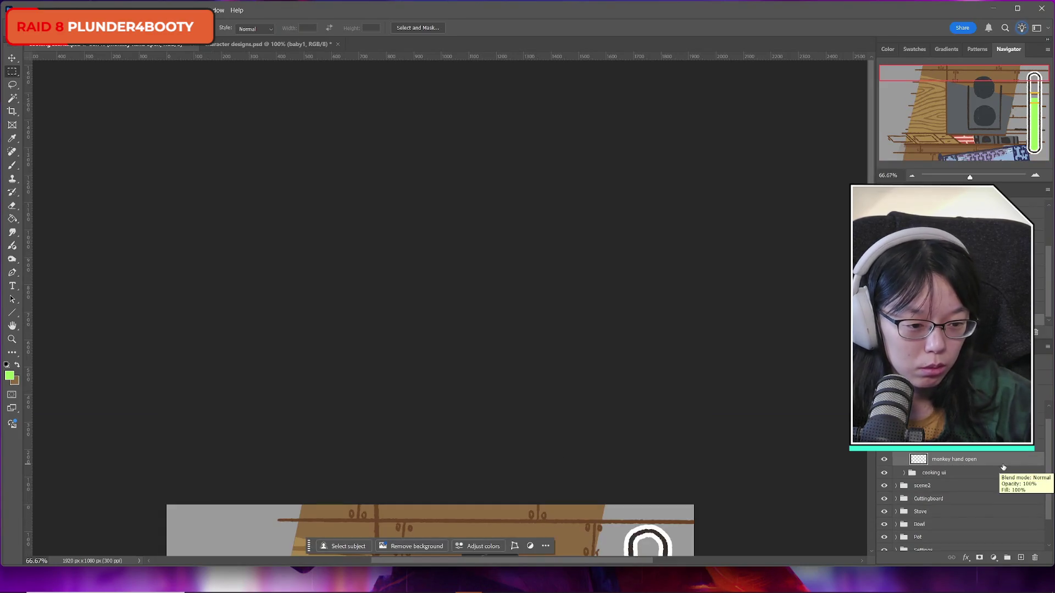
scroll(870, 154, down, 5)
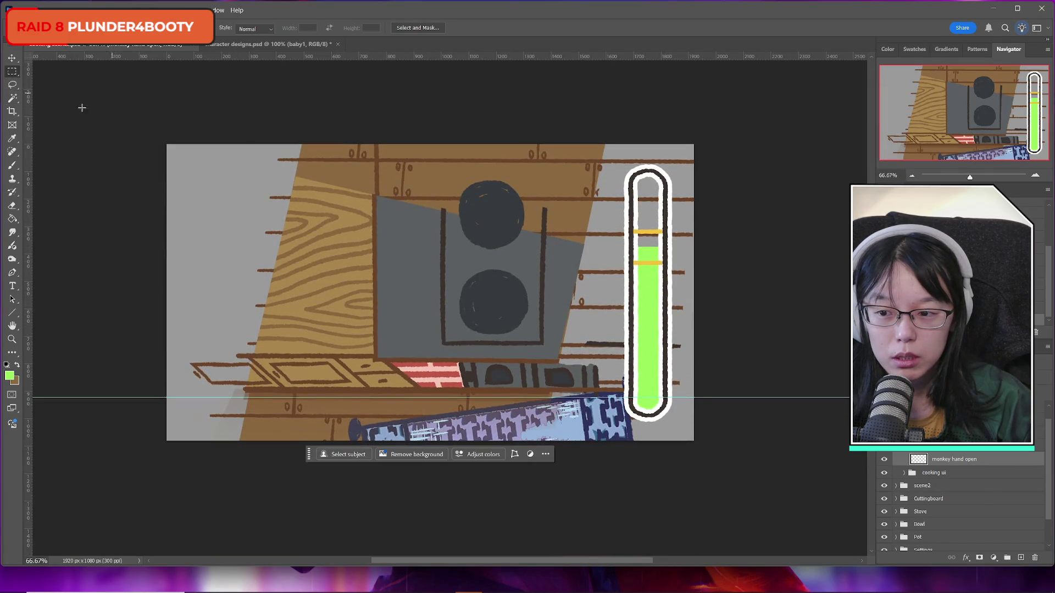
Step: Sample the brown kitchen wood from the canvas as the foreground painting colour
click(10, 375)
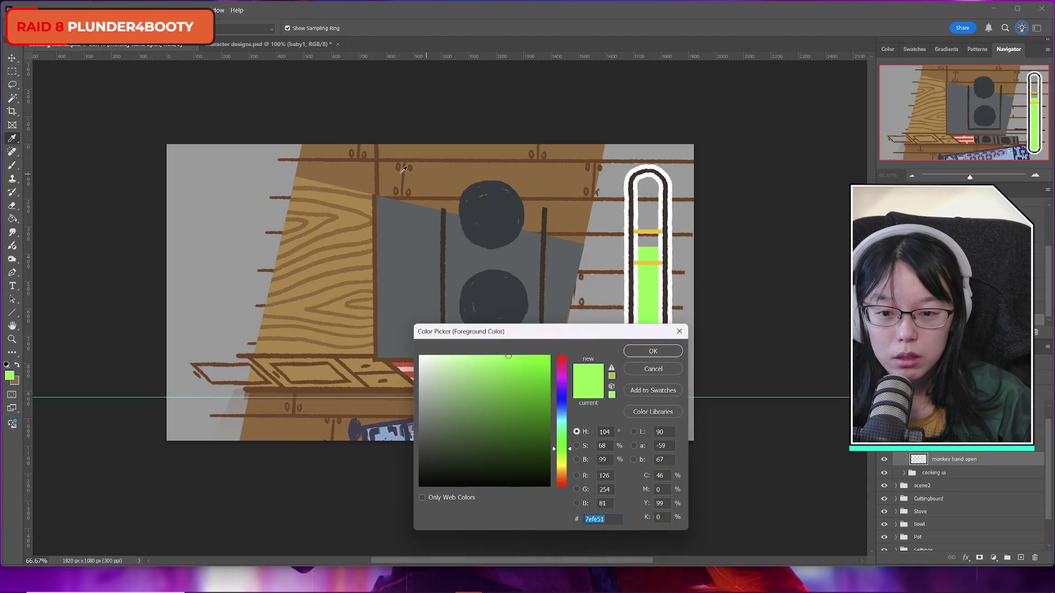
click(383, 209)
click(652, 352)
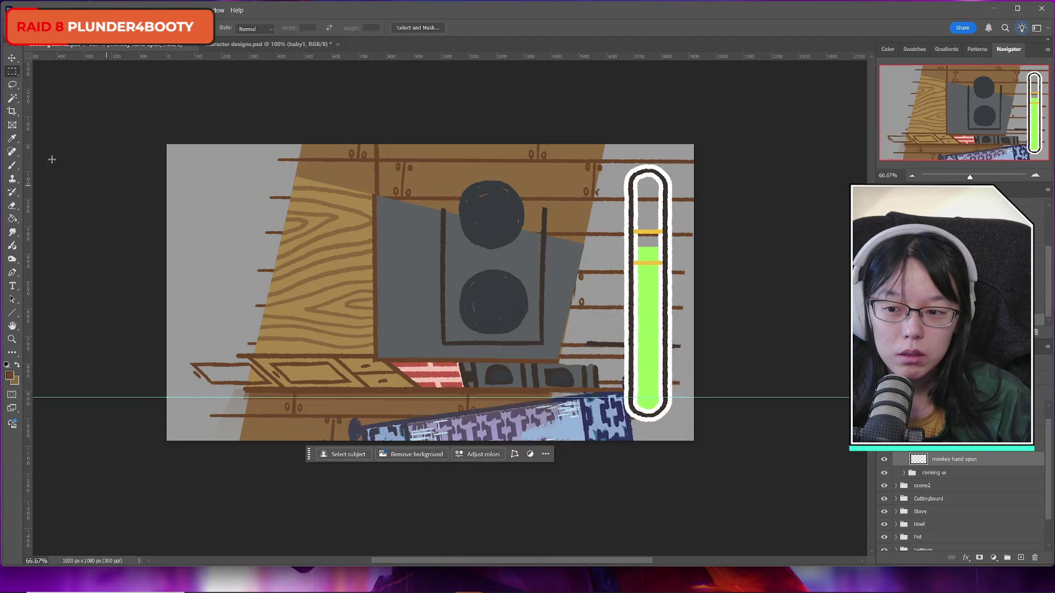
click(12, 165)
Step: Delete the horizontal guide across the canvas and return to the Brush tool
key(v)
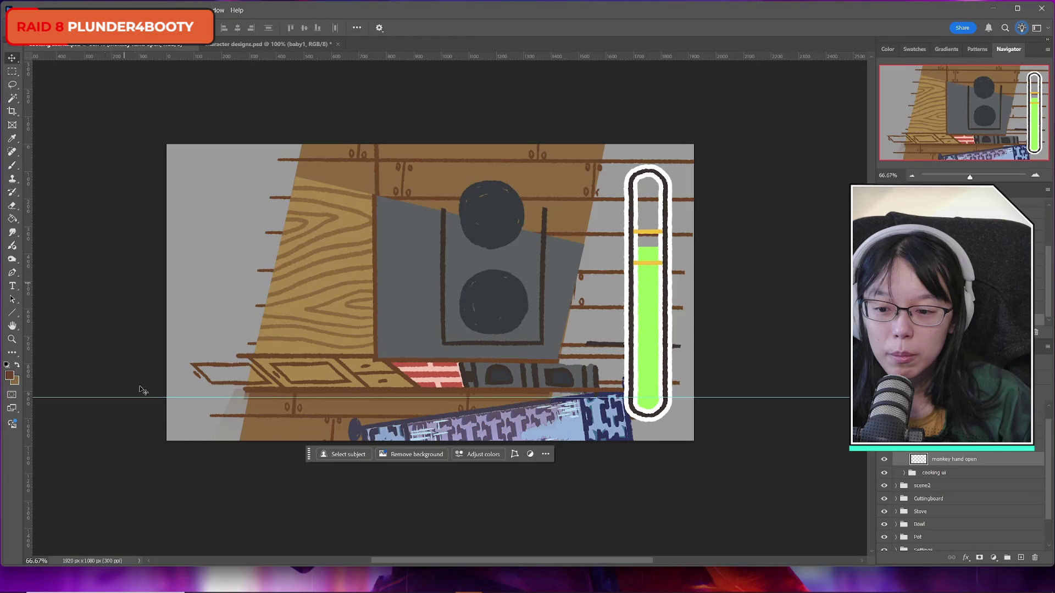
click(132, 397)
key(Delete)
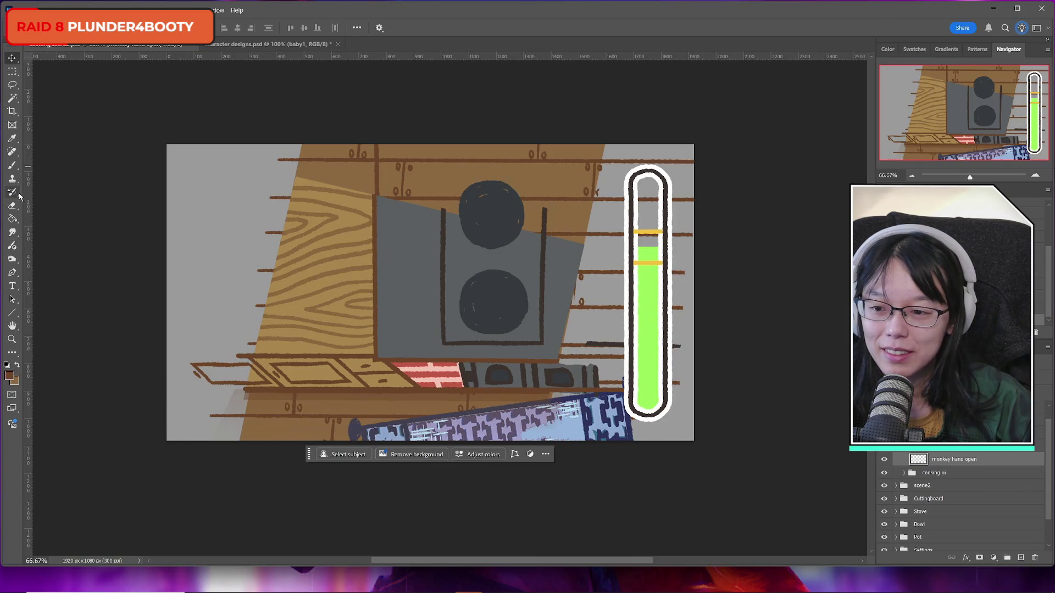
click(12, 164)
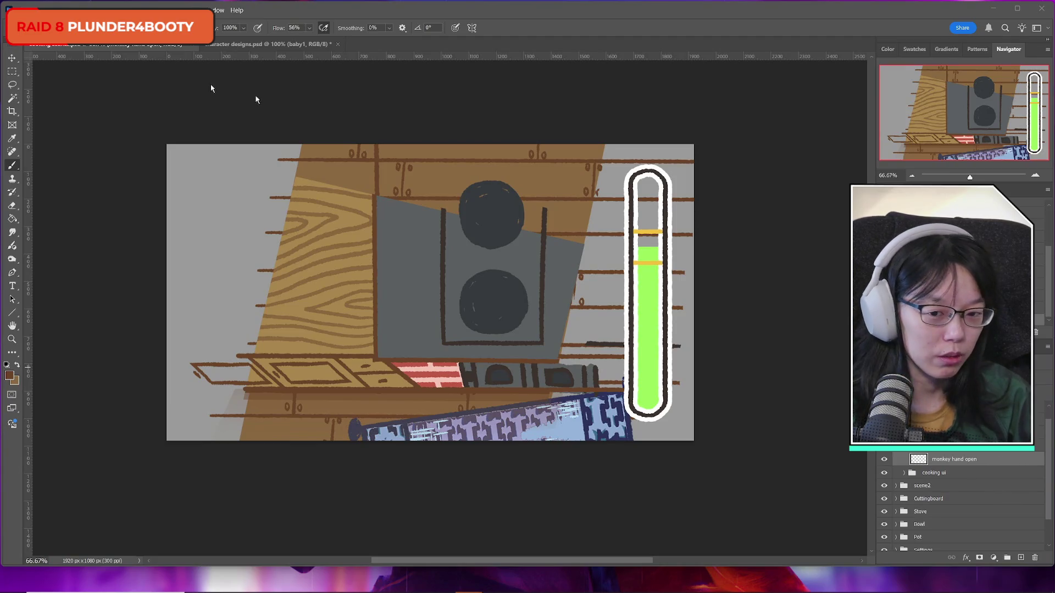
Step: Switch to the SOUP! Google Docs recipe and enlarge its window over the canvas
key(alt+Tab)
drag(774, 395, 952, 526)
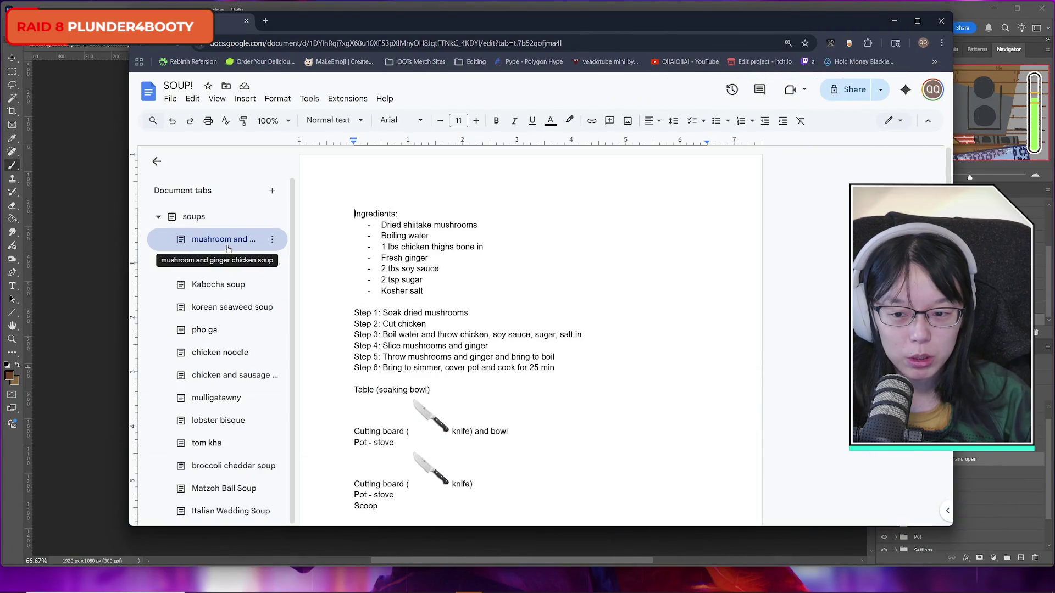
Step: Read the mushroom ginger chicken and roasted red pepper recipes, selecting the red pepper steps
click(427, 323)
scroll(495, 341, down, 2)
scroll(494, 340, up, 2)
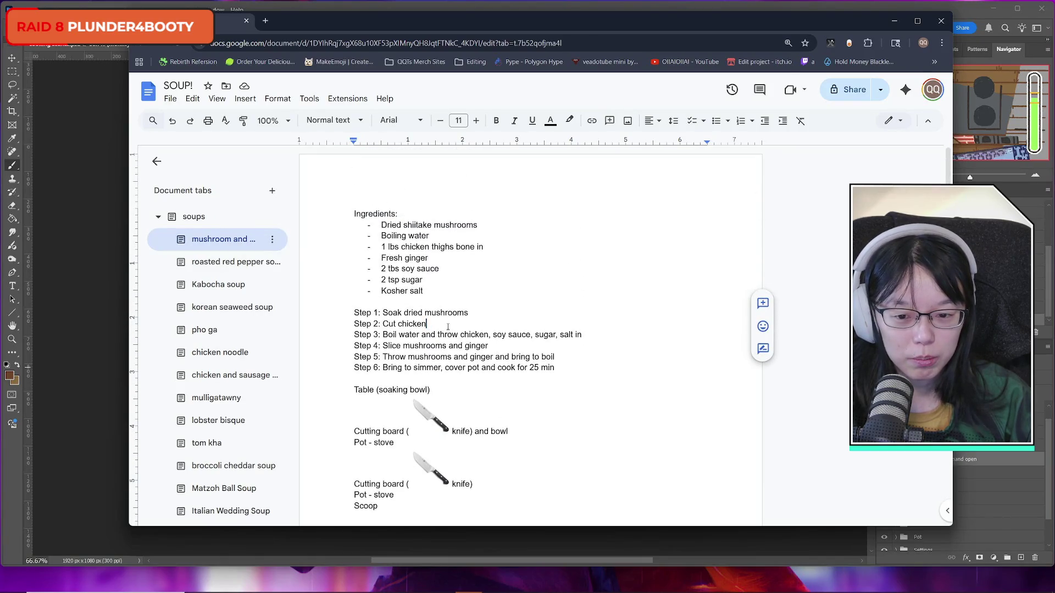
click(209, 268)
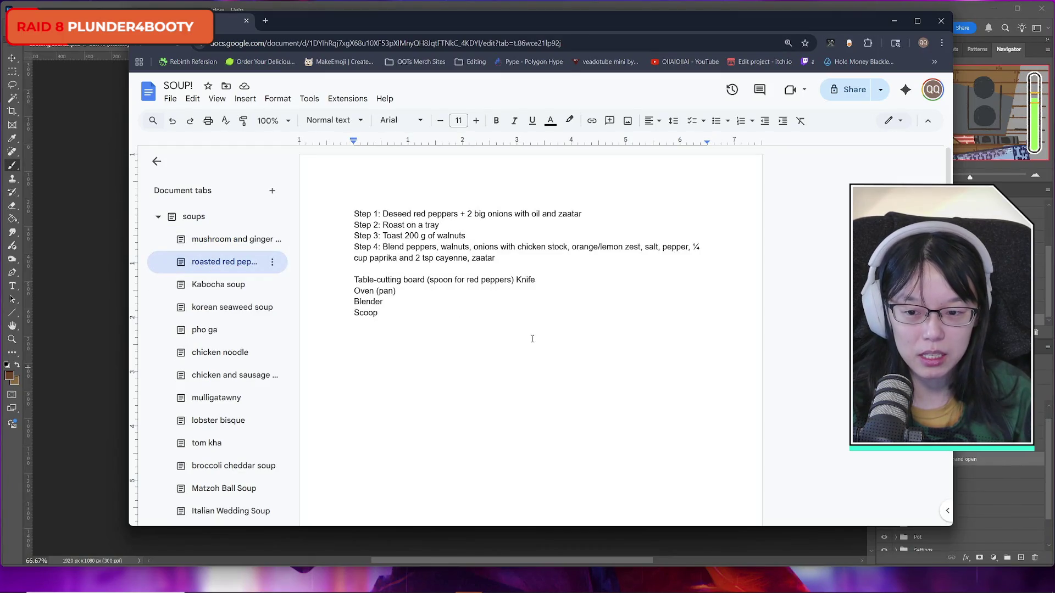
click(220, 265)
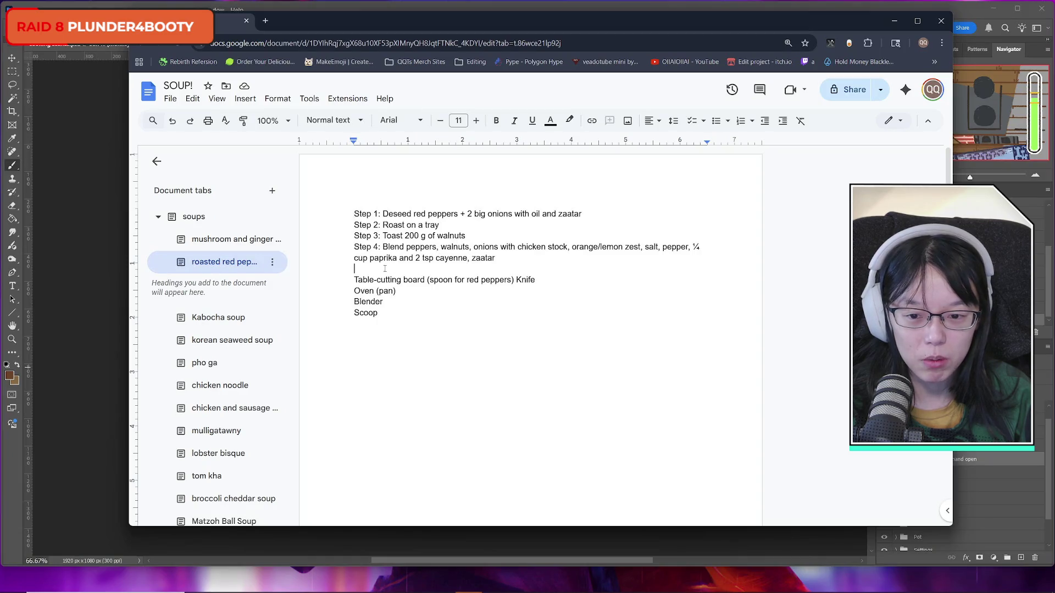
mouse_move(353, 214)
mouse_down()
mouse_move(582, 216)
mouse_move(607, 248)
mouse_move(528, 260)
mouse_up()
click(527, 260)
click(431, 286)
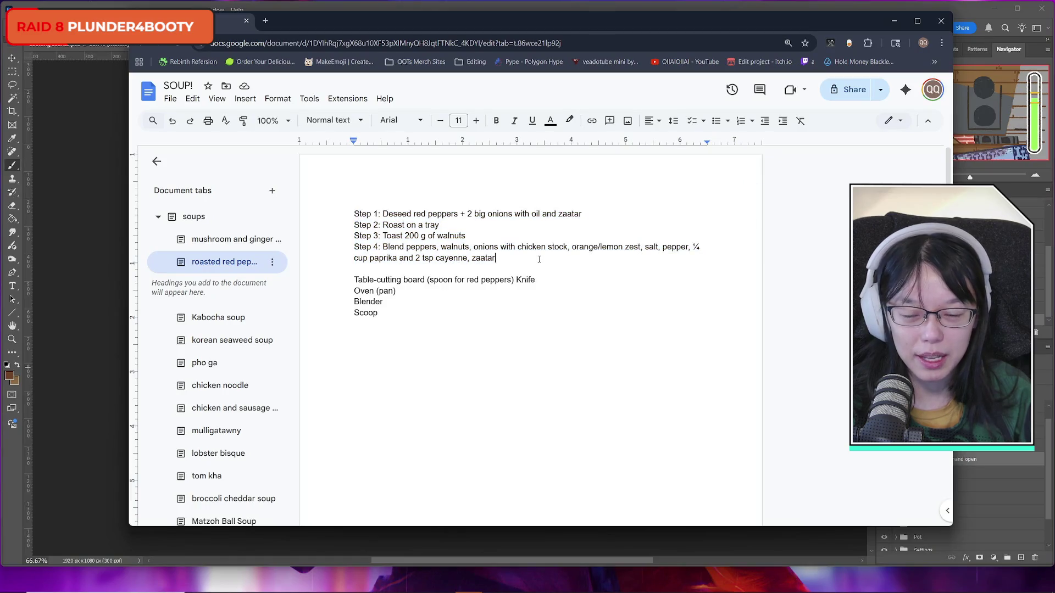
Step: Read through the Kabocha soup recipe, highlighting the 700 g kabocha ingredient and Steps 4–9
click(218, 318)
click(525, 334)
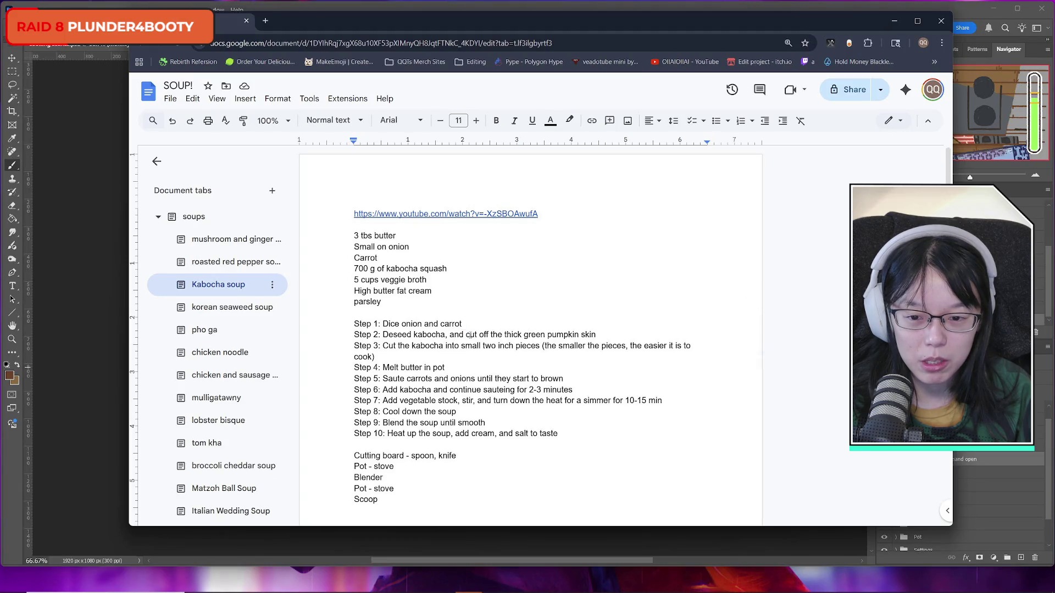
double_click(387, 269)
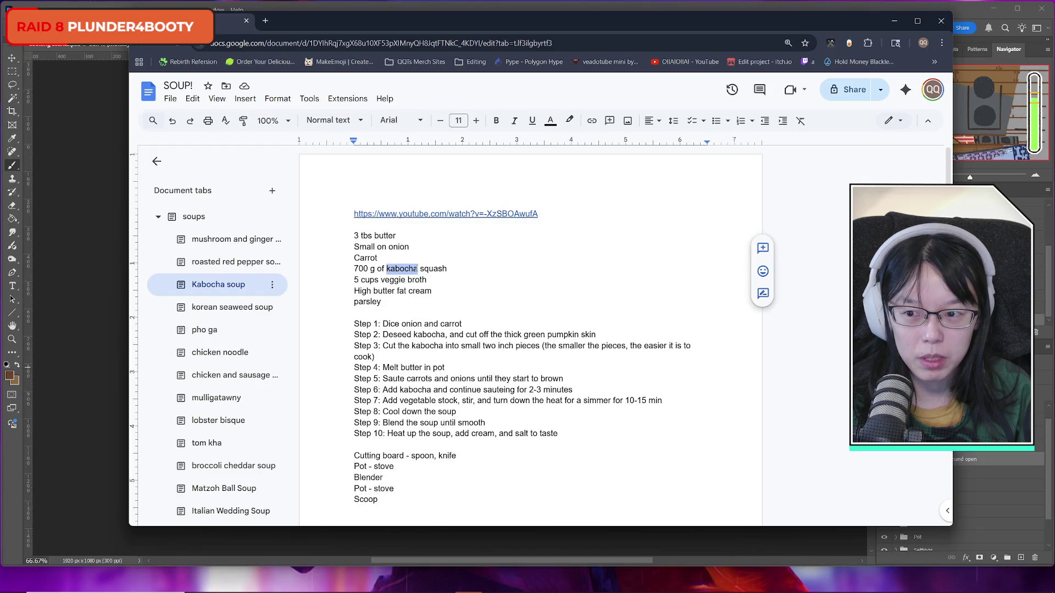
drag(418, 268, 355, 269)
drag(398, 378, 479, 390)
click(469, 401)
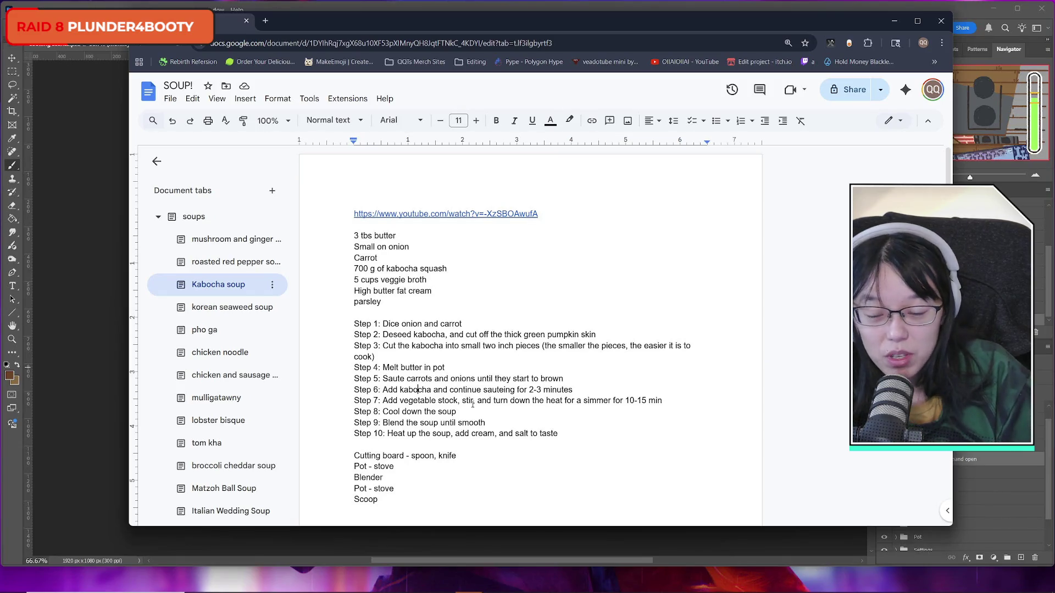
drag(382, 368, 444, 367)
drag(383, 389, 517, 389)
click(428, 381)
drag(383, 378, 527, 389)
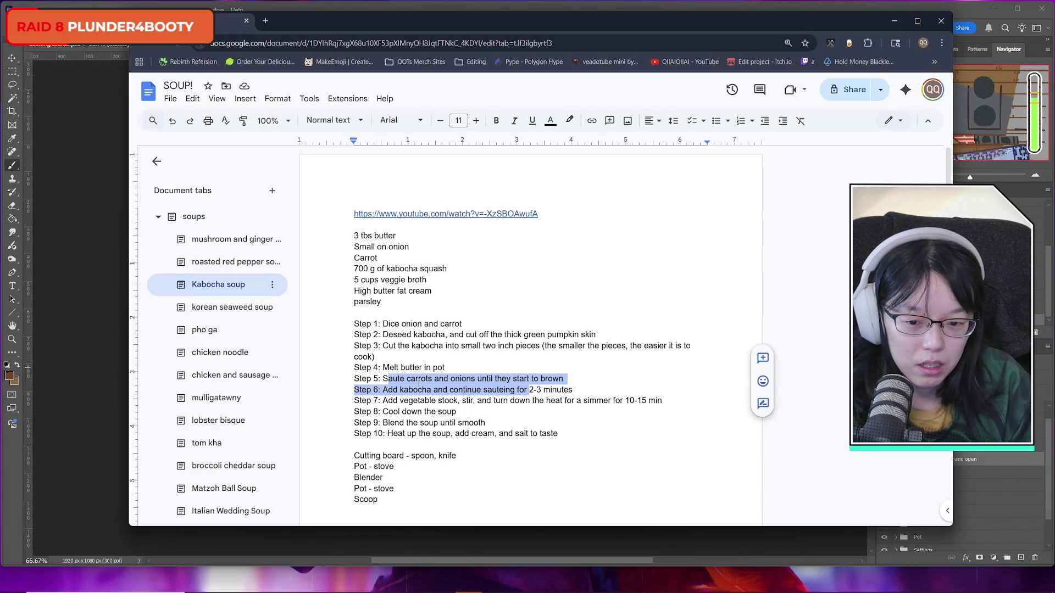
click(409, 379)
drag(391, 401, 517, 400)
click(426, 400)
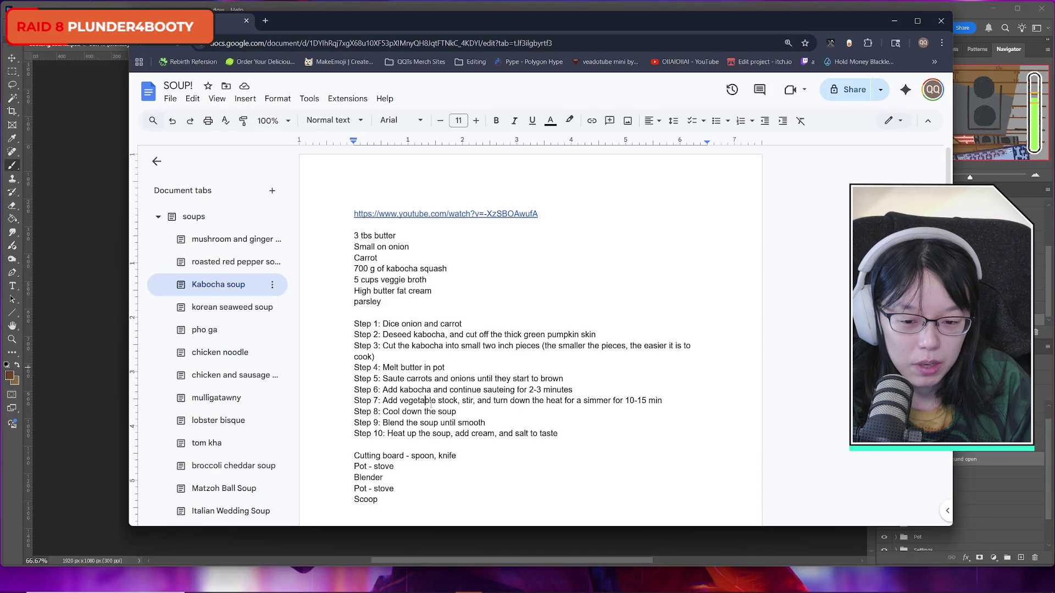
drag(406, 412, 471, 422)
click(423, 422)
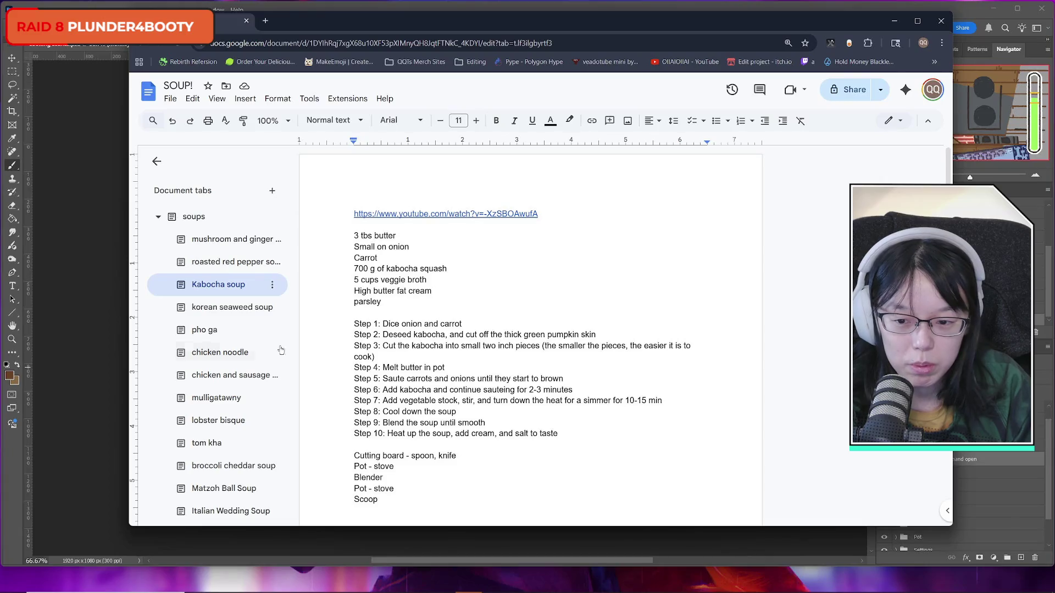
Step: Browse the korean seaweed, pho ga, chicken noodle, and gumbo recipes, selecting gumbo Steps 1–3
click(230, 307)
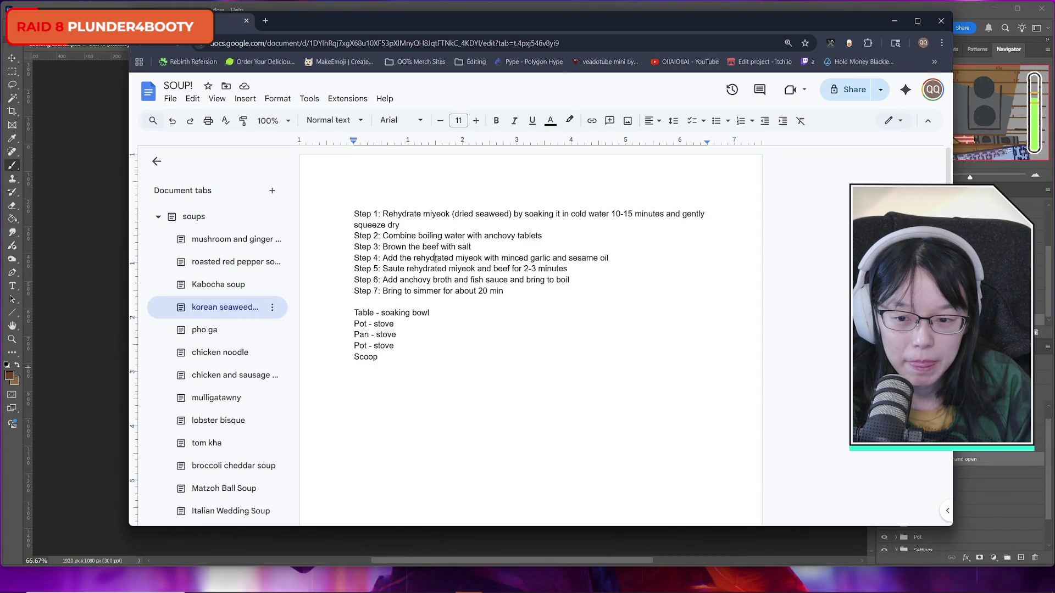
click(220, 284)
click(225, 307)
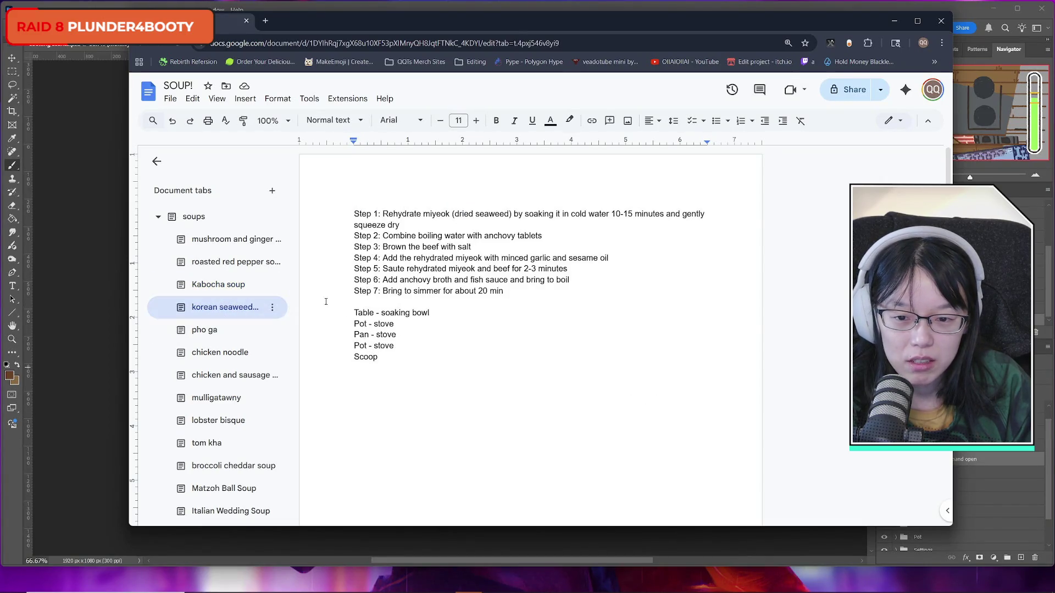
click(235, 331)
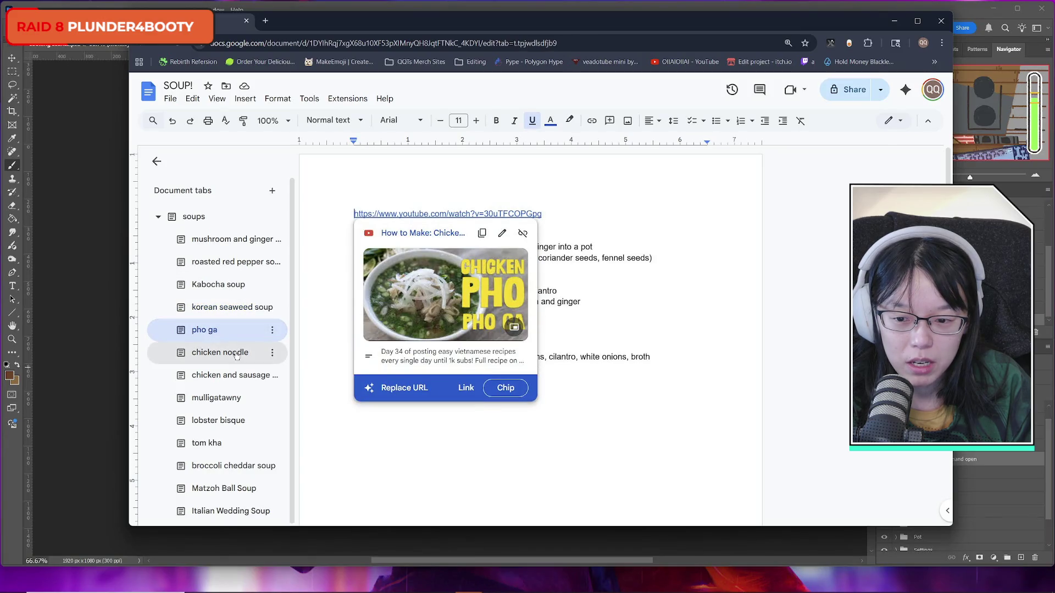
click(236, 354)
click(235, 379)
click(234, 399)
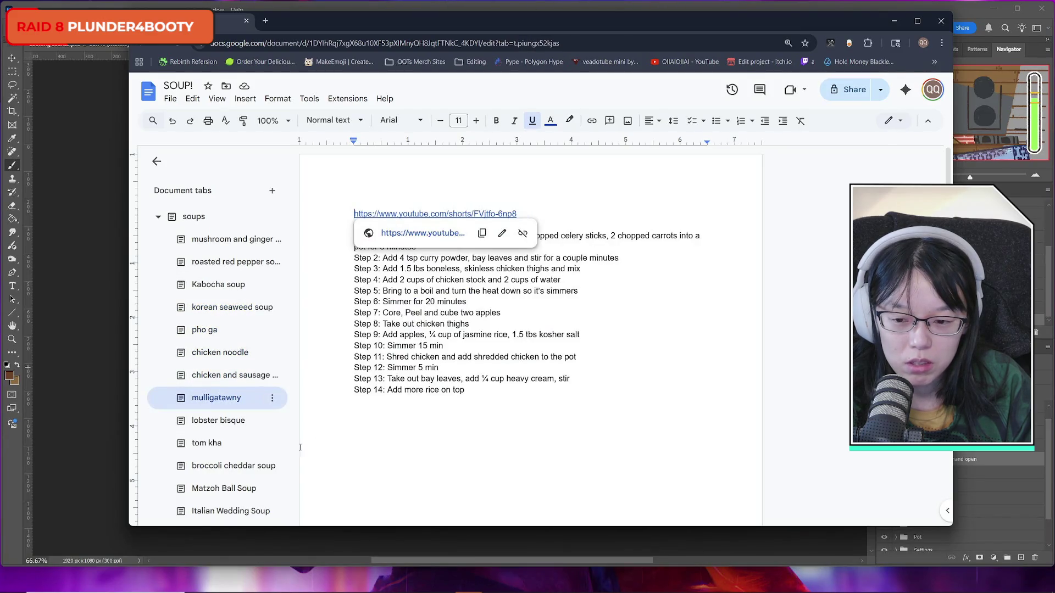
click(231, 375)
click(423, 268)
drag(383, 235, 495, 258)
click(443, 279)
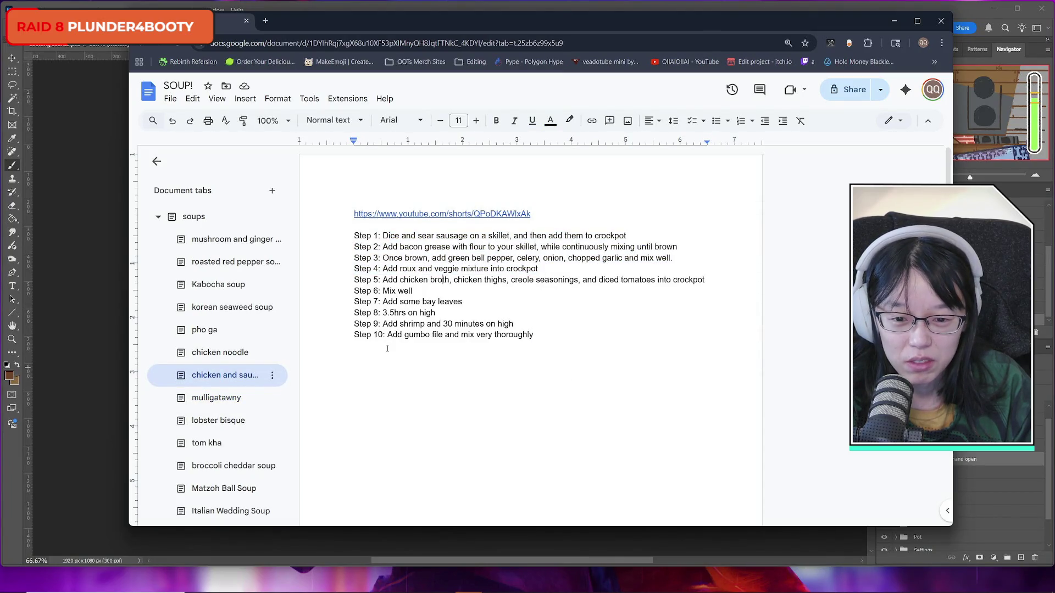
Step: Look through mulligatawny, lobster bisque, tom kha, broccoli cheddar, Matzoh Ball and Italian Wedding recipes
click(221, 401)
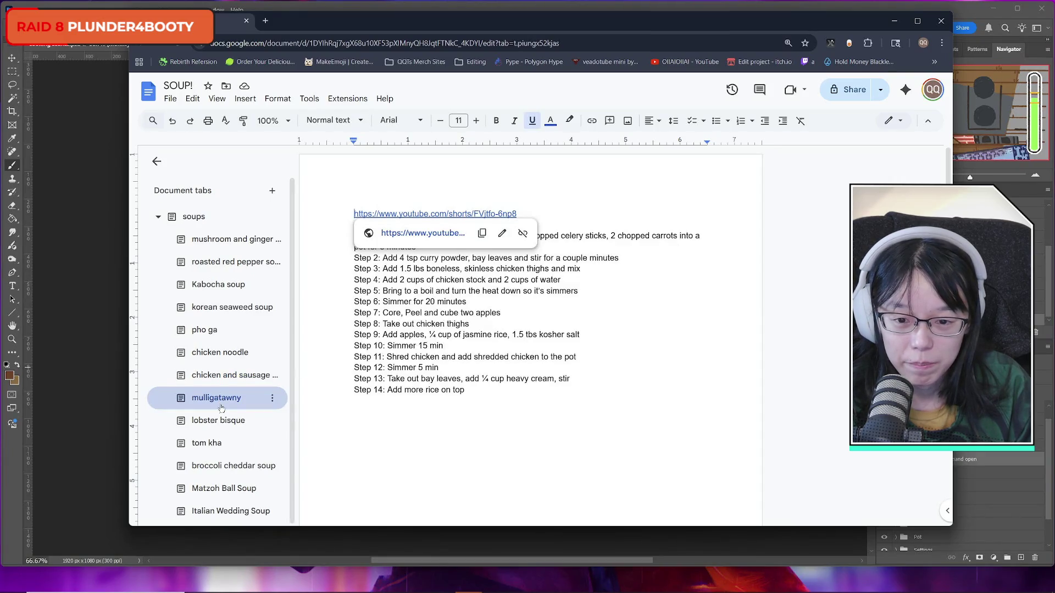
click(222, 399)
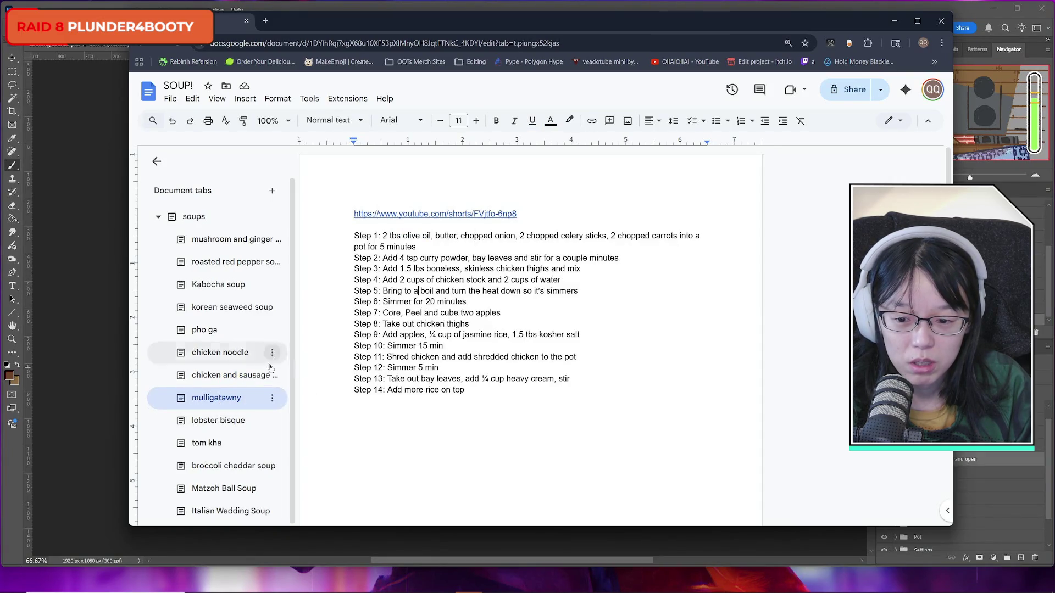
click(227, 421)
click(214, 442)
click(225, 465)
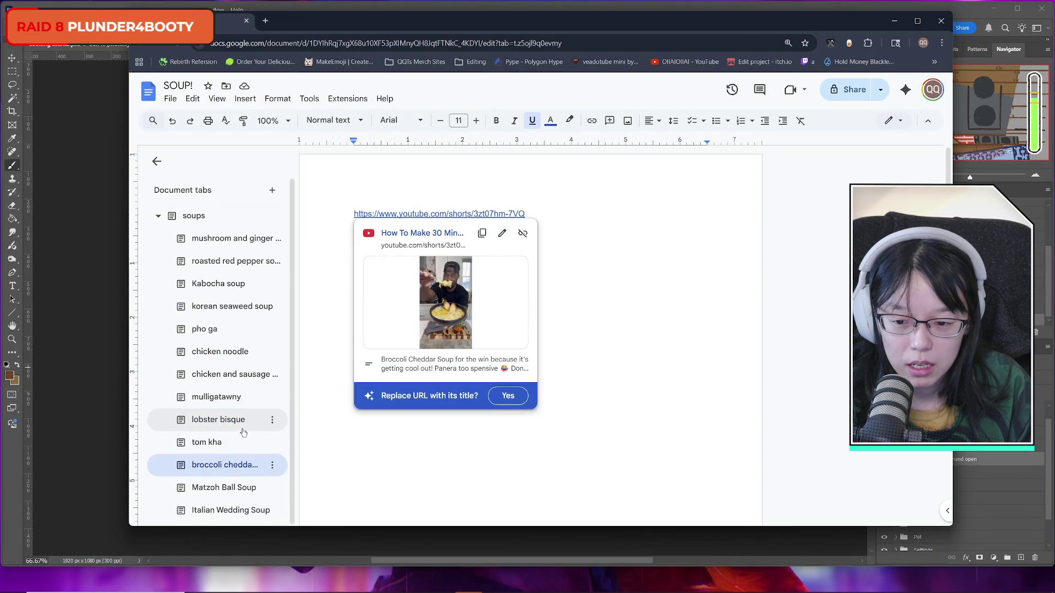
click(246, 487)
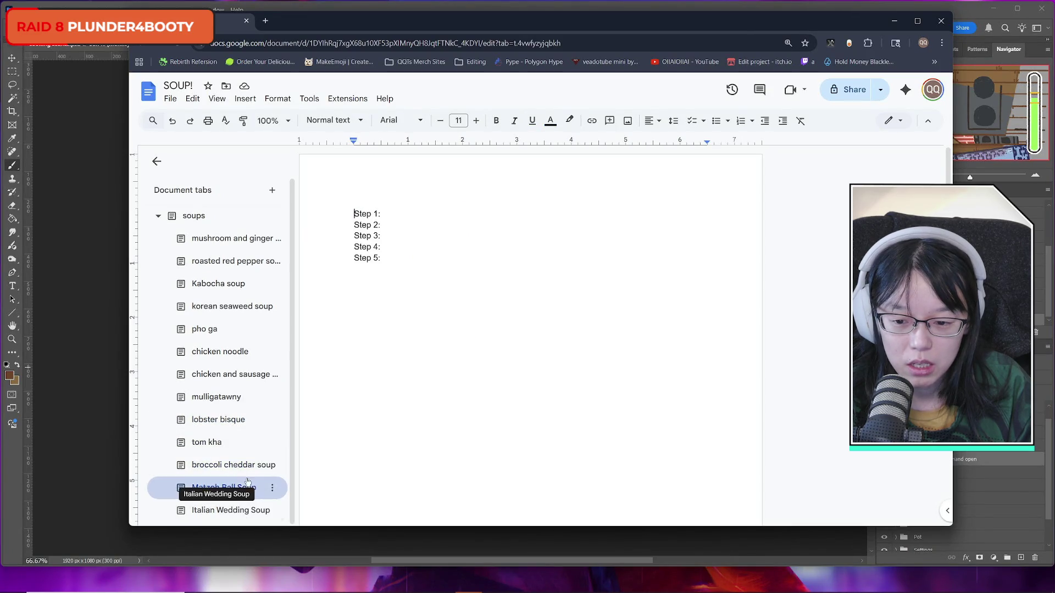
click(236, 510)
click(236, 488)
click(240, 510)
Step: Flip between the first few recipes, ending on mushroom ginger chicken soup, then return to Photoshop
click(220, 238)
click(220, 261)
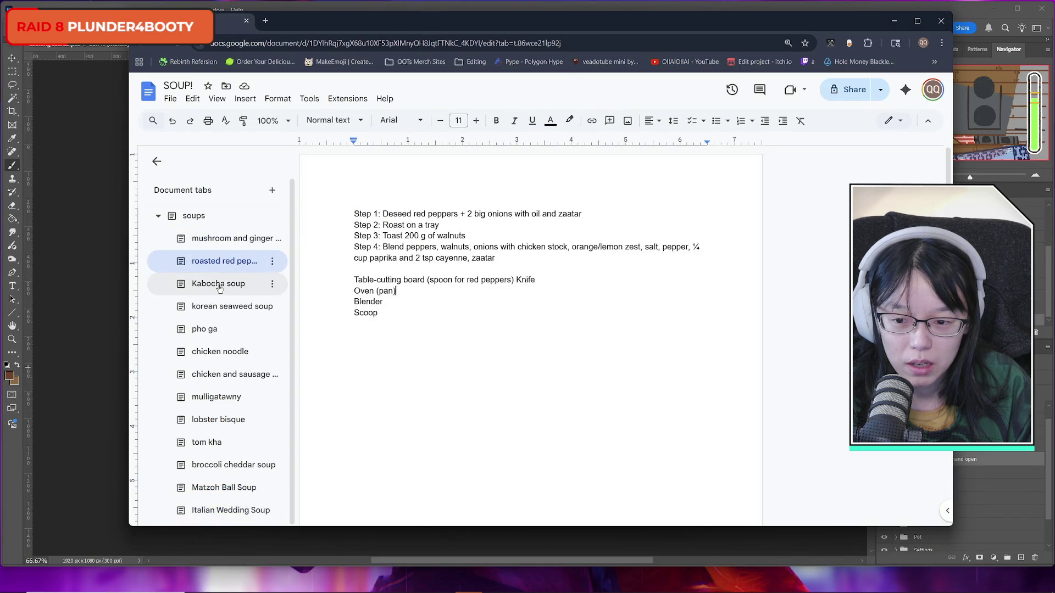
click(218, 285)
click(220, 262)
click(228, 246)
click(223, 262)
click(224, 290)
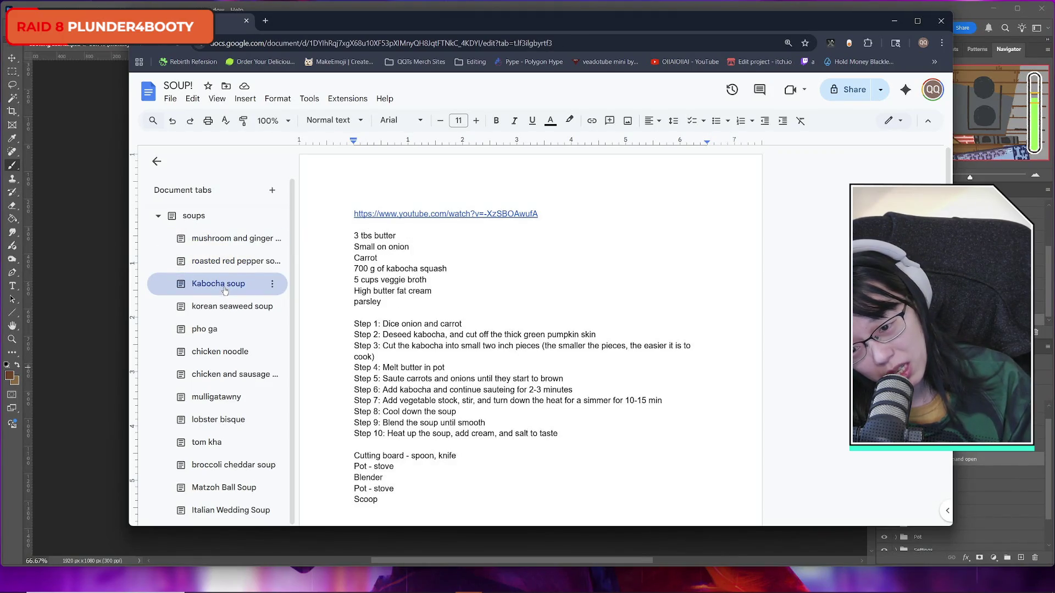
click(227, 311)
click(227, 285)
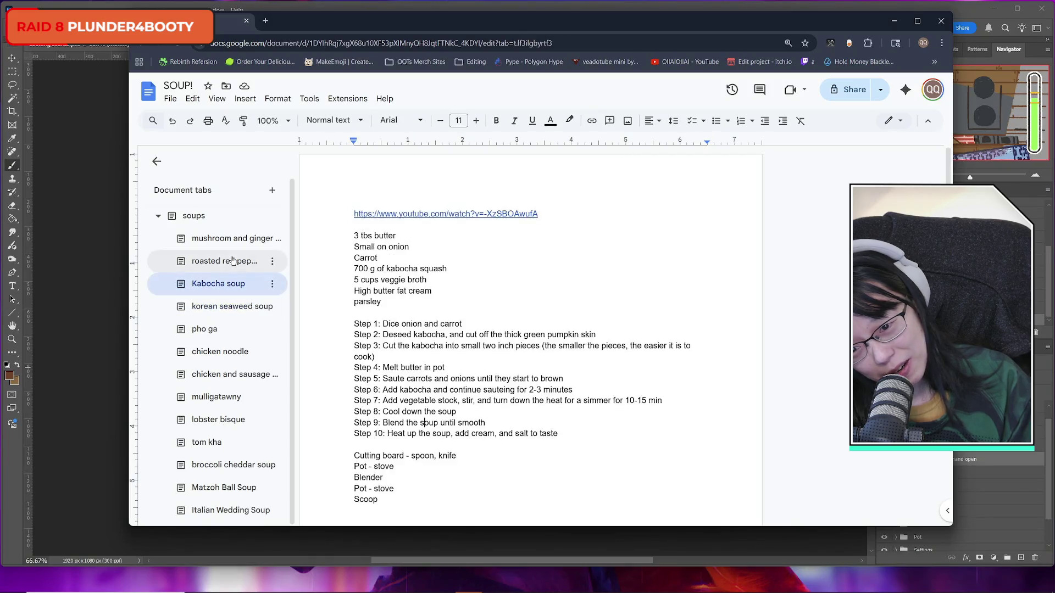
click(231, 245)
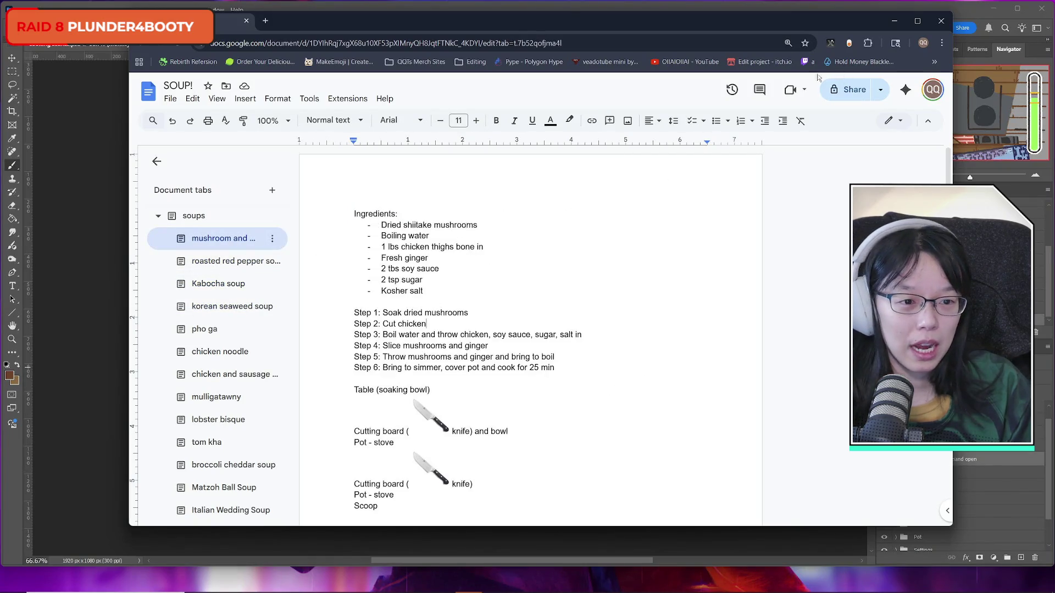
drag(766, 24, 761, 38)
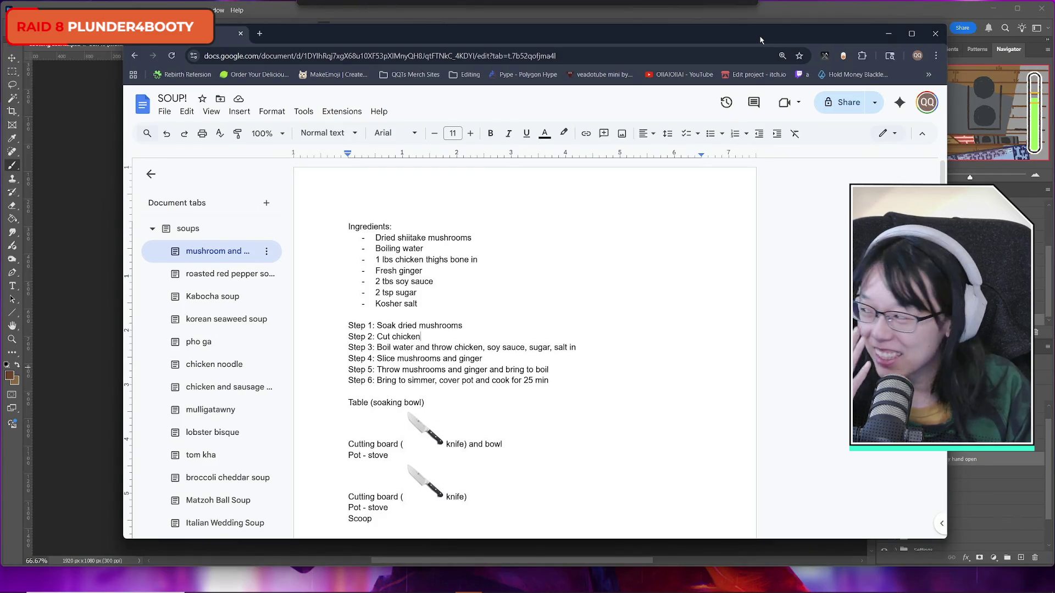
key(alt+Tab)
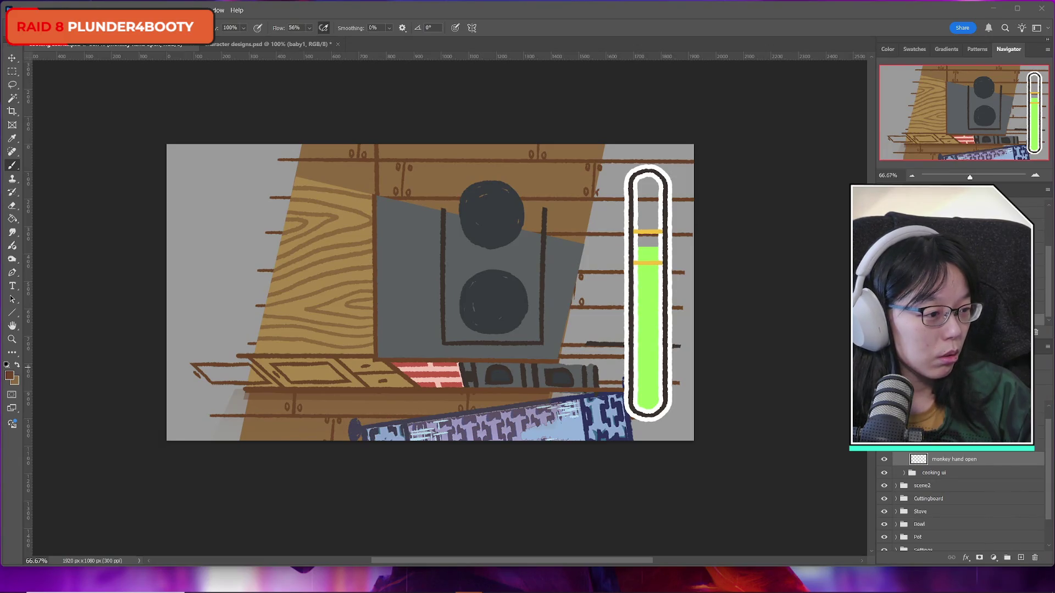
Step: Switch to the Chrome window showing the Google search results for 'joumou'
key(alt+Tab)
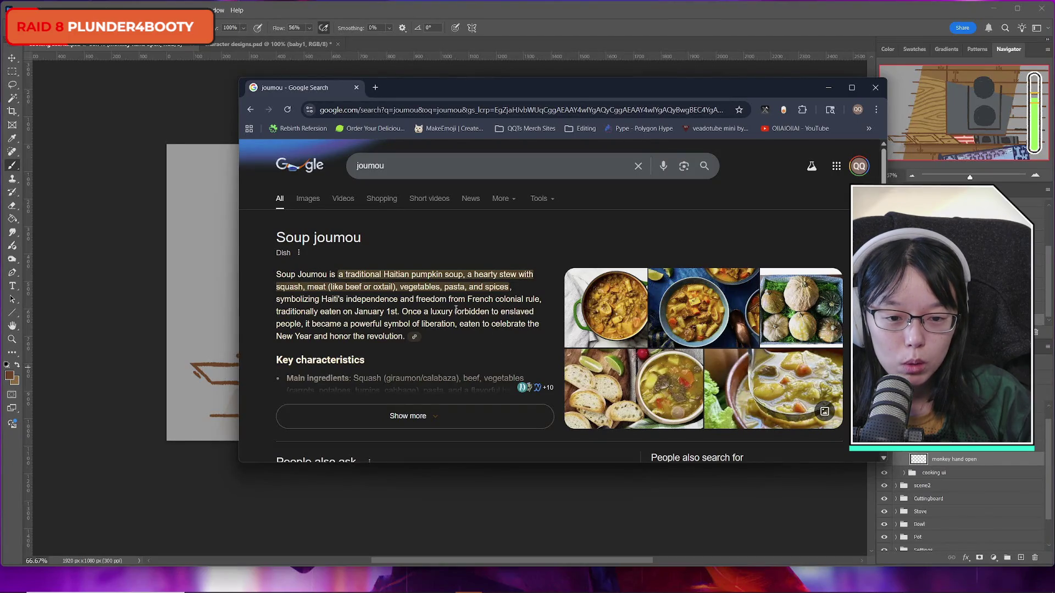
Step: Read the soup joumou result, highlighting the phrase 'luxury forbidden' in its description
drag(432, 311, 486, 311)
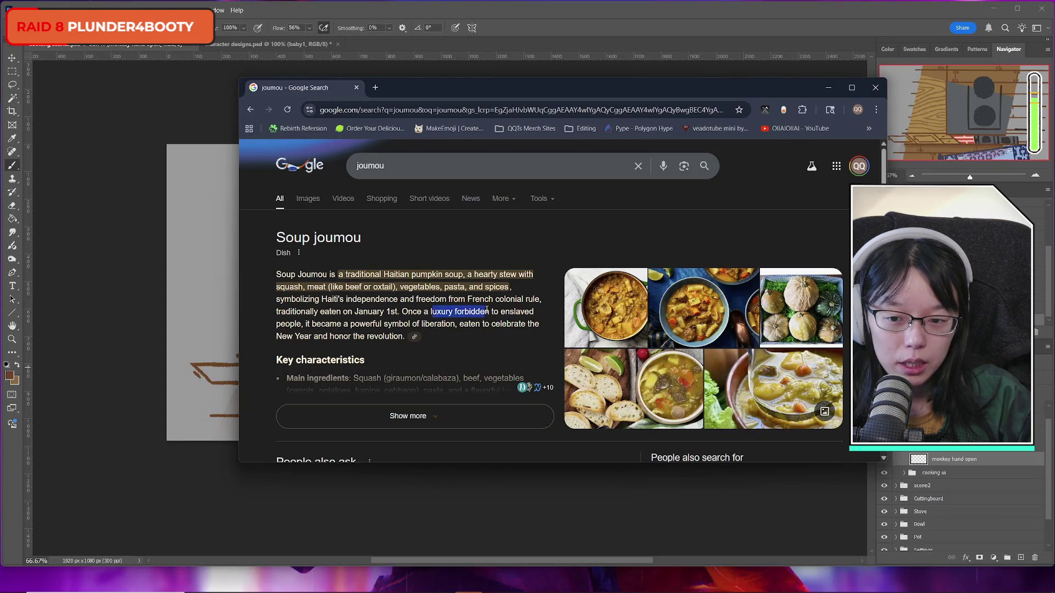
click(385, 289)
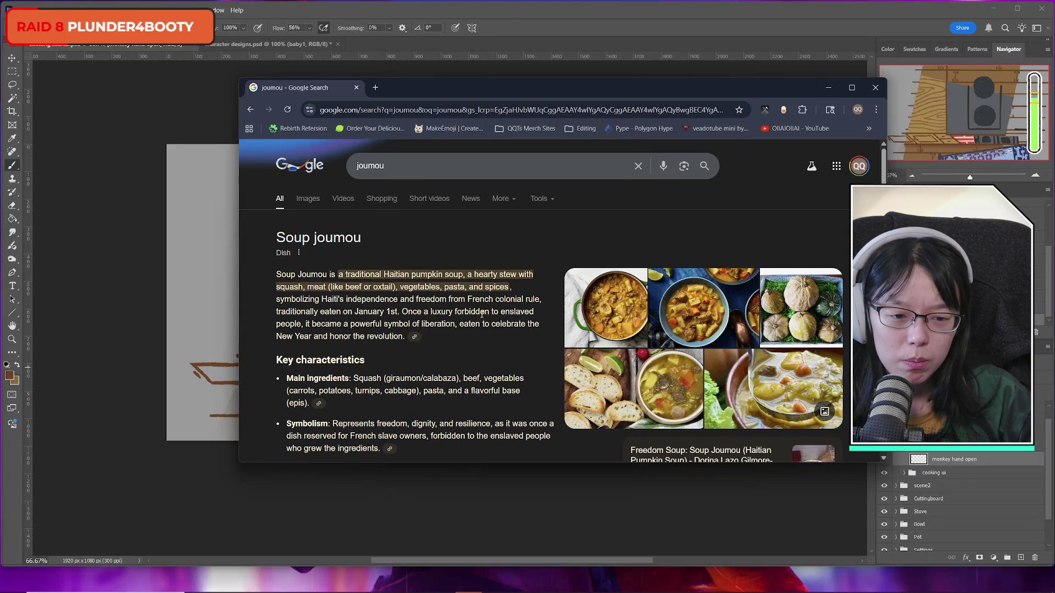
scroll(482, 314, down, 3)
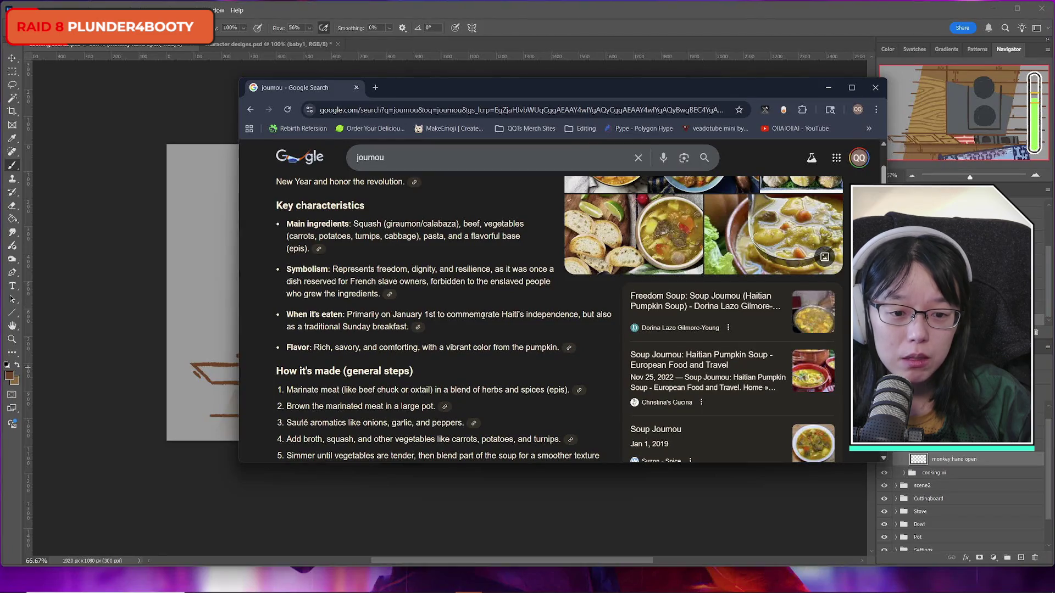
scroll(484, 318, up, 3)
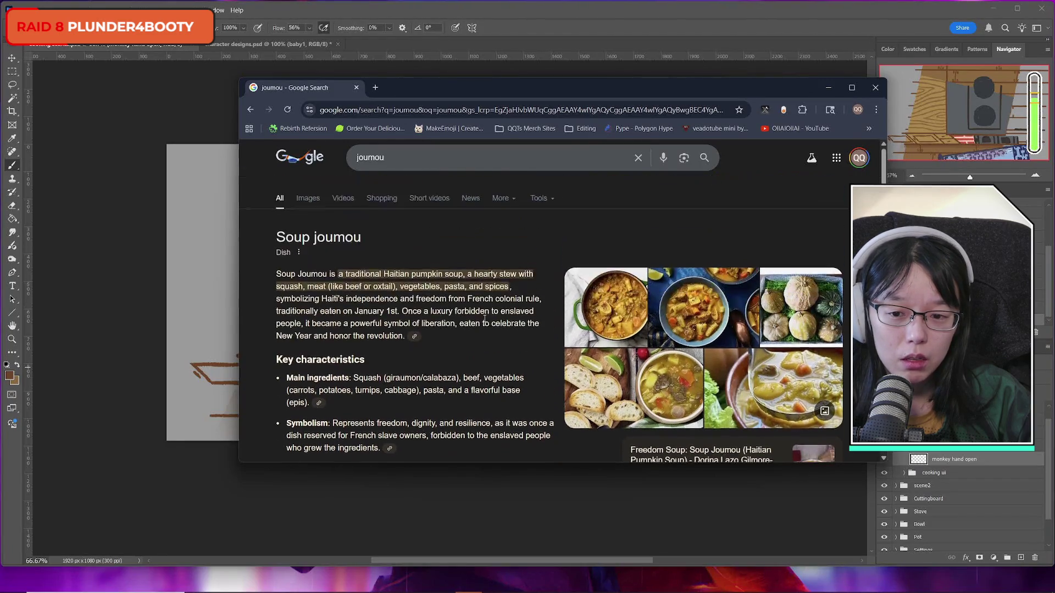
Step: Search 'soup joumou pronunciation' and open the How to make SOUP JOUMOU (ENGLISH) video
click(401, 165)
text(pro)
key(Down)
key(Down)
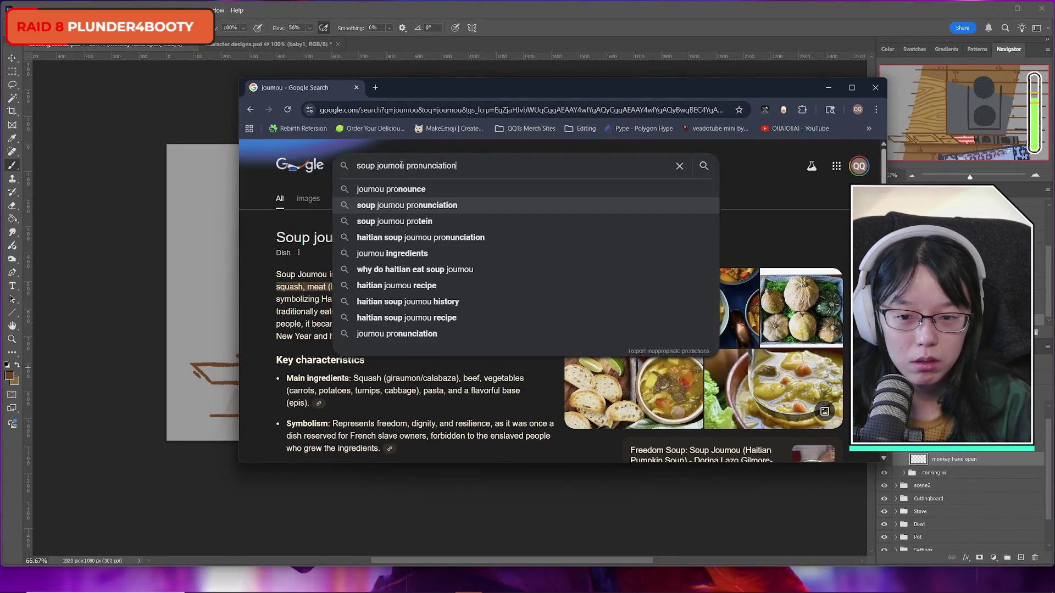
key(Return)
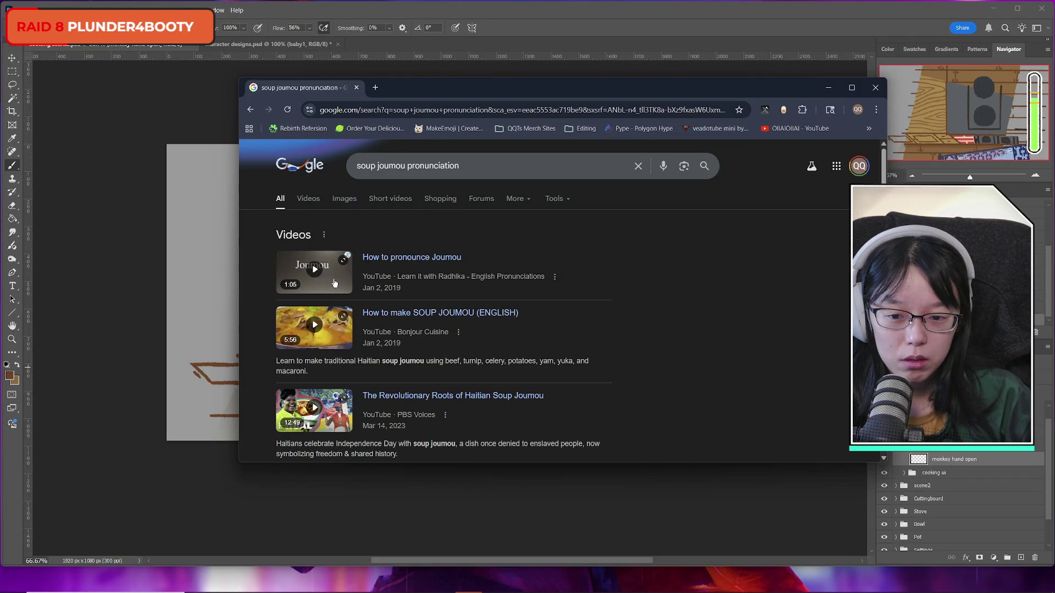
click(412, 317)
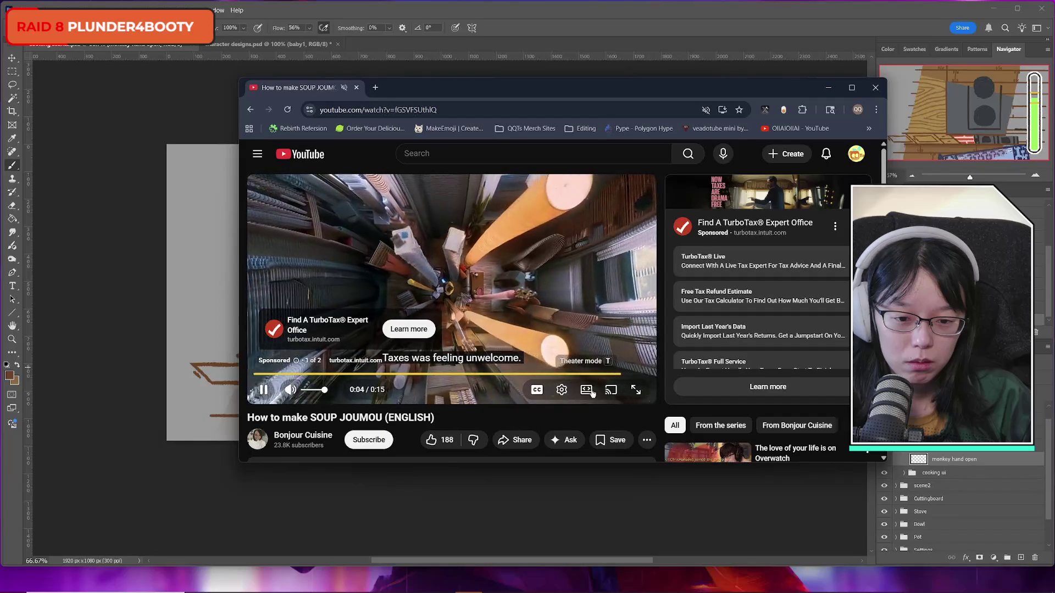
Step: Skip the ad, unmute the video's tab, and watch from about 0:13
click(631, 360)
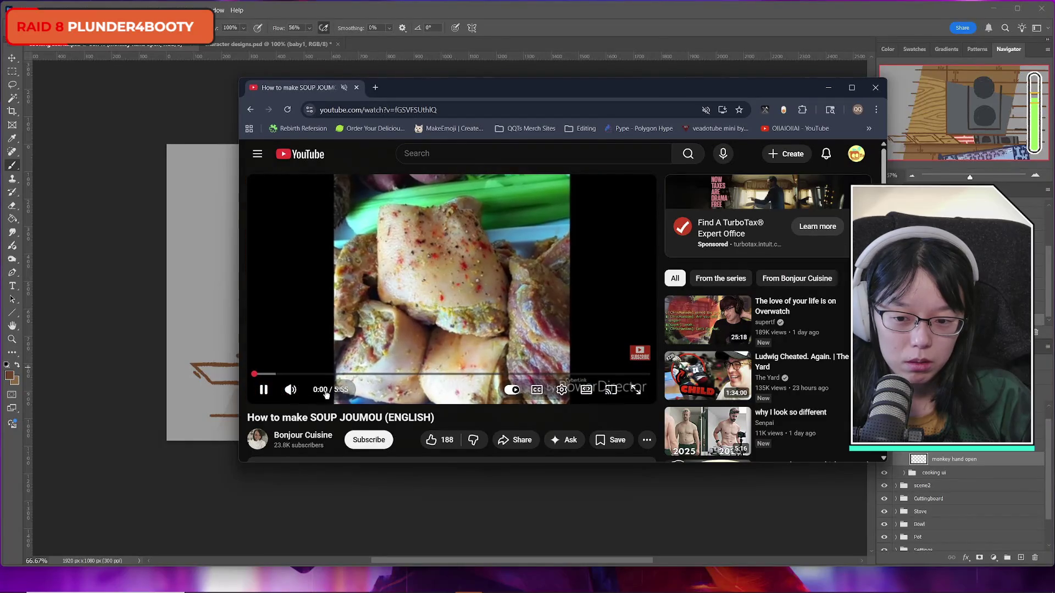
click(295, 374)
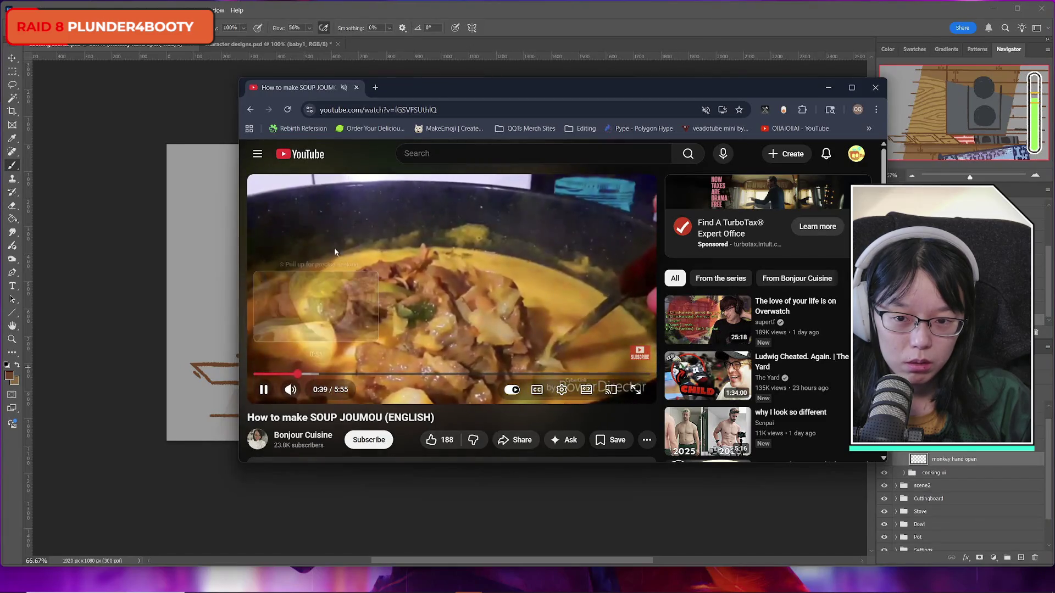
right_click(322, 89)
click(377, 213)
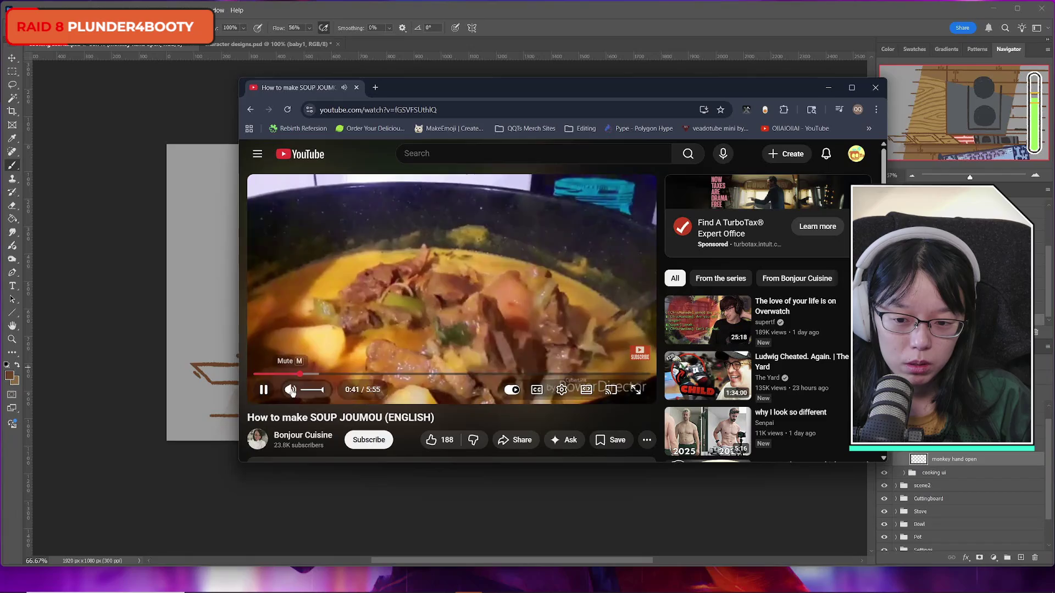
click(269, 374)
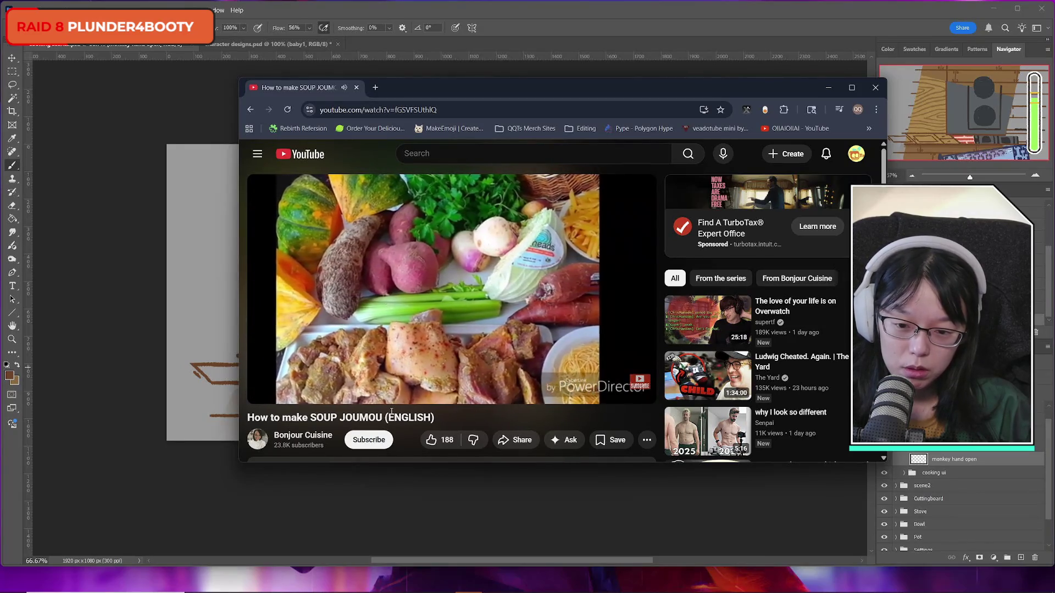
Step: Pause the video, rewind to 0:10, and close the browser window
mouse_move(472, 310)
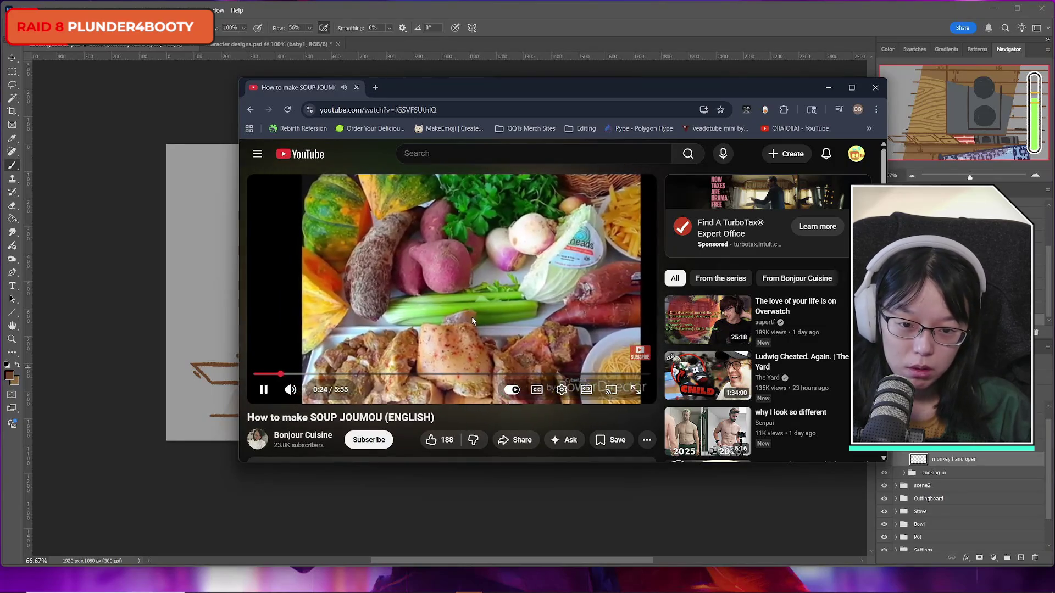
click(473, 321)
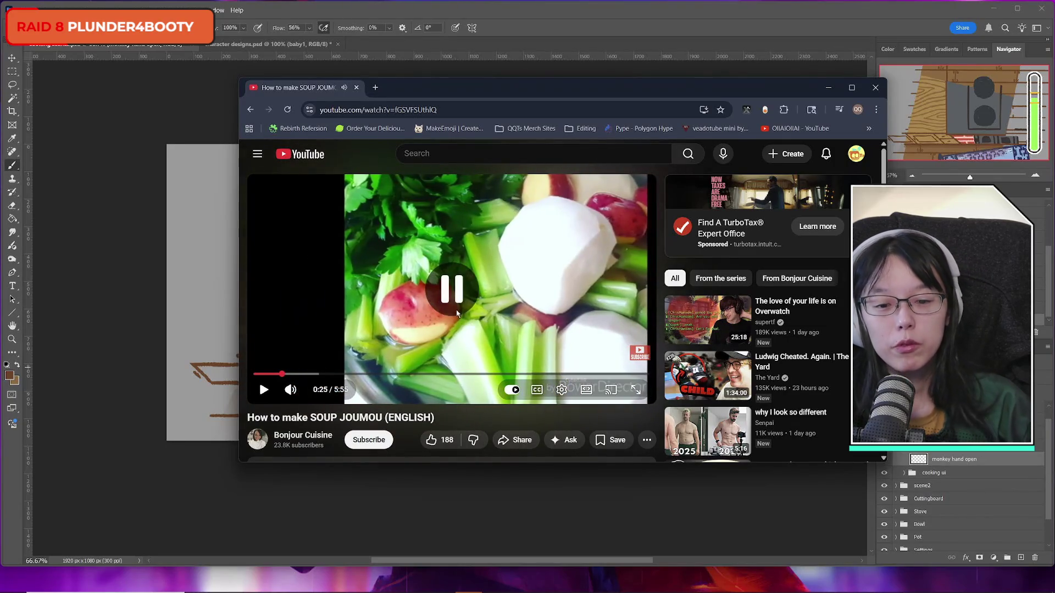
click(265, 374)
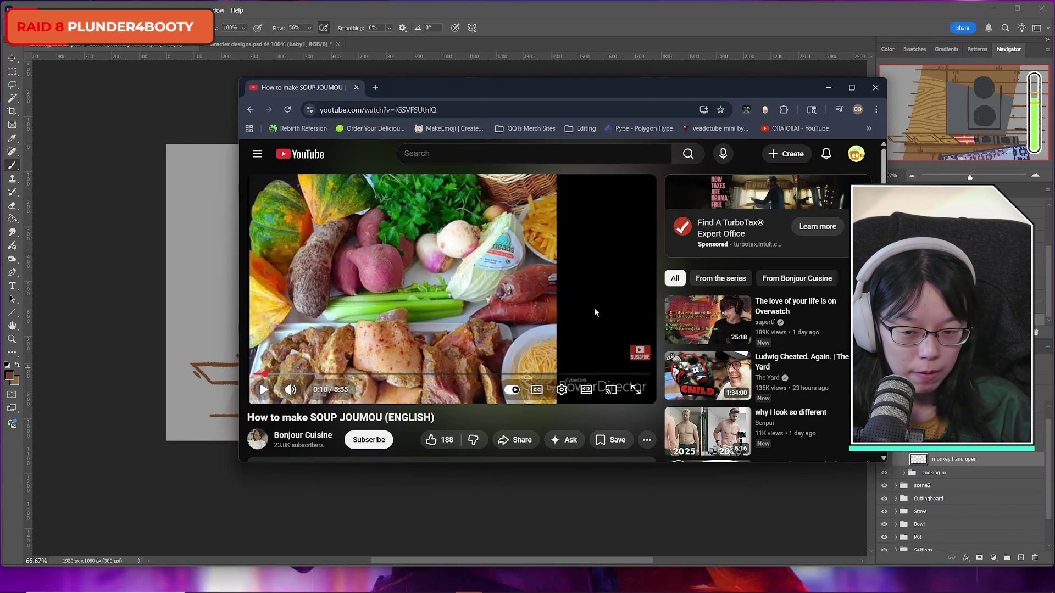
click(877, 89)
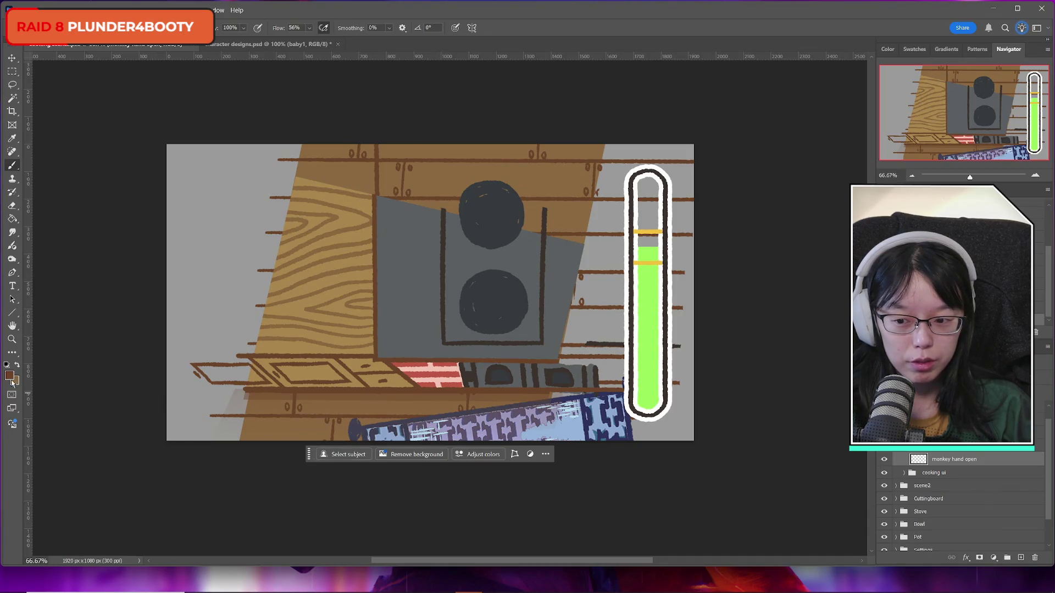
Step: In character designs.psd, hide the monkey head sketch and show the coated monkey layer
click(209, 44)
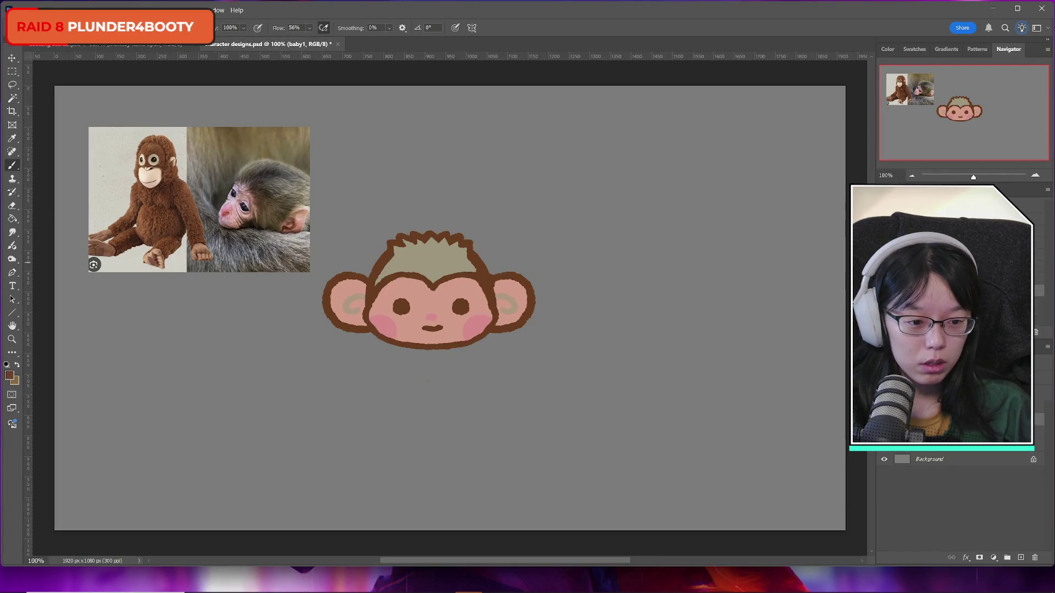
click(884, 340)
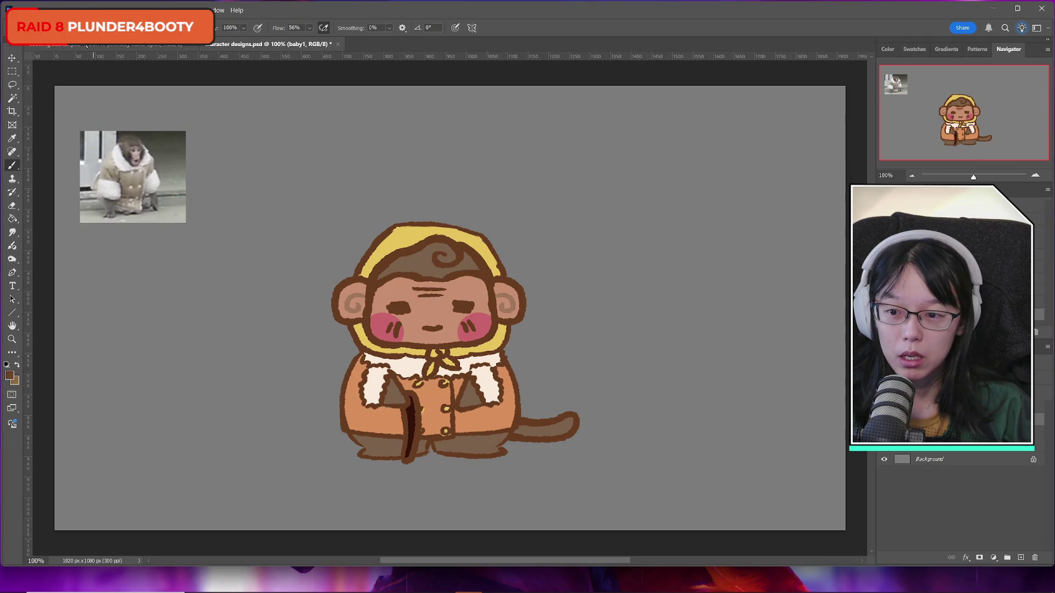
click(93, 44)
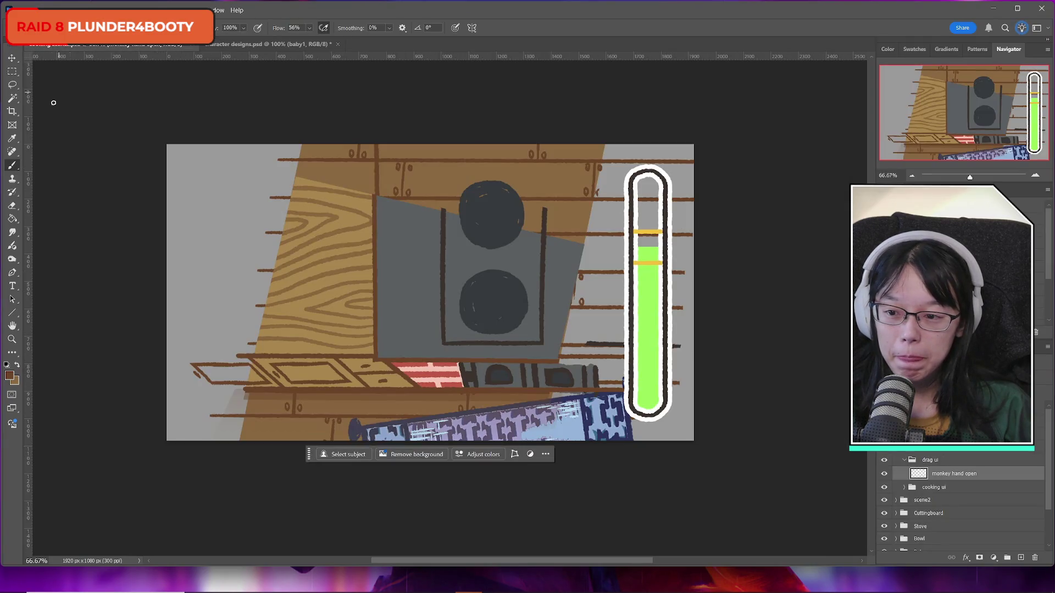
key(ctrl+Tab)
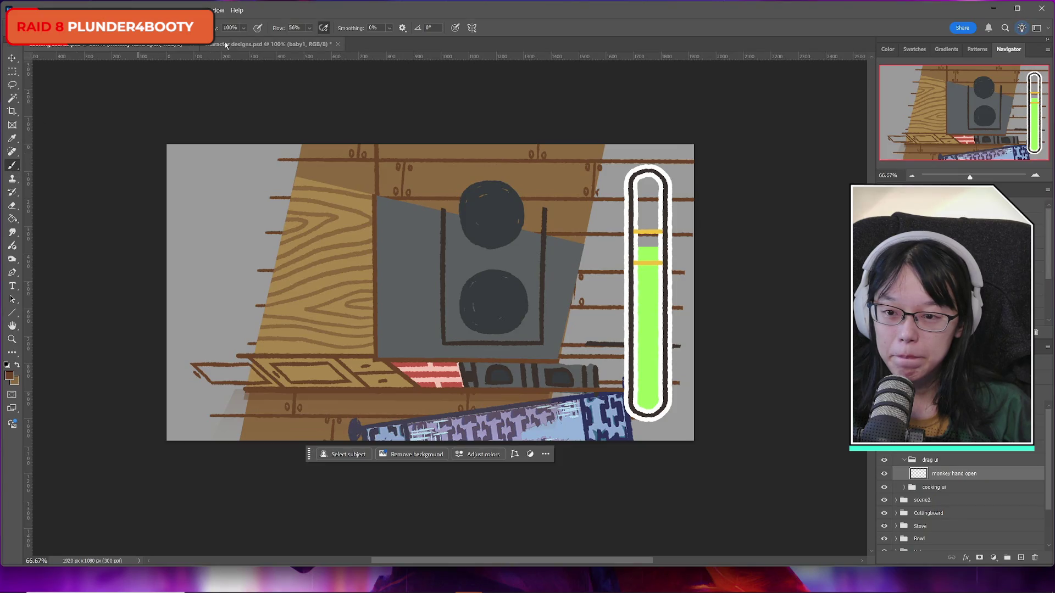
Step: Keep the dark brown foreground colour, pick the Brush, then switch to Discord's monkey meme
click(12, 377)
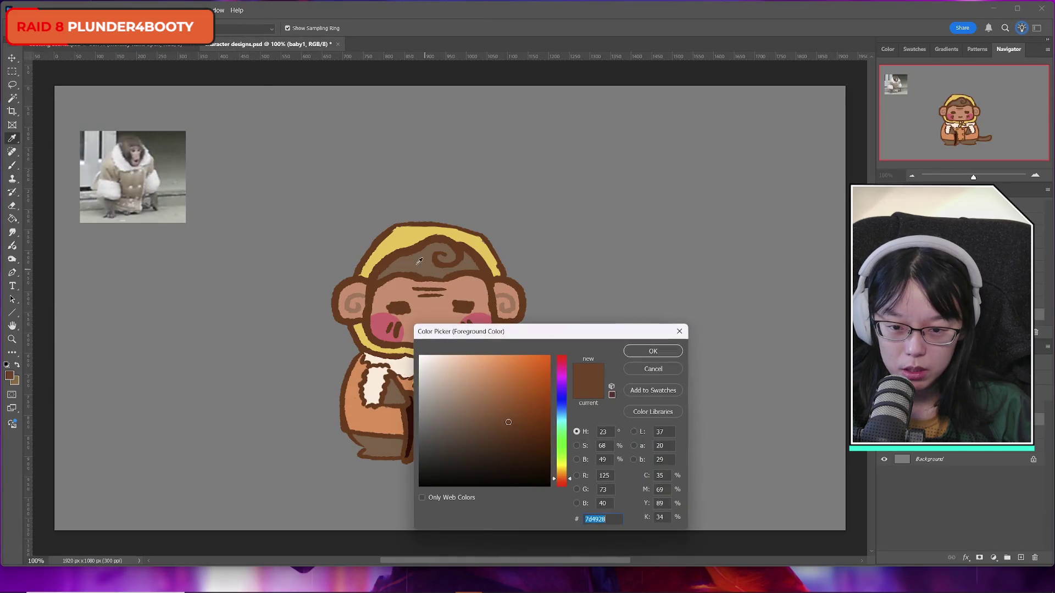
click(652, 350)
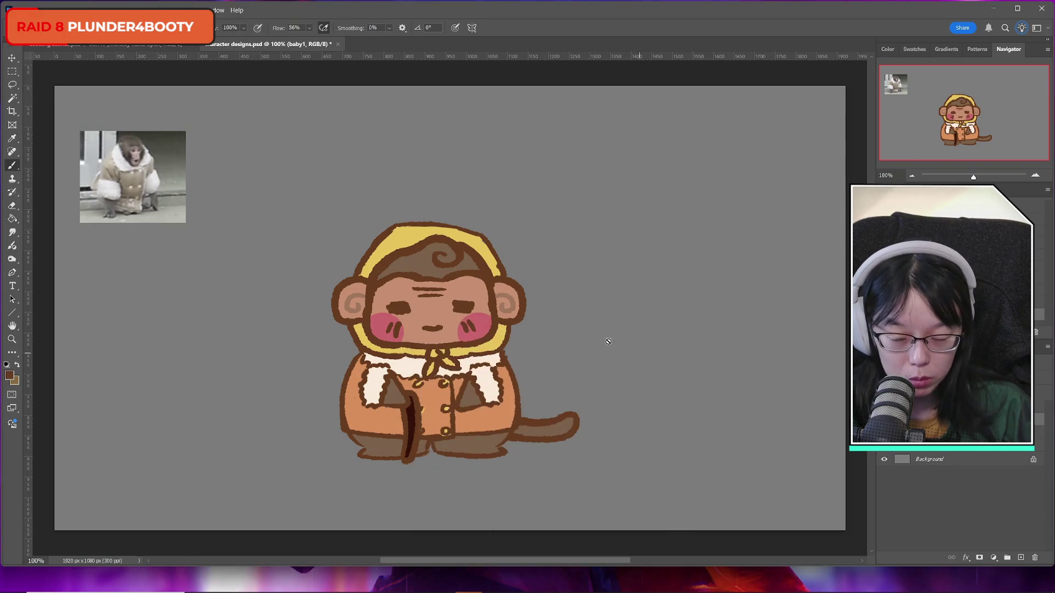
key(b)
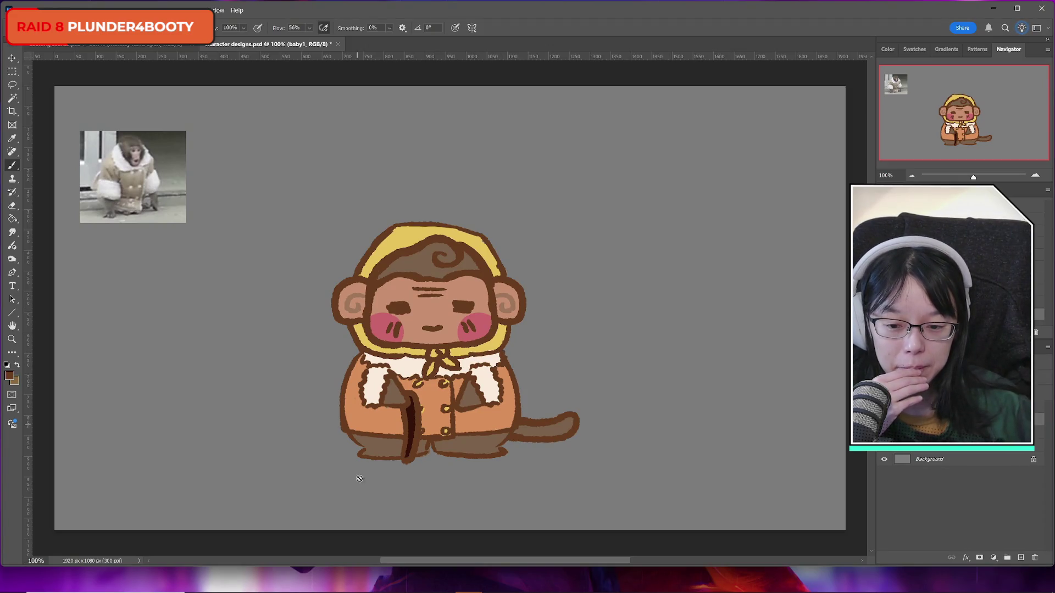
mouse_move(359, 585)
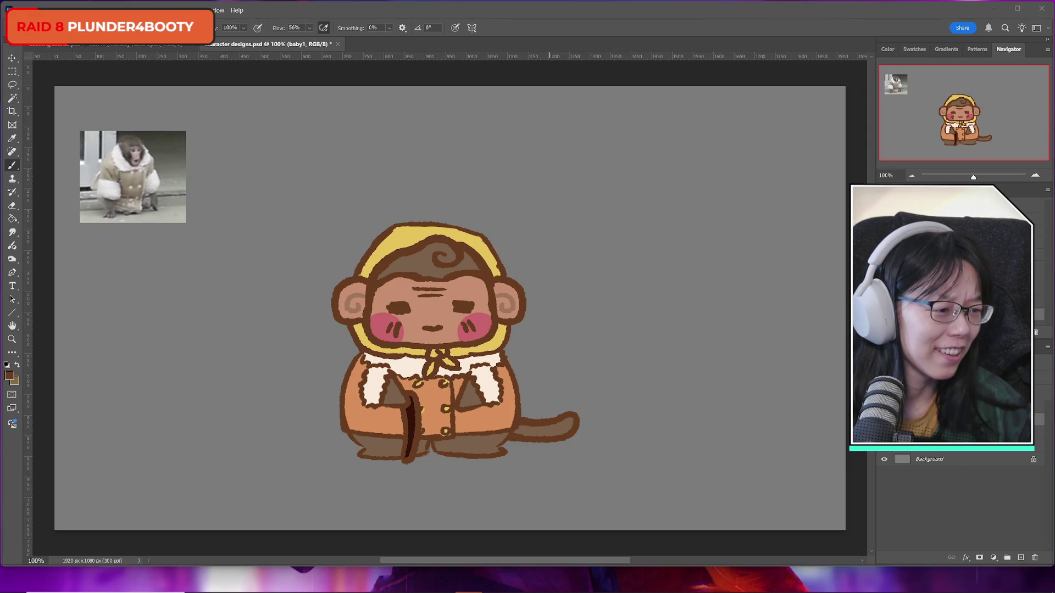
key(alt+Tab)
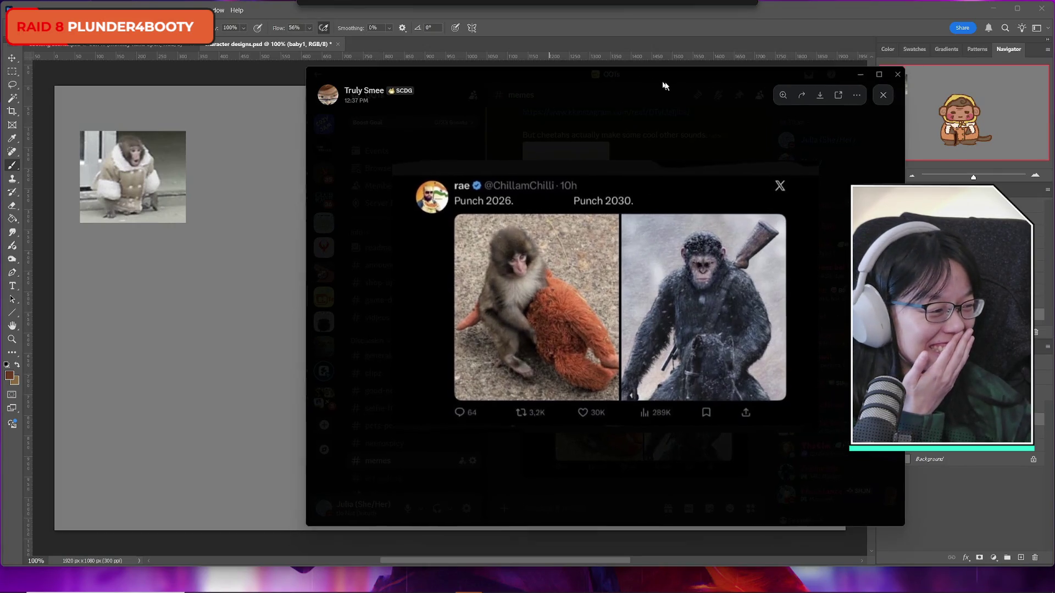
Step: Leave the Discord meme viewer and bring Photoshop's kitchen cooking scene document back to the front
key(alt+Tab)
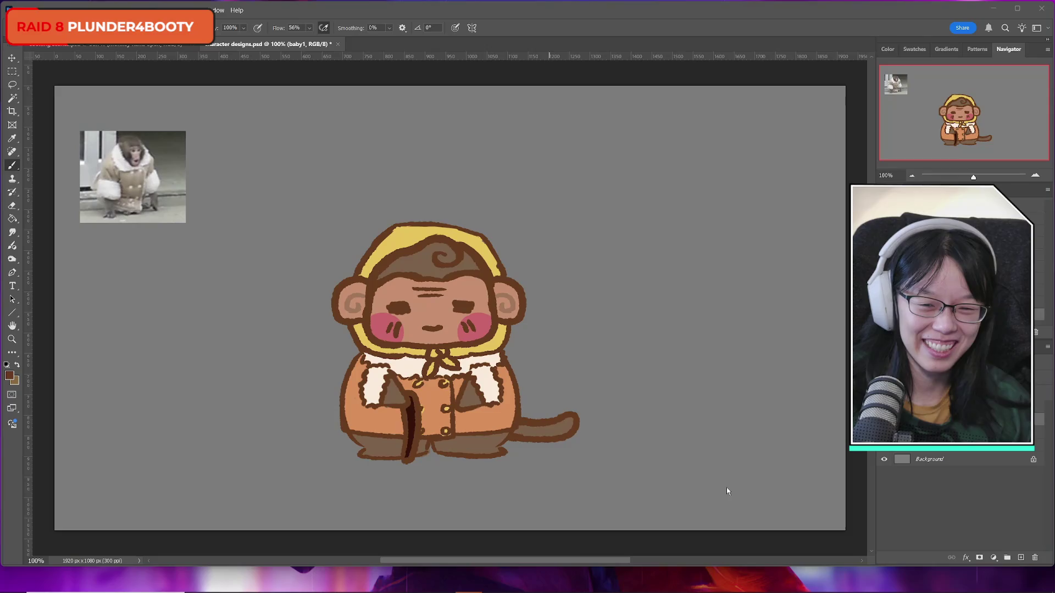
click(110, 44)
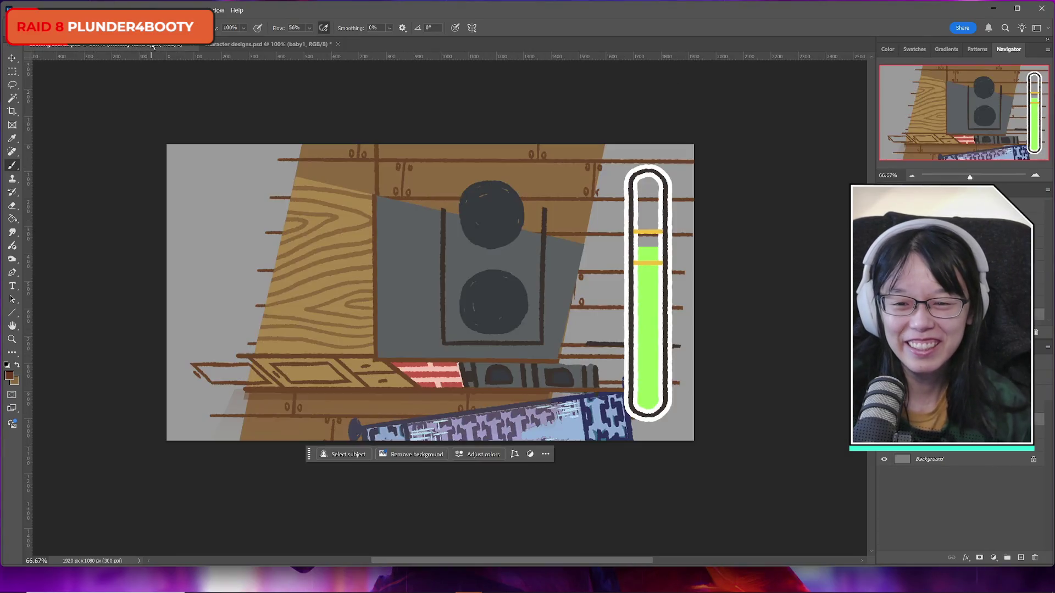
click(260, 48)
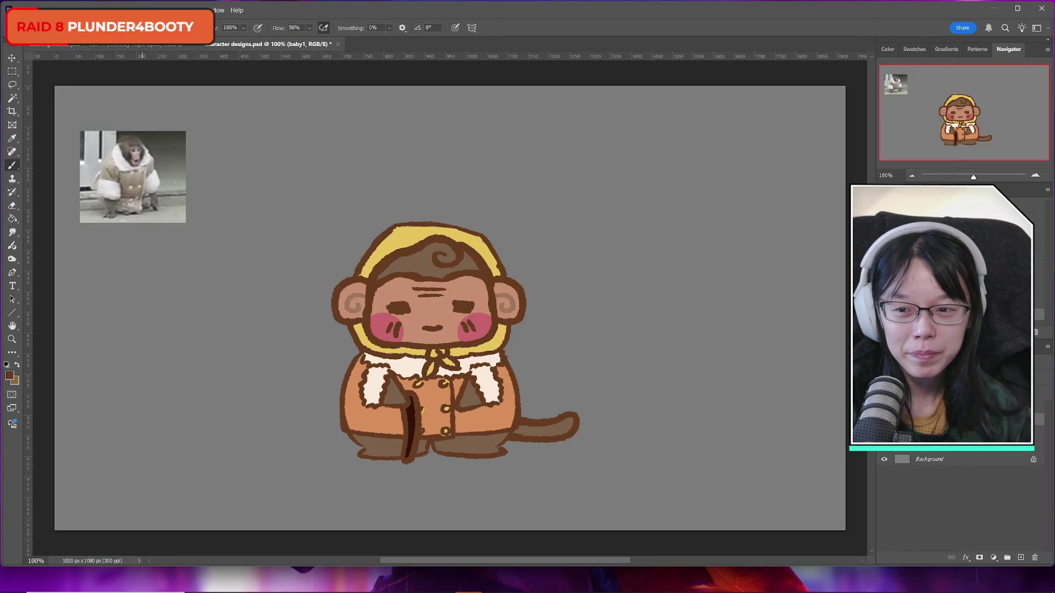
click(134, 46)
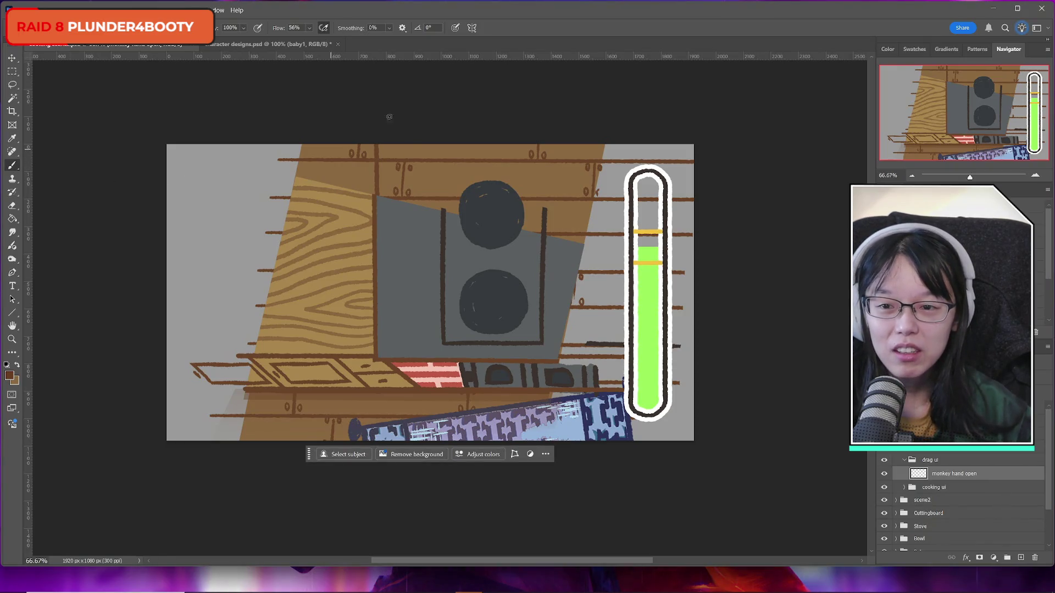
Step: Paste the coated, yellow-hooded monkey from character designs.psd onto the cooking scene's kitchen counter
click(237, 44)
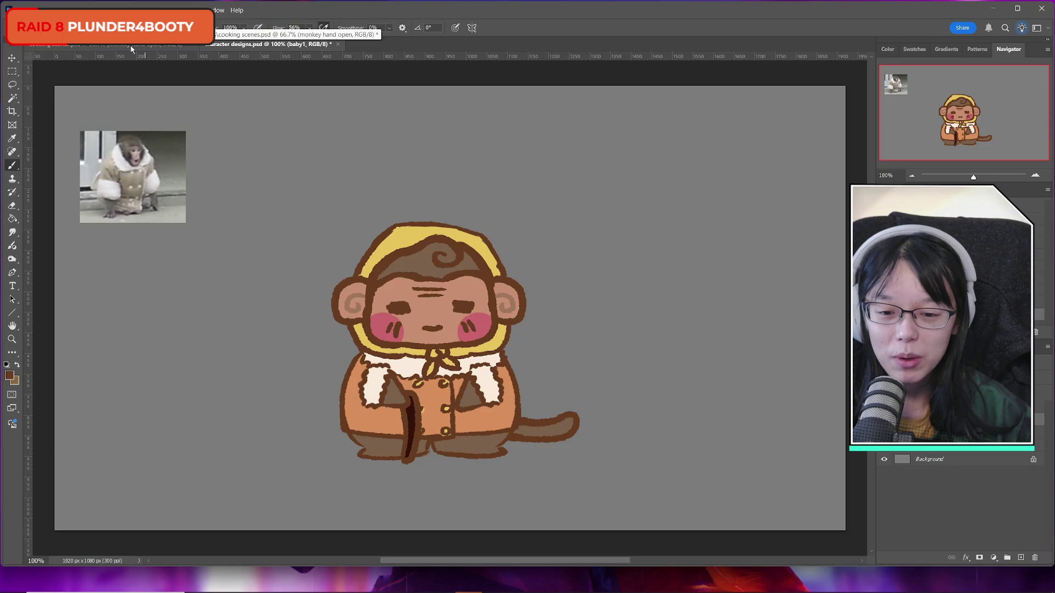
click(130, 46)
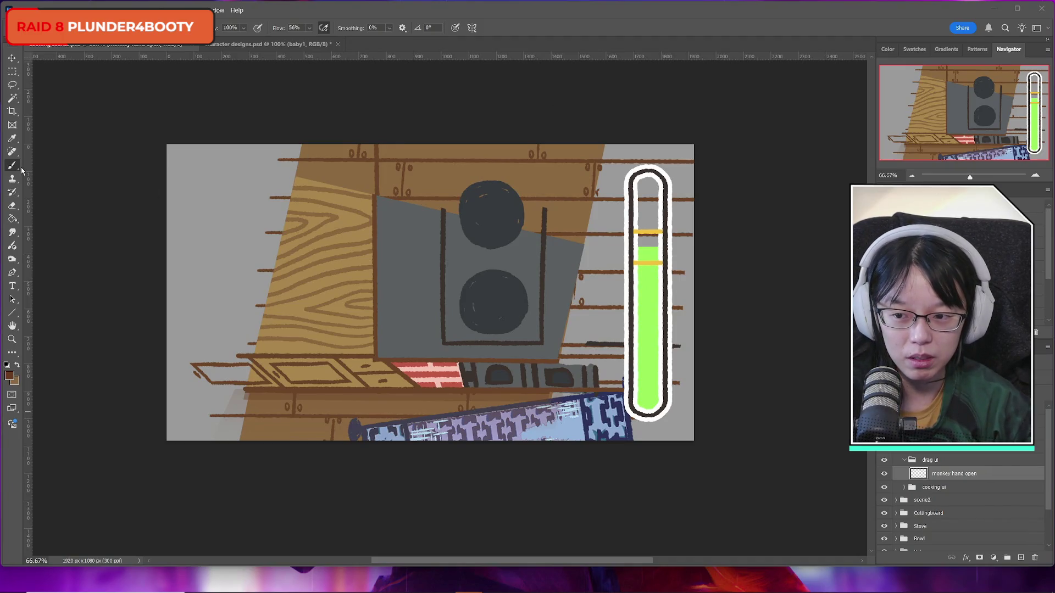
click(588, 330)
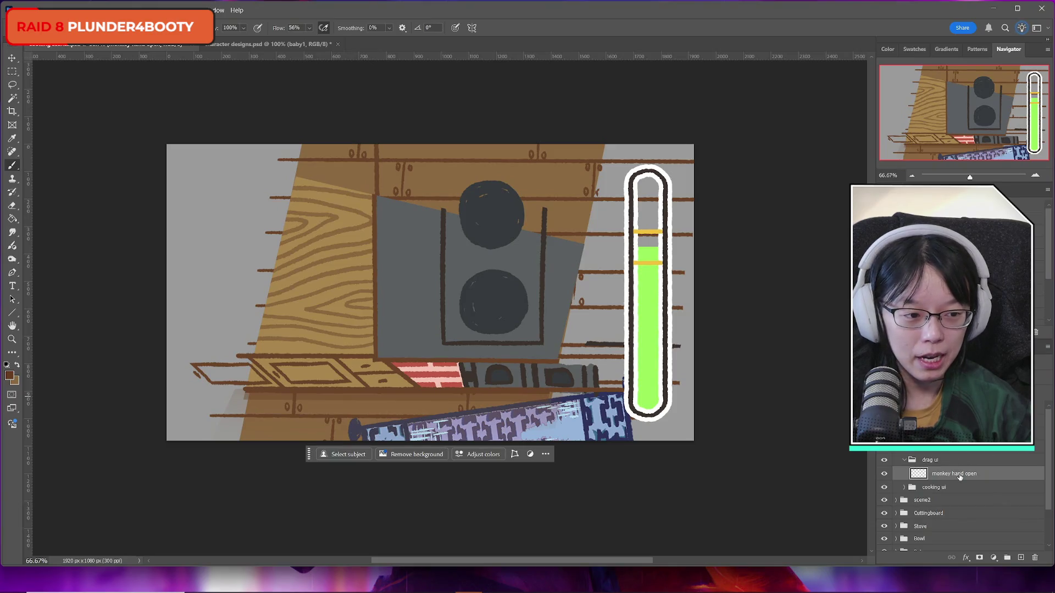
key(alt+Tab)
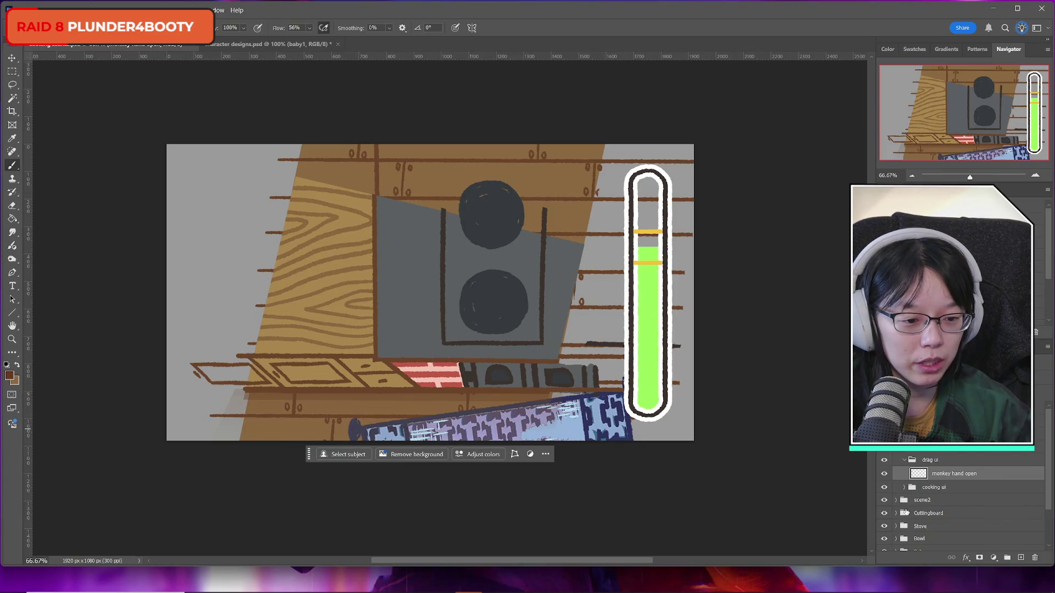
key(ctrl+z)
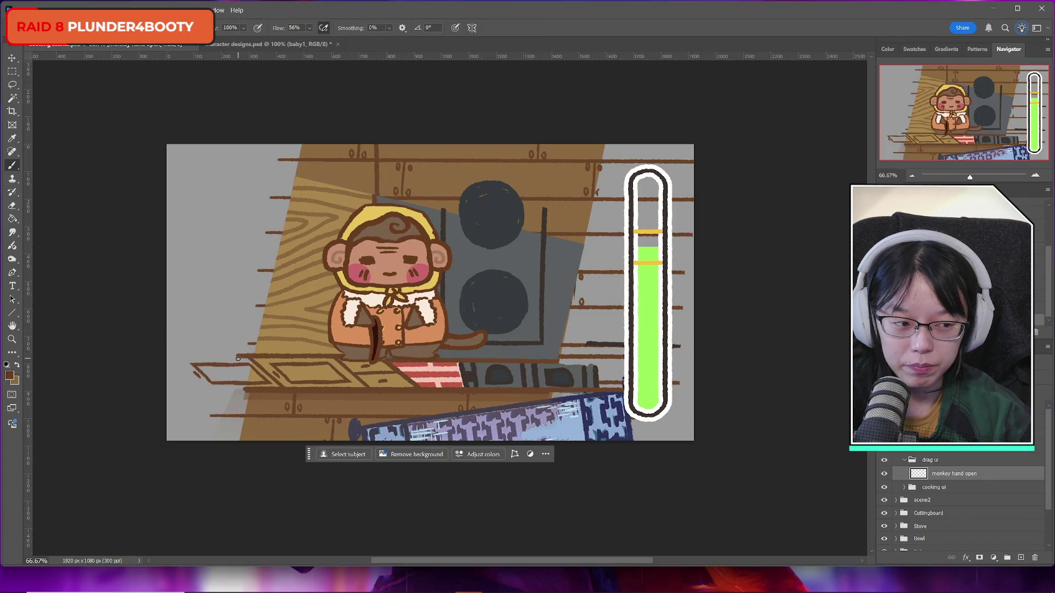
Step: Brush a rough brown open-hand outline left of the monkey, then add a new empty layer above it
drag(238, 360, 242, 330)
key(ctrl+z)
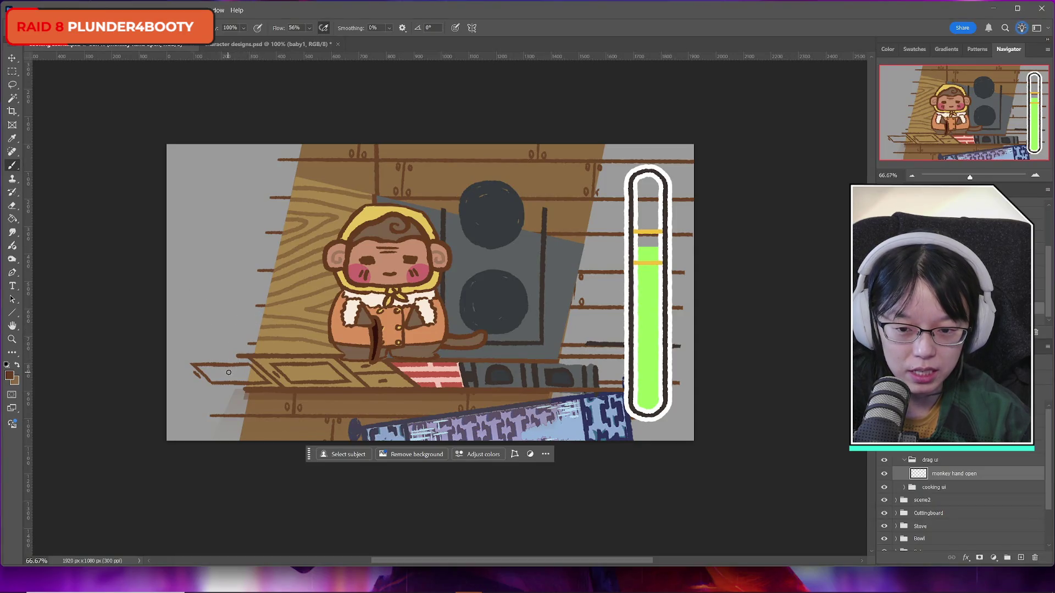
mouse_move(231, 367)
mouse_down()
mouse_move(226, 327)
mouse_move(245, 303)
mouse_move(276, 311)
mouse_move(285, 334)
mouse_move(269, 350)
mouse_move(281, 333)
mouse_move(273, 366)
mouse_up()
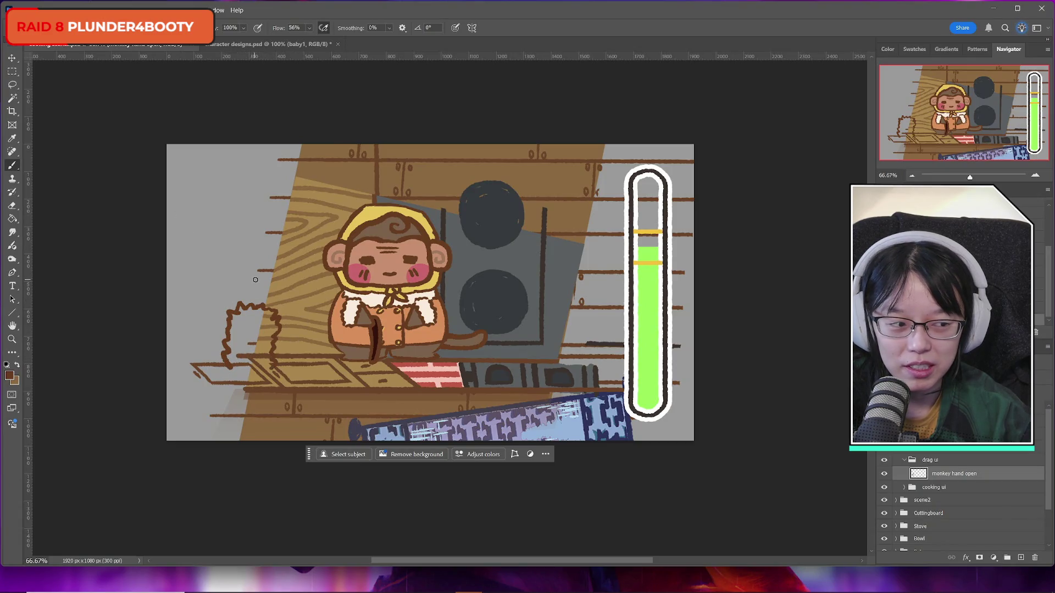
drag(228, 311, 232, 297)
key(ctrl+z)
key(ctrl+z)
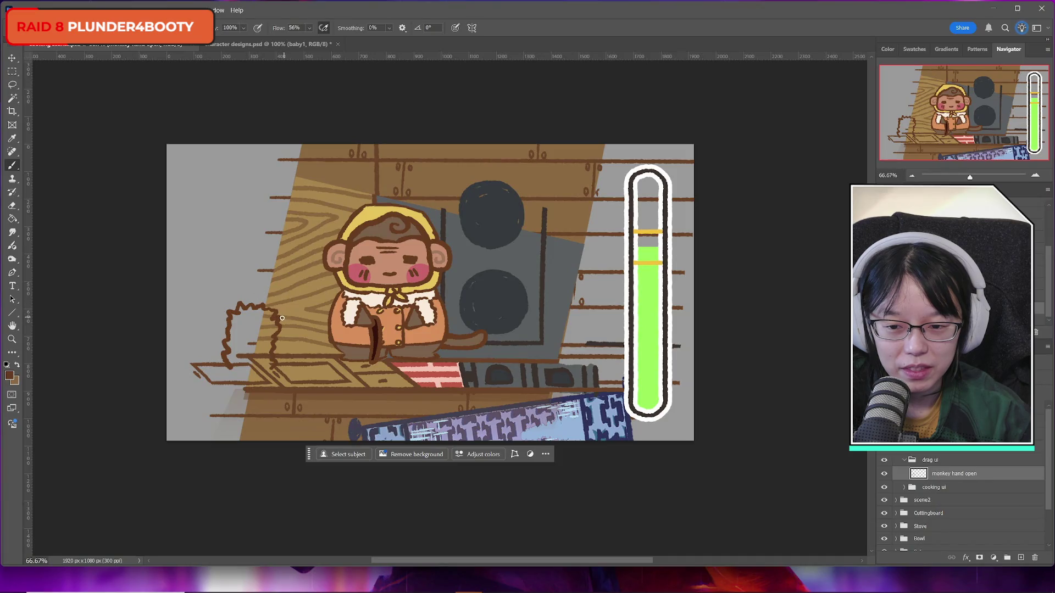
mouse_move(276, 303)
mouse_down()
mouse_move(250, 278)
mouse_move(232, 303)
mouse_move(257, 280)
mouse_up()
key(ctrl+z)
key(ctrl+z)
mouse_move(230, 314)
mouse_down()
mouse_move(248, 278)
mouse_move(275, 276)
mouse_move(277, 301)
mouse_up()
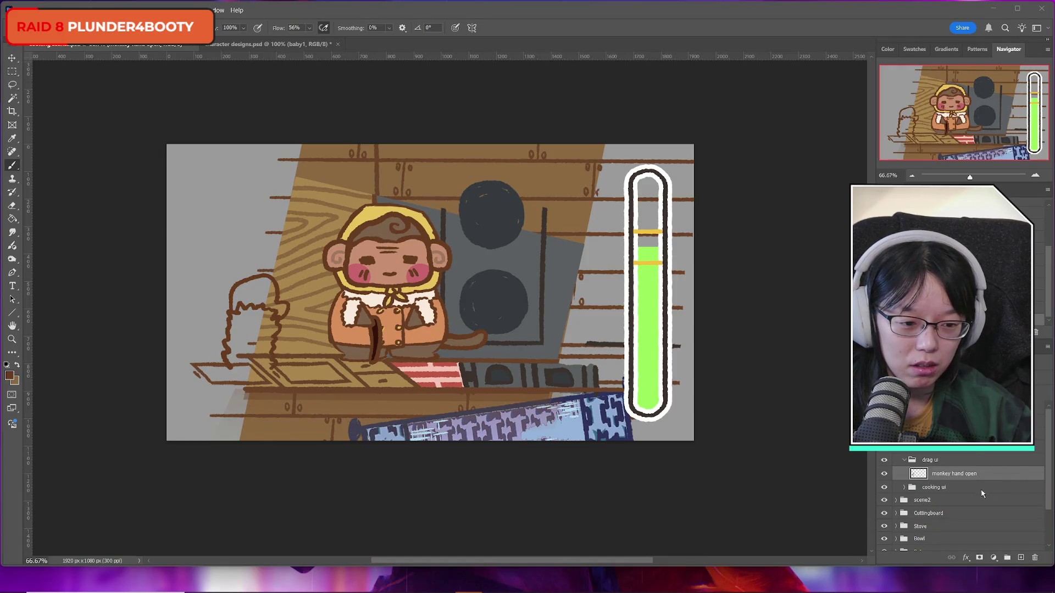
click(965, 476)
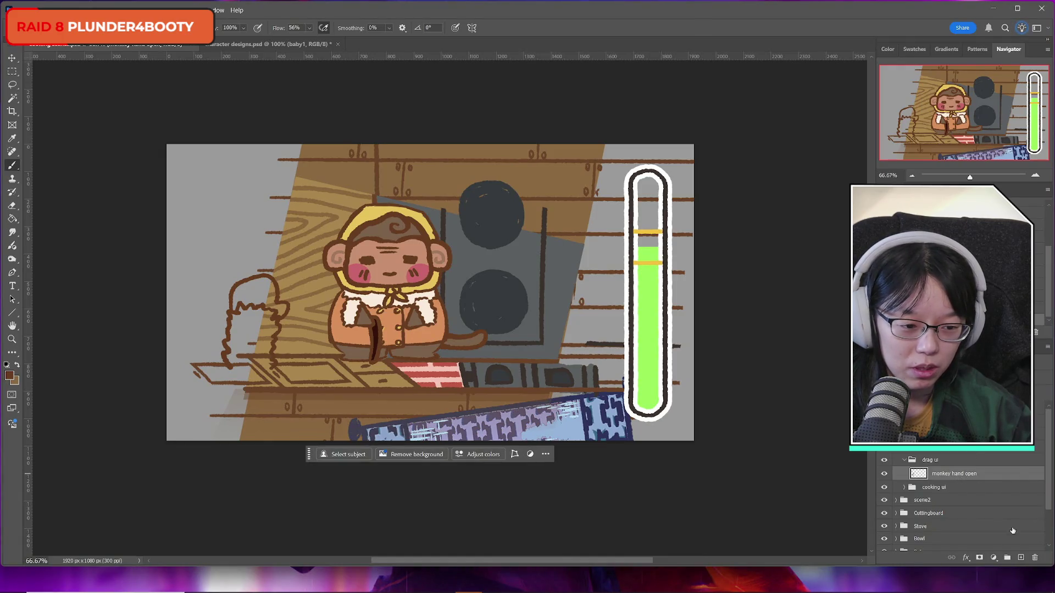
click(1021, 557)
Step: Scale the rough open-hand sketch to about 157% and tilt it roughly −15°
click(956, 489)
key(ctrl+t)
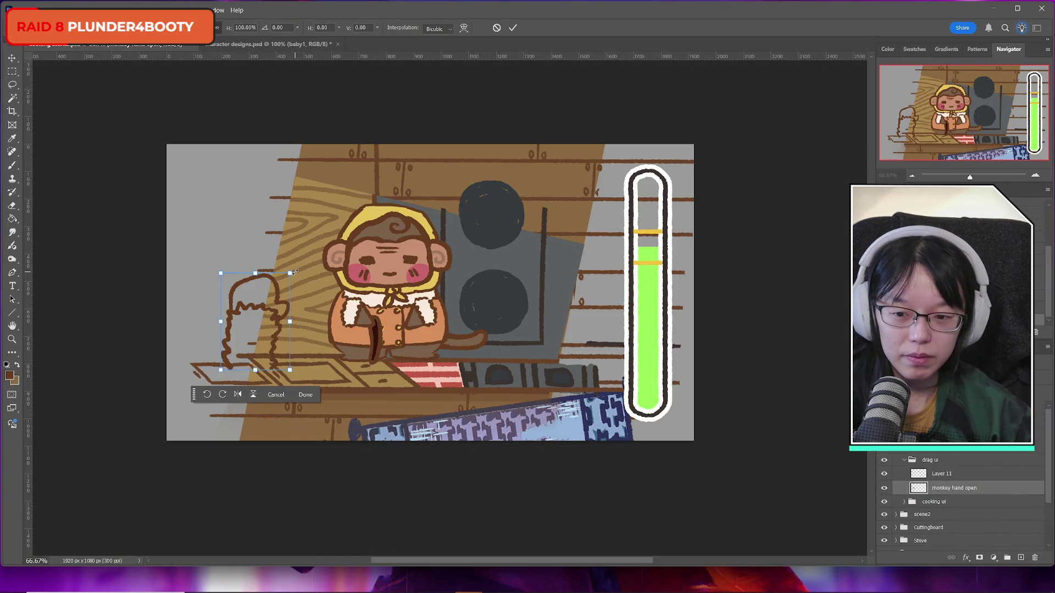
drag(291, 273, 330, 218)
drag(318, 263, 317, 309)
drag(212, 263, 195, 283)
drag(287, 313, 289, 325)
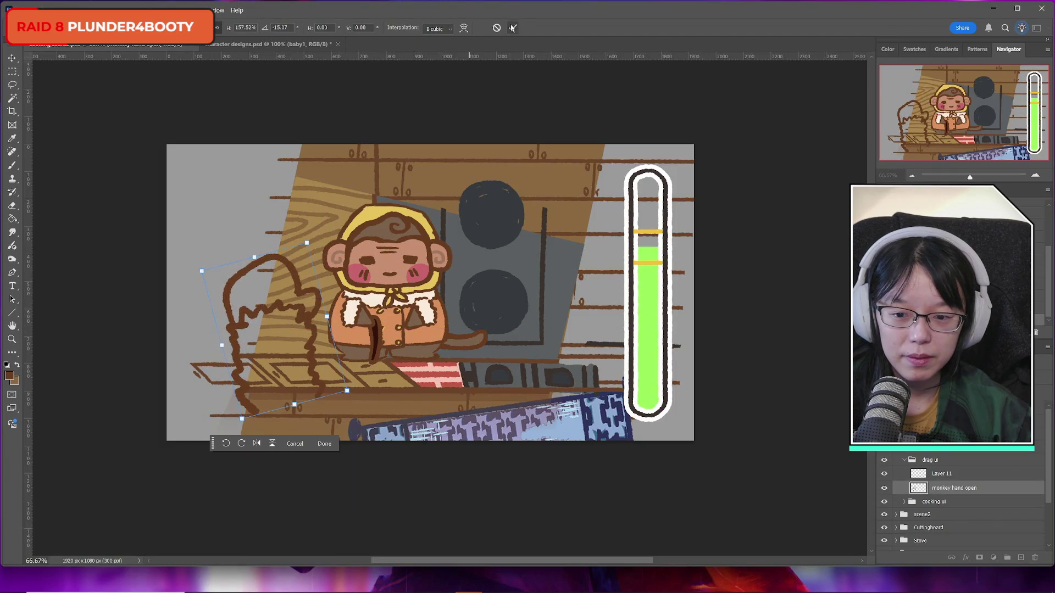
click(512, 28)
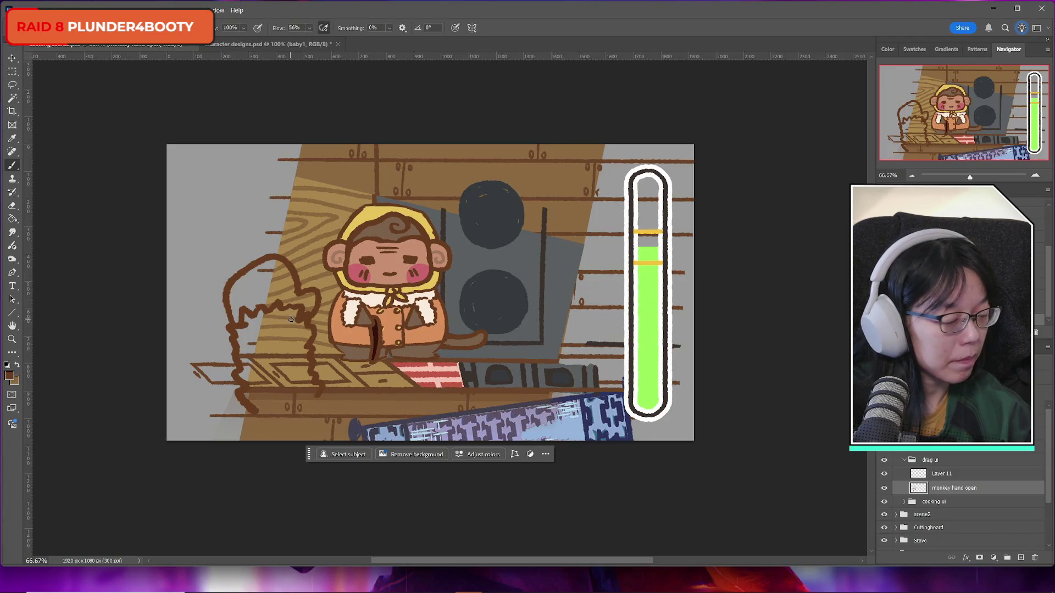
Step: Trace a cleaner brown hand outline with finger shapes over the sketch on Layer 11
mouse_move(232, 319)
mouse_down()
mouse_move(232, 394)
mouse_move(267, 425)
mouse_up()
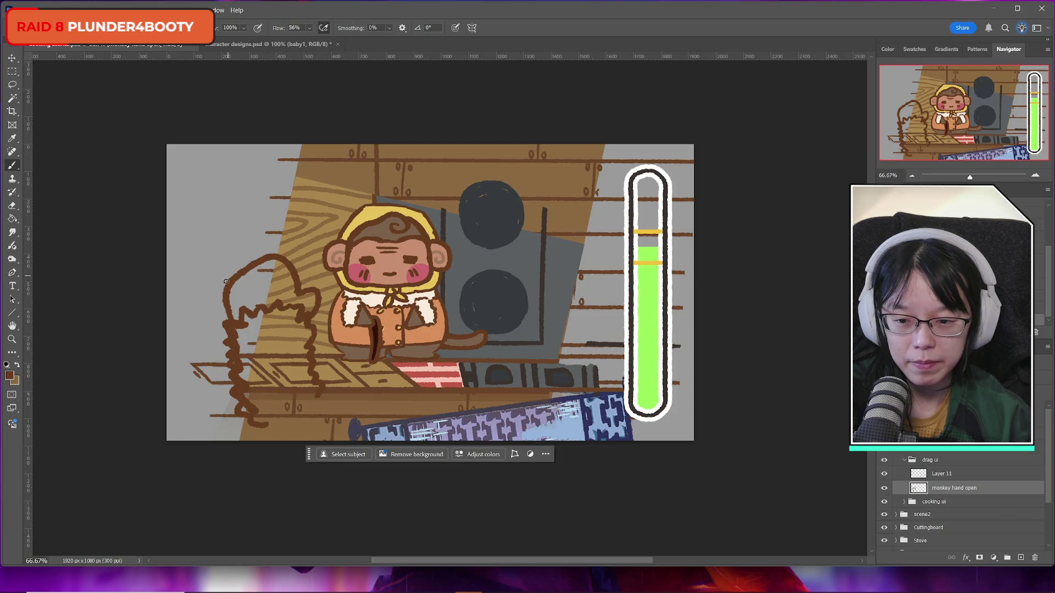
mouse_move(238, 324)
mouse_down()
mouse_move(277, 308)
mouse_move(308, 313)
mouse_move(312, 325)
mouse_move(324, 427)
mouse_move(268, 424)
mouse_up()
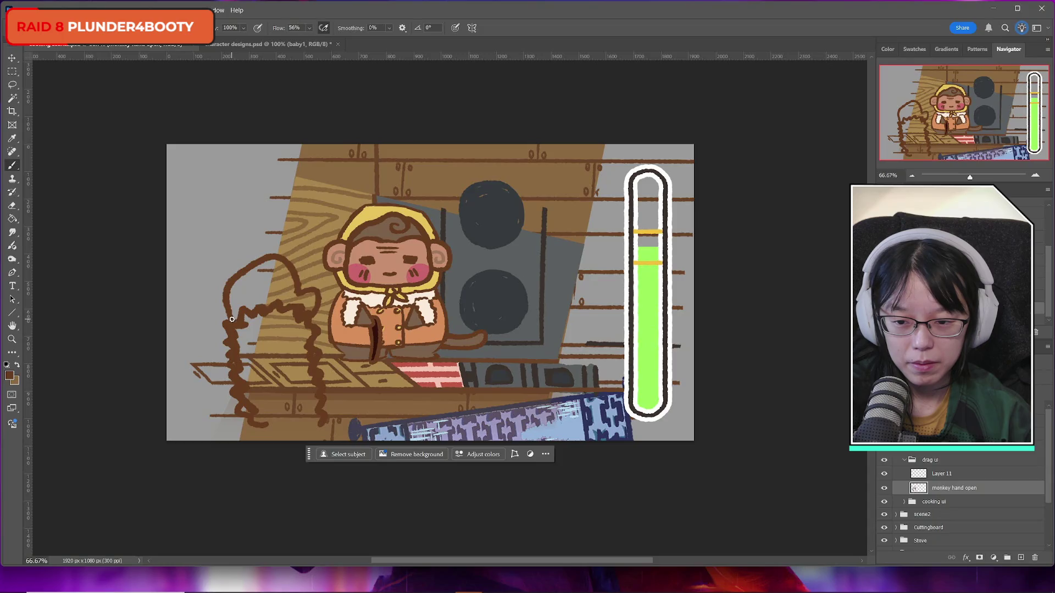
mouse_move(228, 306)
mouse_down()
mouse_move(238, 277)
mouse_move(266, 257)
mouse_move(321, 303)
mouse_move(312, 319)
mouse_up()
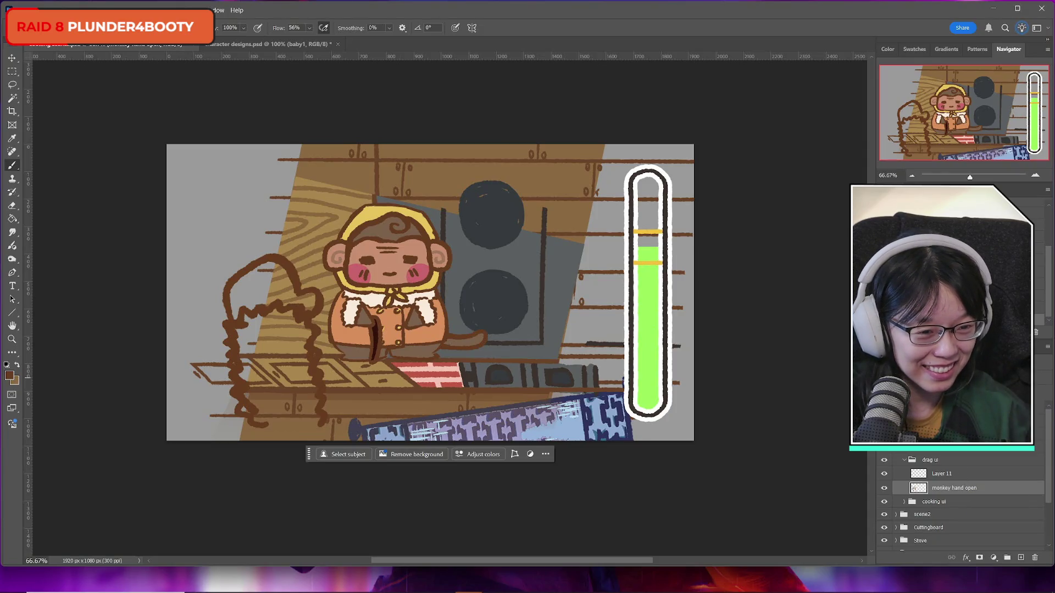
key(ctrl+z)
click(941, 473)
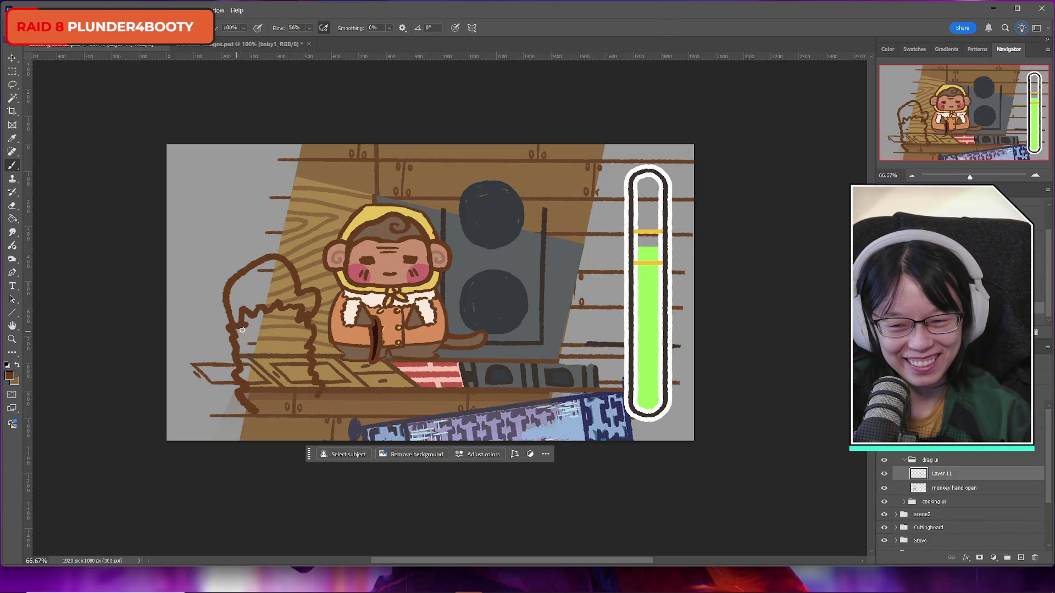
mouse_move(240, 326)
mouse_down()
mouse_move(235, 384)
mouse_move(253, 411)
mouse_up()
mouse_move(233, 327)
mouse_down()
mouse_move(253, 311)
mouse_move(303, 307)
mouse_move(317, 400)
mouse_move(272, 423)
mouse_up()
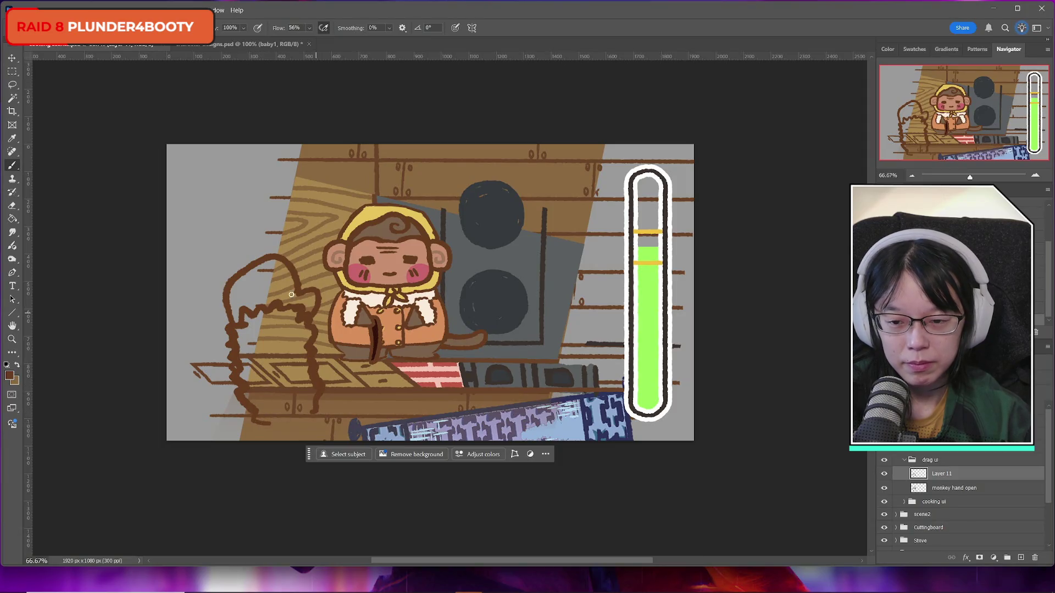
mouse_move(233, 323)
mouse_down()
mouse_move(224, 296)
mouse_move(249, 264)
mouse_move(280, 257)
mouse_move(319, 299)
mouse_move(308, 322)
mouse_up()
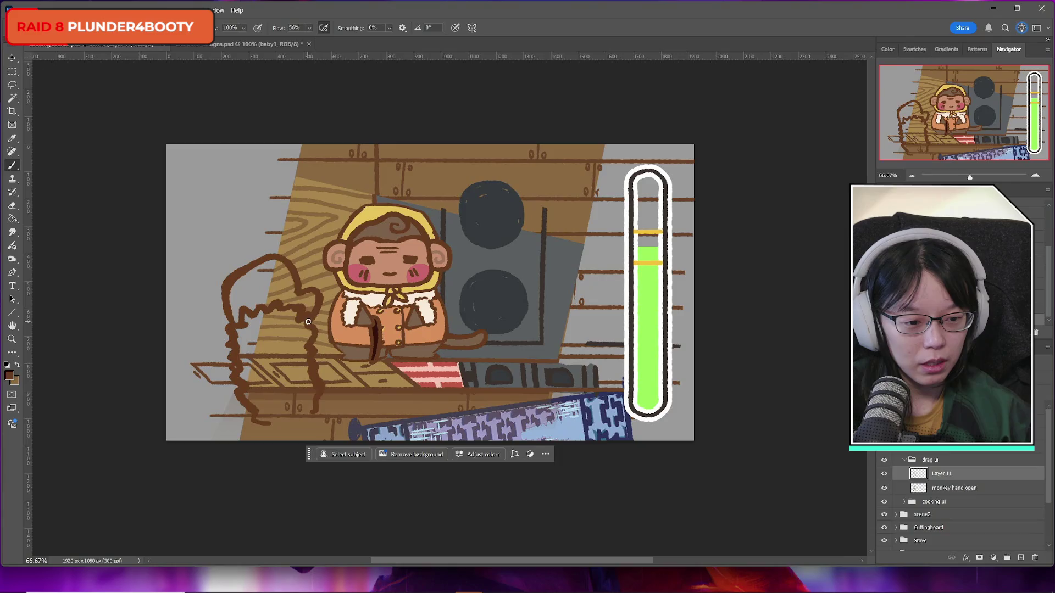
Step: Compare with and without the rough sketch, then delete the monkey hand open sketch layer
click(937, 489)
click(885, 488)
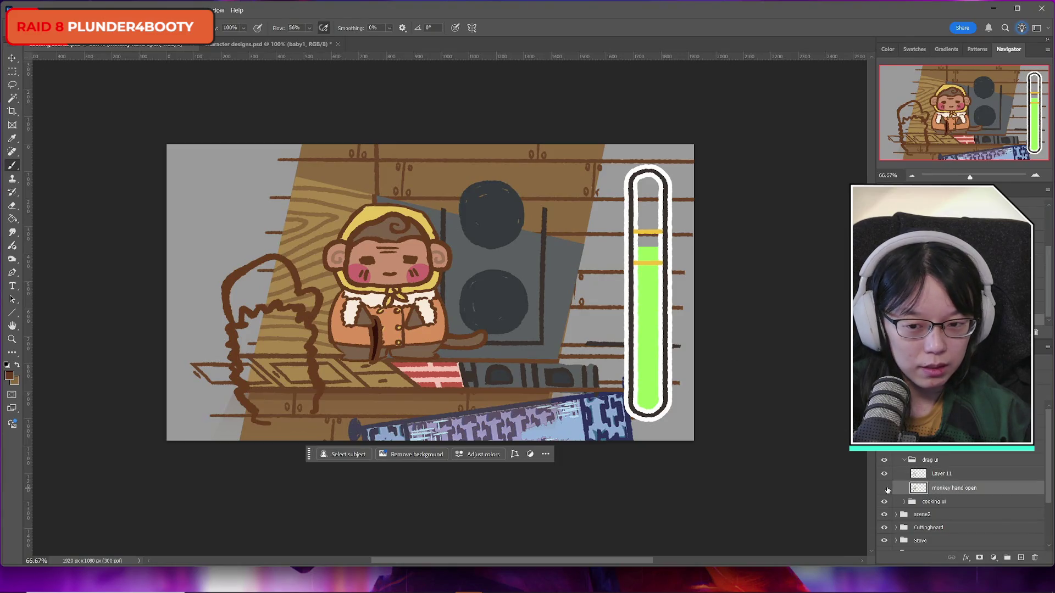
click(884, 488)
click(885, 488)
click(884, 488)
click(884, 488)
key(Delete)
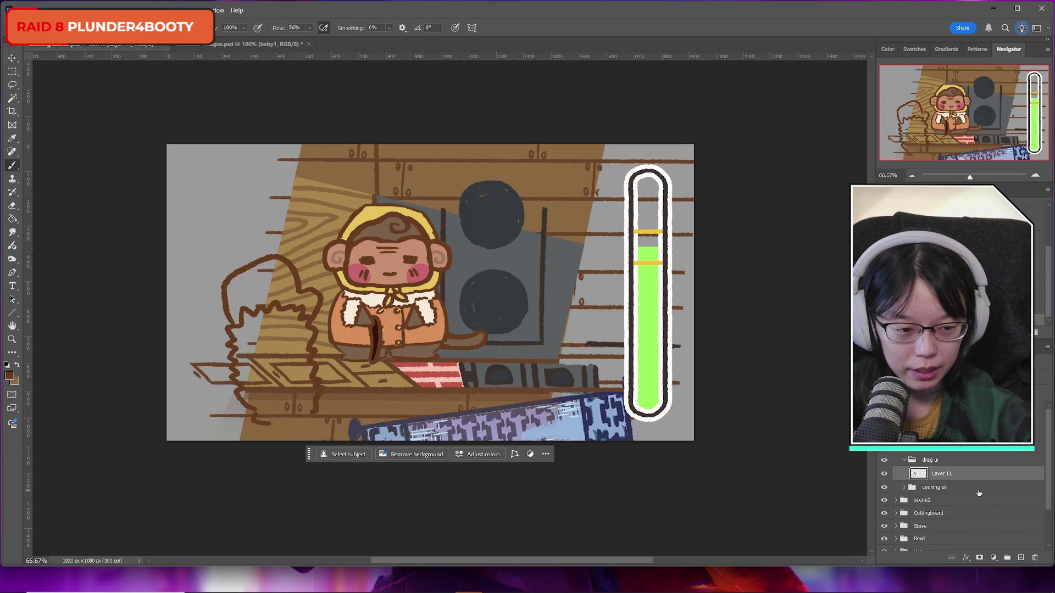
key(ctrl+z)
key(ctrl+shift+z)
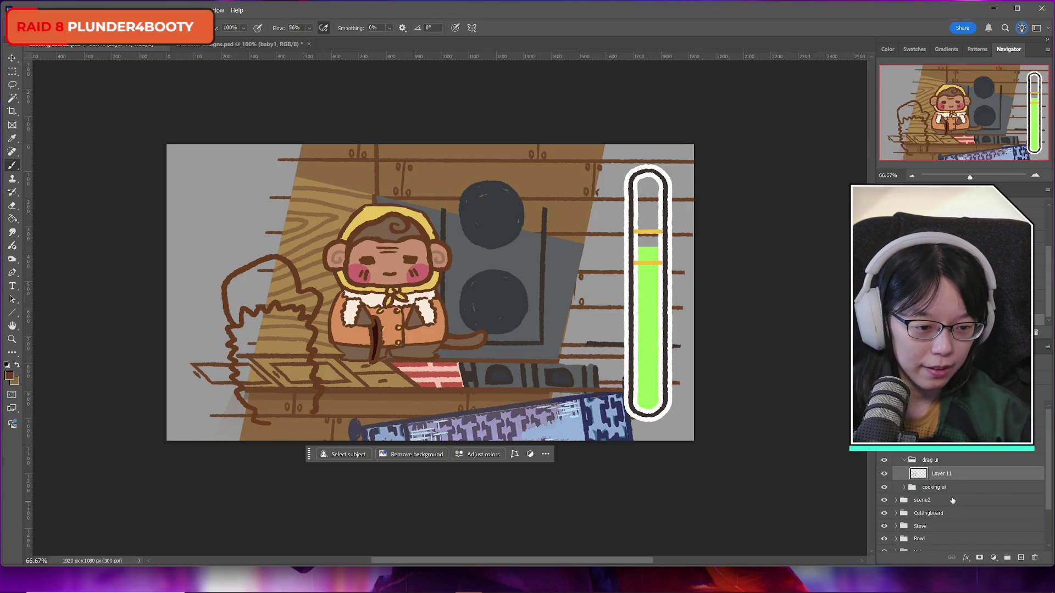
Step: Shift the traced hand outline on Layer 11 slightly up and to the left
key(ctrl+t)
mouse_move(315, 345)
mouse_down()
mouse_move(292, 311)
mouse_move(290, 269)
mouse_move(299, 280)
mouse_move(254, 334)
mouse_move(450, 336)
mouse_move(277, 340)
mouse_move(290, 332)
mouse_up()
click(513, 27)
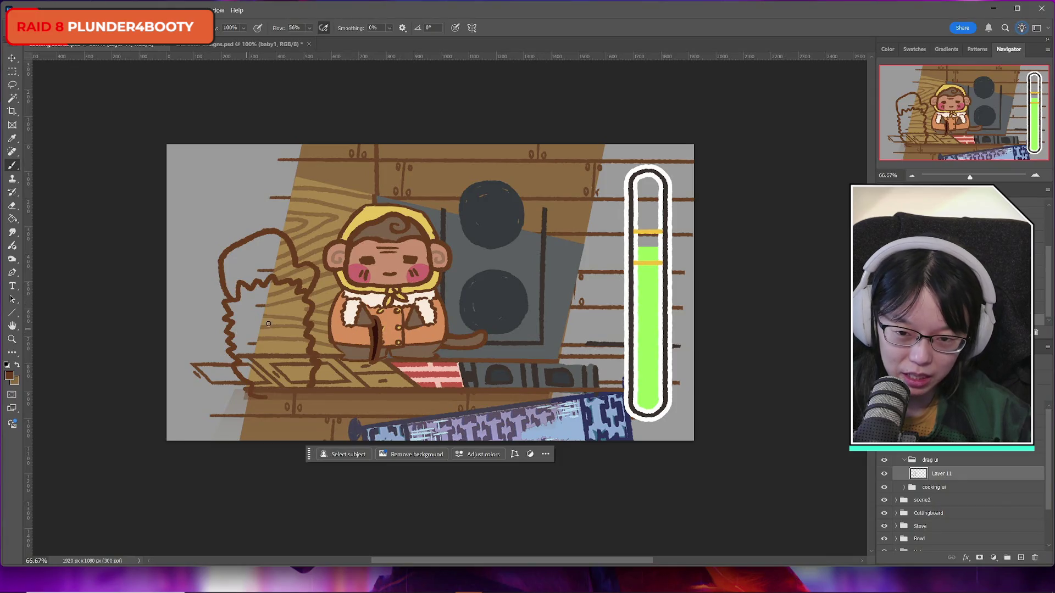
key(ctrl+Tab)
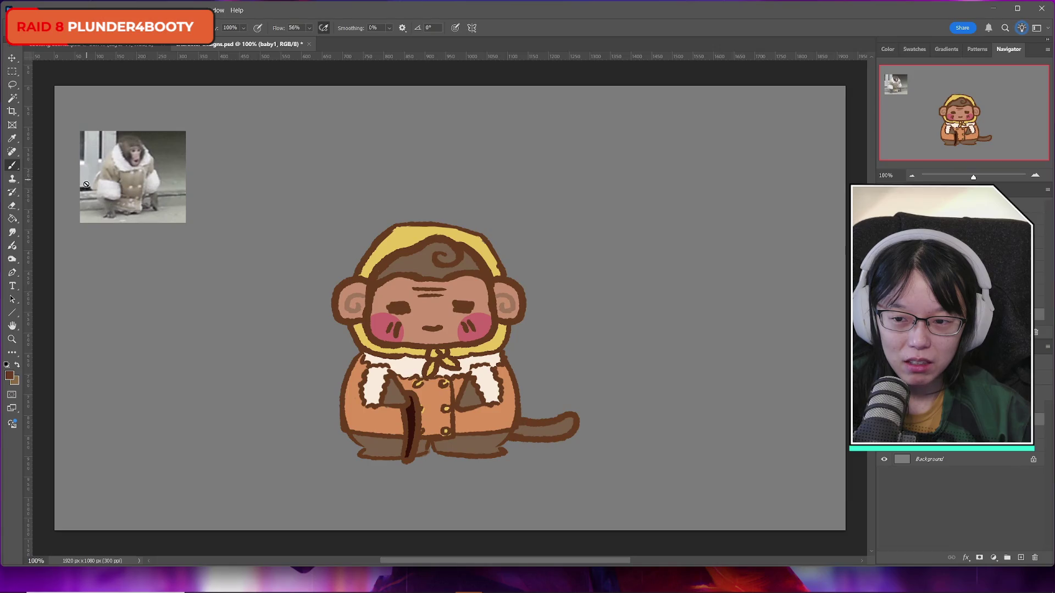
click(94, 45)
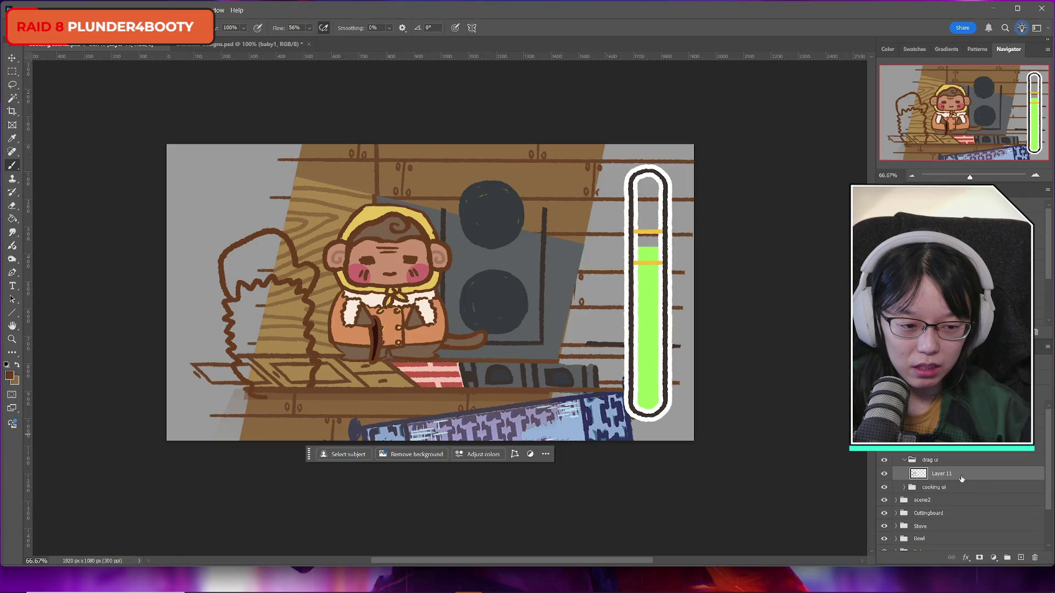
Step: On Layer 11, brush a second cloud-shaped lump below the hand toward the counter's lower left
click(1021, 557)
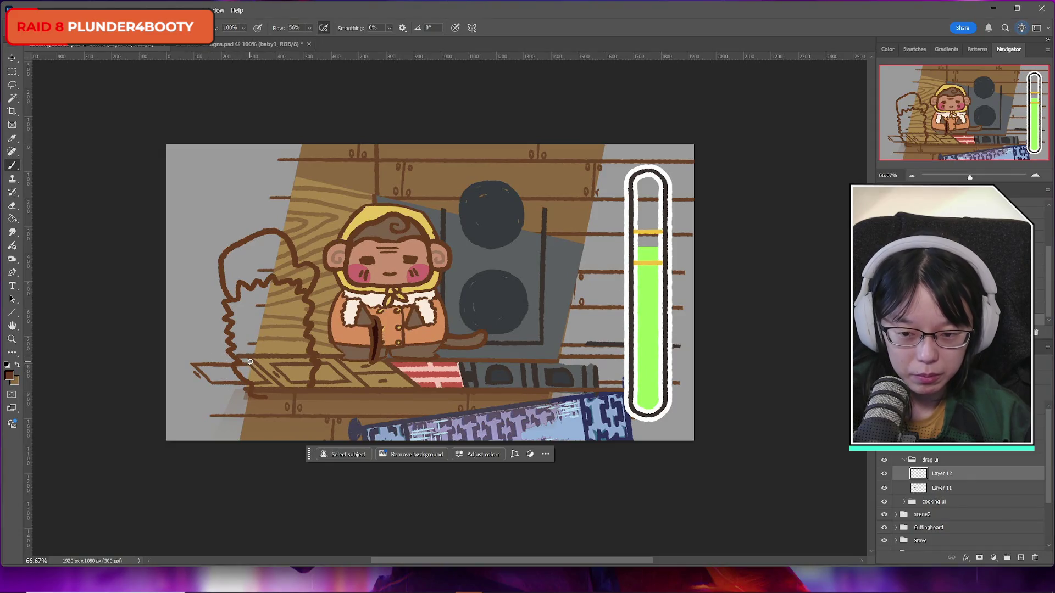
mouse_move(252, 363)
mouse_down()
mouse_move(234, 384)
mouse_move(252, 413)
mouse_up()
key(ctrl+z)
key(ctrl+z)
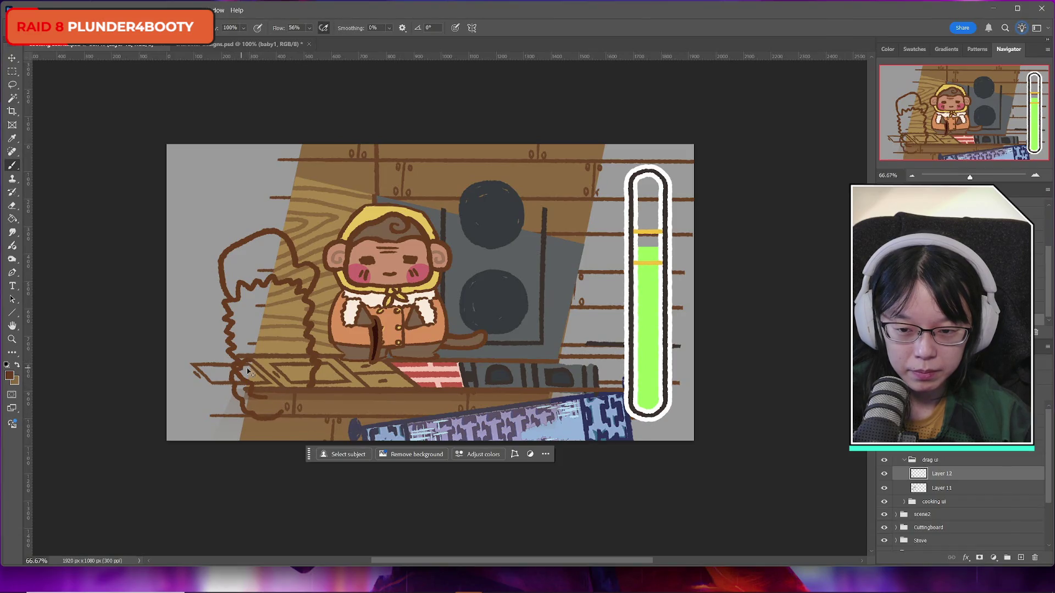
mouse_move(247, 352)
mouse_down()
mouse_move(224, 372)
mouse_move(236, 409)
mouse_move(270, 419)
mouse_up()
mouse_move(251, 346)
mouse_down()
mouse_move(319, 348)
mouse_move(331, 373)
mouse_move(323, 417)
mouse_move(245, 425)
mouse_up()
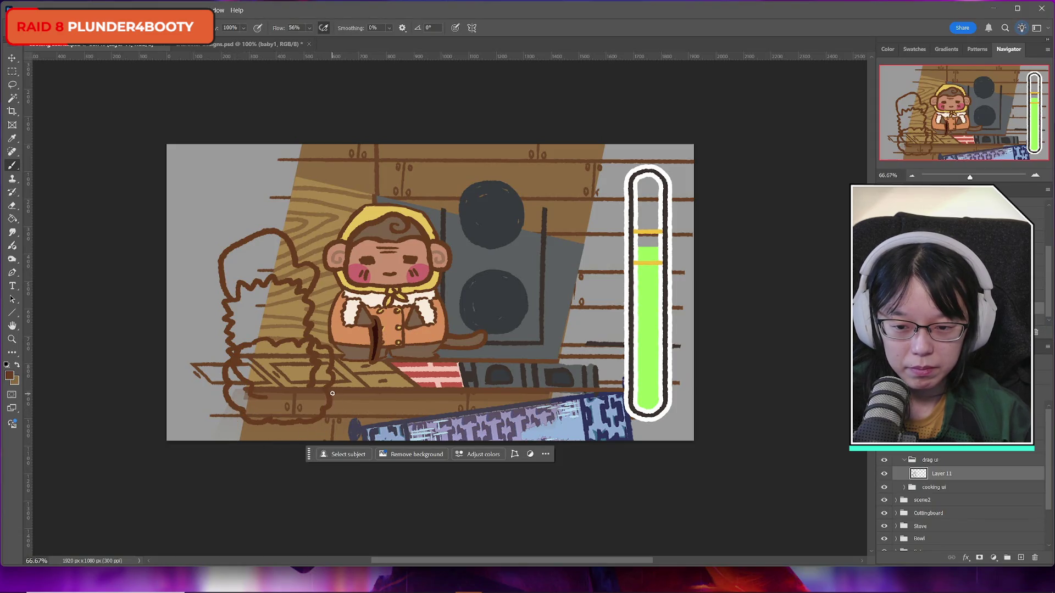
drag(235, 416, 240, 441)
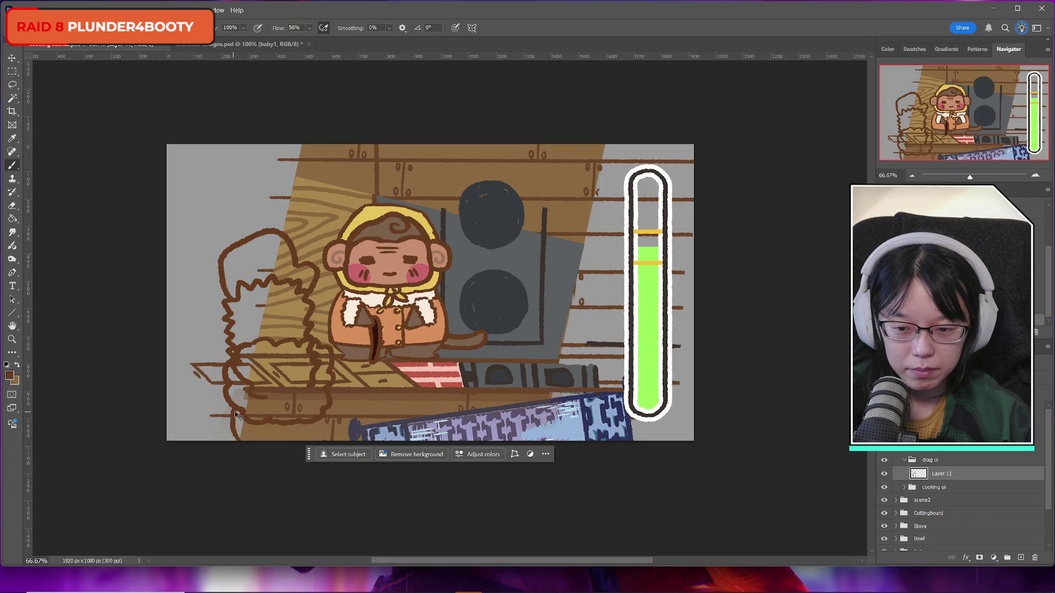
key(ctrl+z)
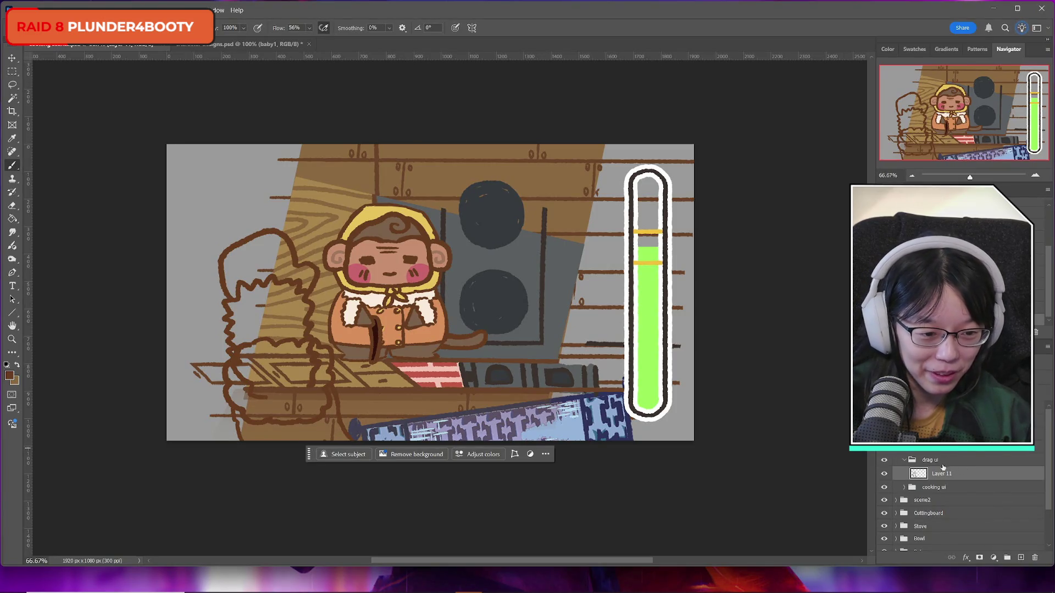
click(884, 473)
click(884, 473)
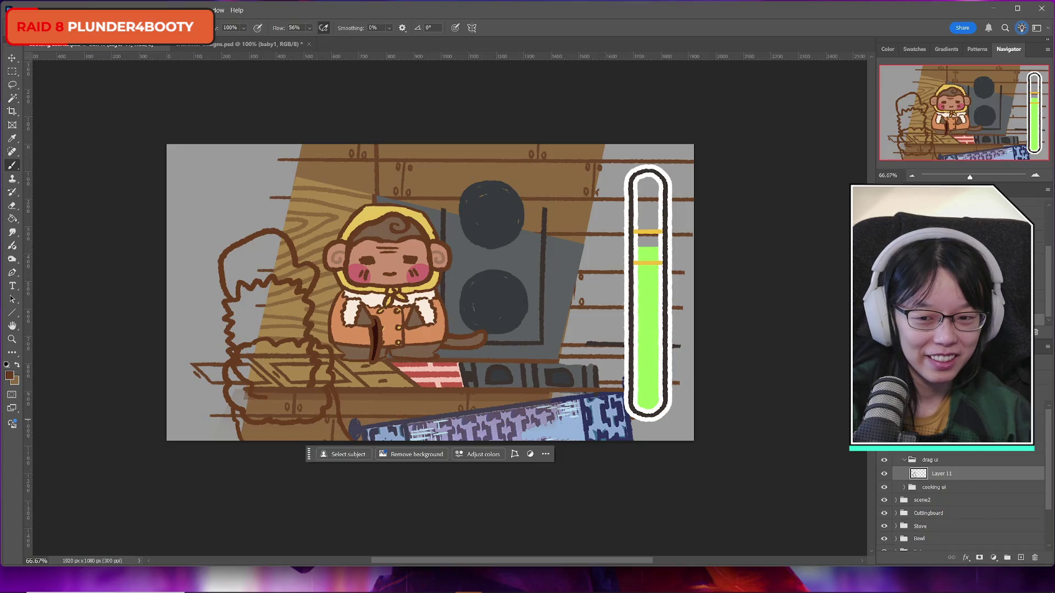
Step: Move the hand sketch up-left and erase the overlapping inner lines inside the lower lump
key(ctrl+t)
mouse_move(271, 325)
mouse_down()
mouse_move(236, 258)
mouse_move(244, 278)
mouse_up()
click(512, 27)
click(12, 206)
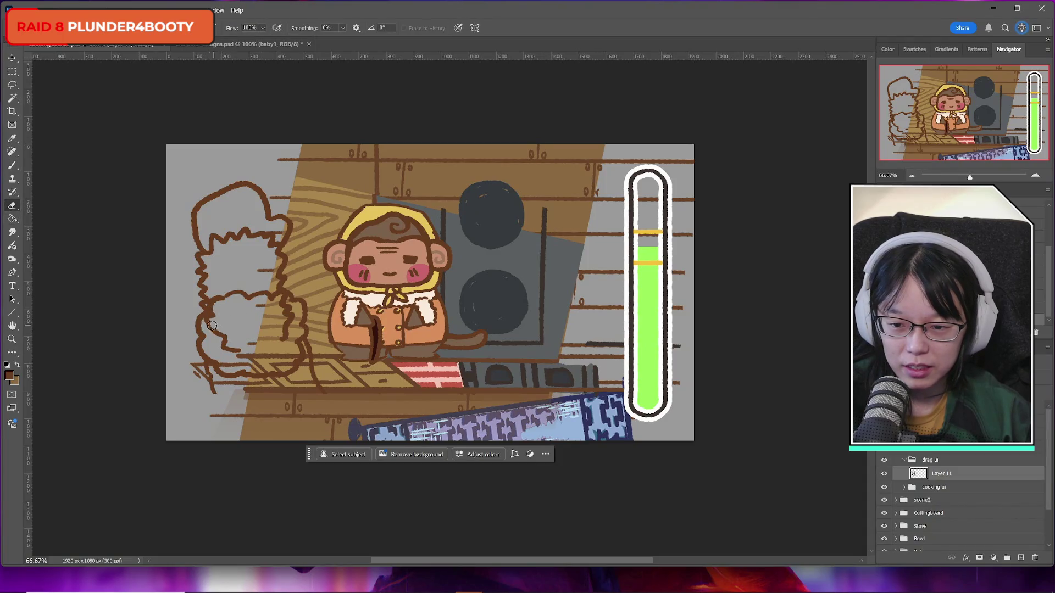
mouse_move(208, 325)
mouse_down()
mouse_move(236, 354)
mouse_move(250, 352)
mouse_up()
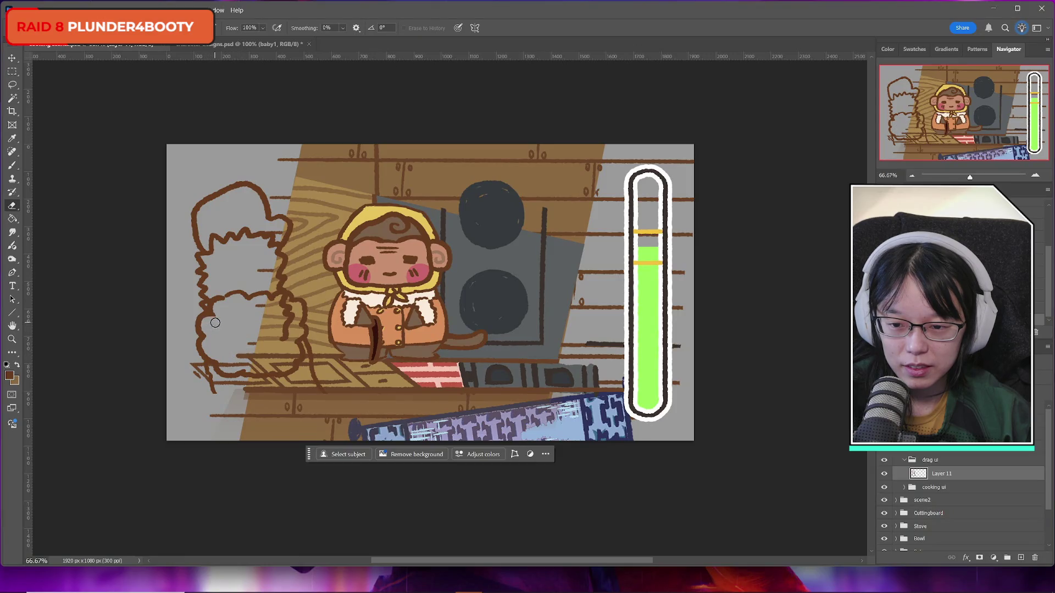
drag(283, 344, 282, 304)
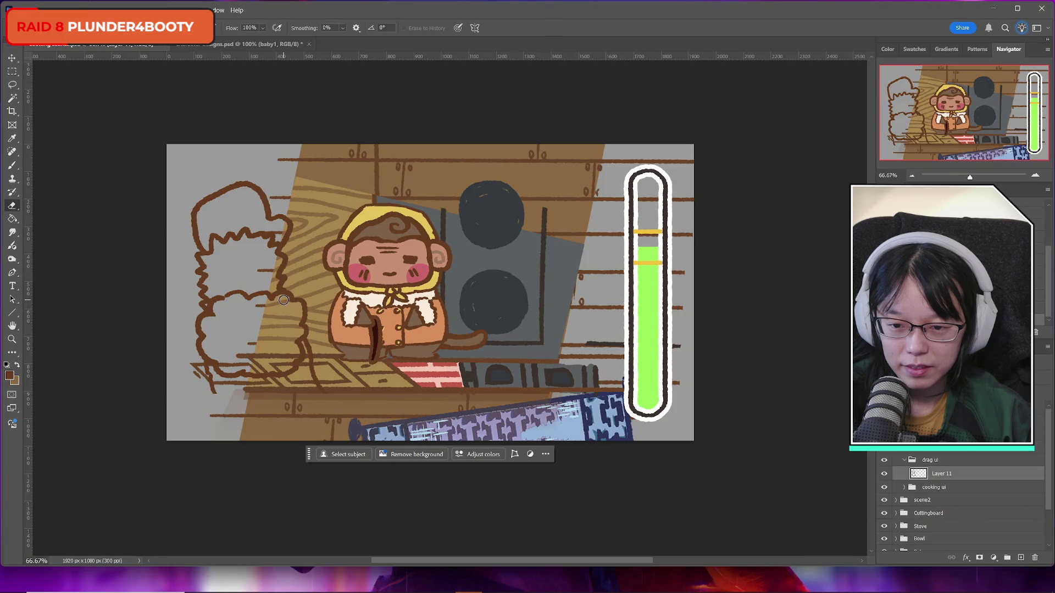
Step: Round off the hand's lower-left edge with curved brown brush strokes along the counter
click(12, 72)
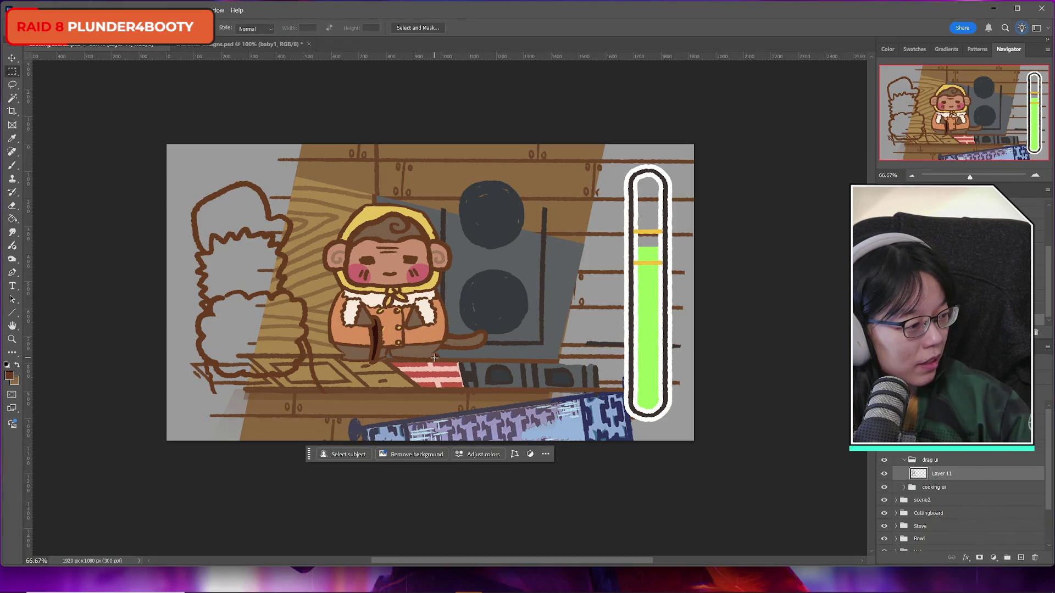
key(b)
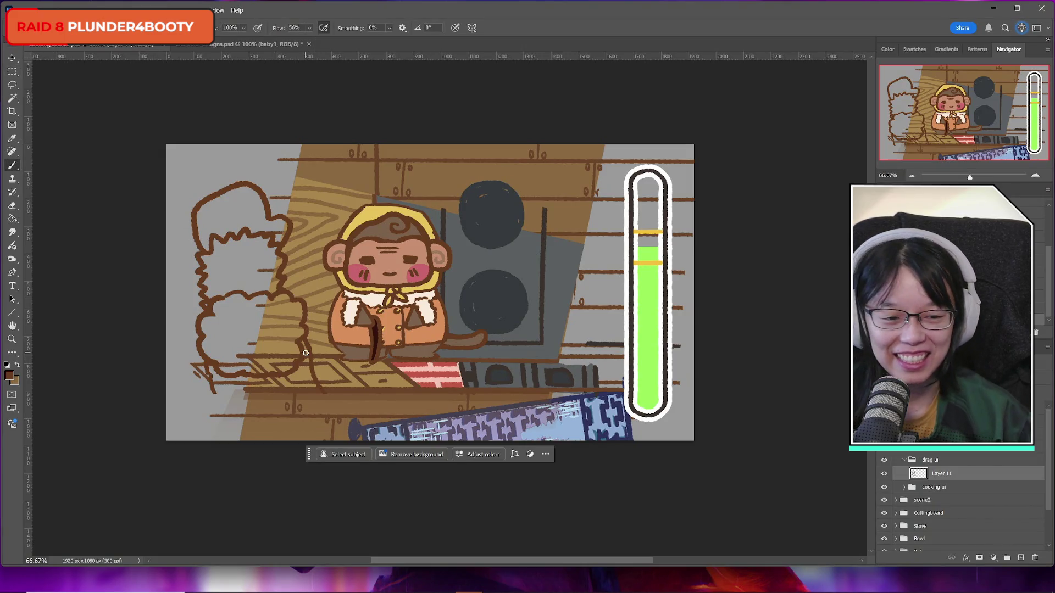
click(884, 473)
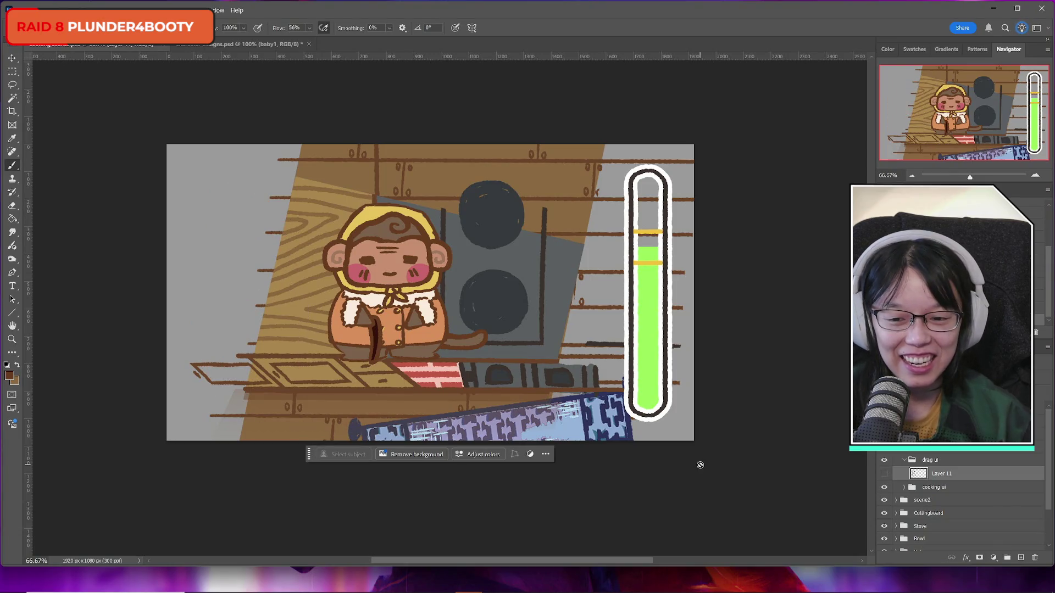
click(884, 473)
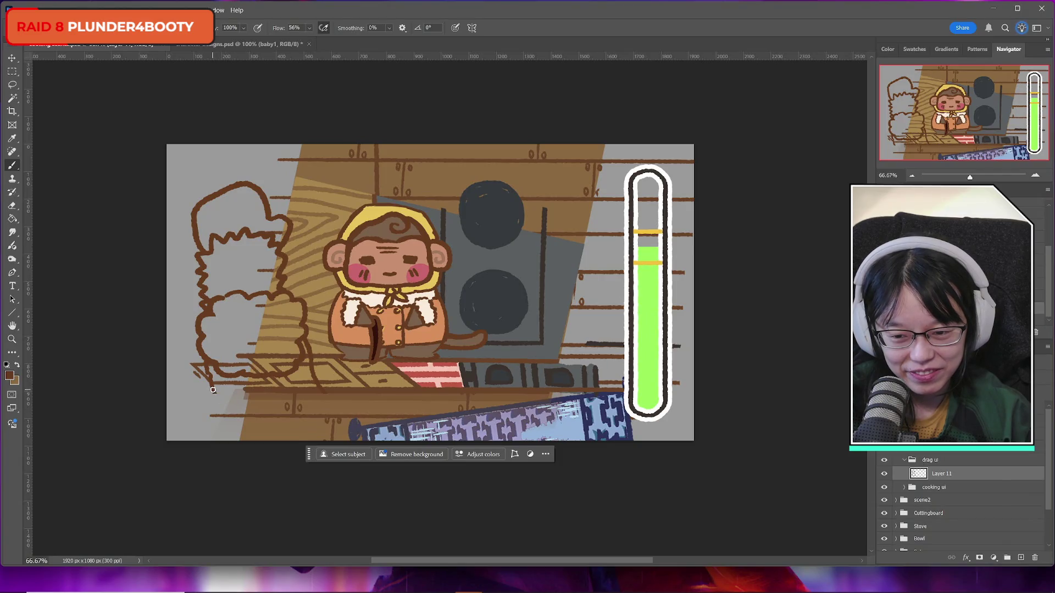
mouse_move(213, 391)
mouse_down()
mouse_move(237, 414)
mouse_move(263, 412)
mouse_up()
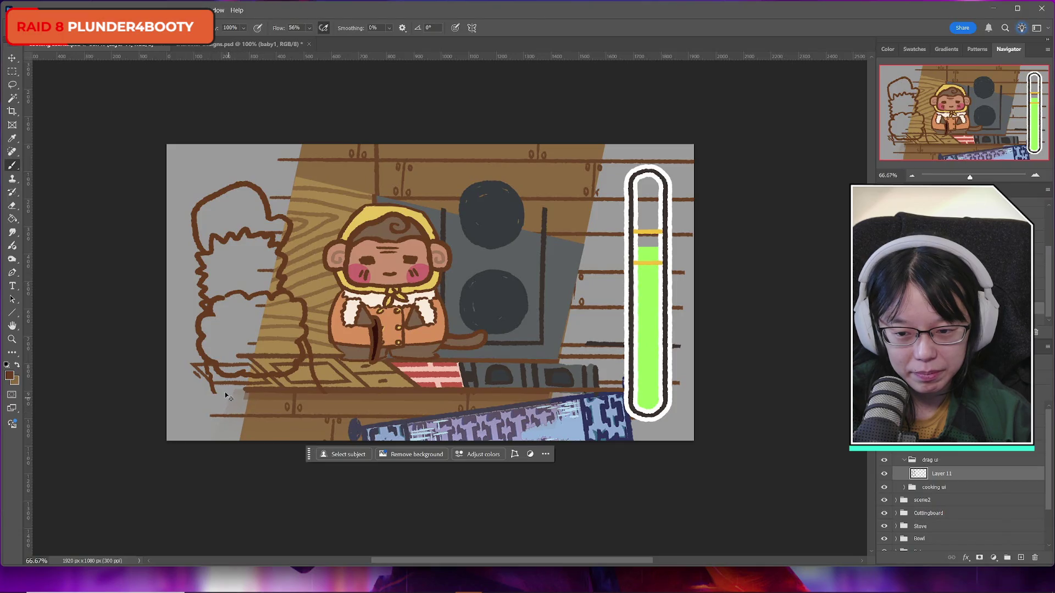
drag(212, 391, 240, 416)
key(ctrl+z)
key(ctrl+z)
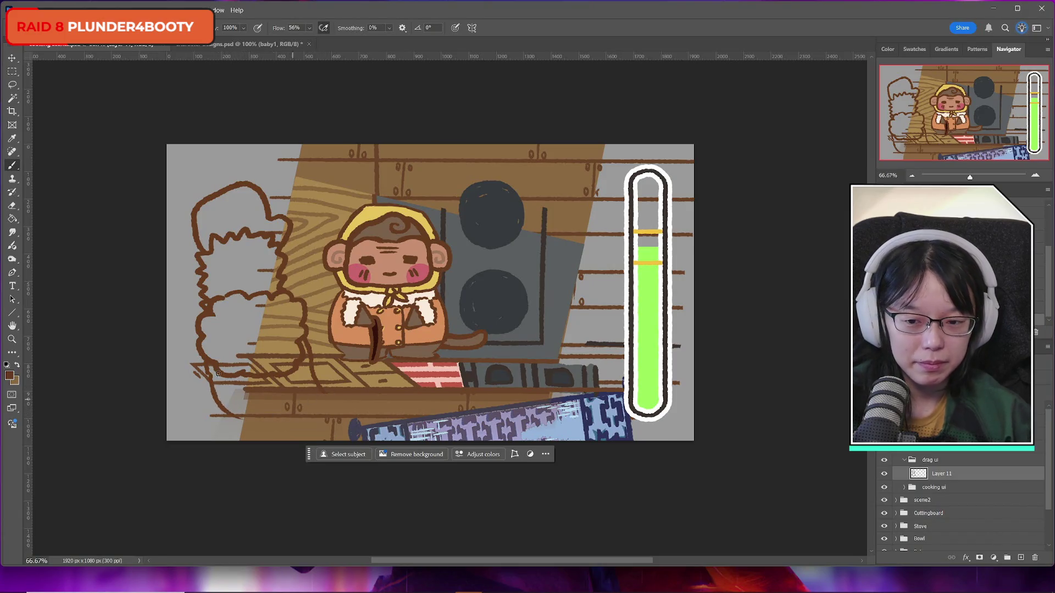
ctrl+click(917, 474)
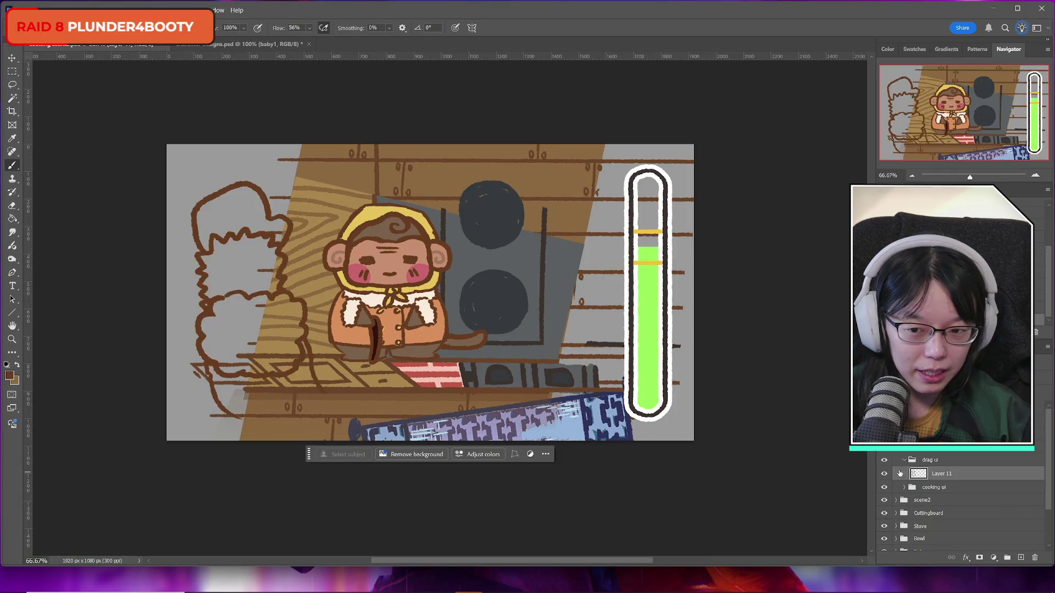
Step: Tilt and reposition the hand sketch, then rename its layer 'monkey hand open'
key(ctrl+t)
mouse_move(261, 297)
mouse_down()
mouse_move(369, 312)
mouse_move(269, 308)
mouse_up()
mouse_move(412, 233)
mouse_down()
mouse_move(424, 264)
mouse_move(417, 299)
mouse_move(408, 253)
mouse_up()
mouse_move(204, 274)
mouse_down()
mouse_move(423, 266)
mouse_move(261, 339)
mouse_move(426, 286)
mouse_move(475, 286)
mouse_move(395, 307)
mouse_move(264, 280)
mouse_move(234, 292)
mouse_up()
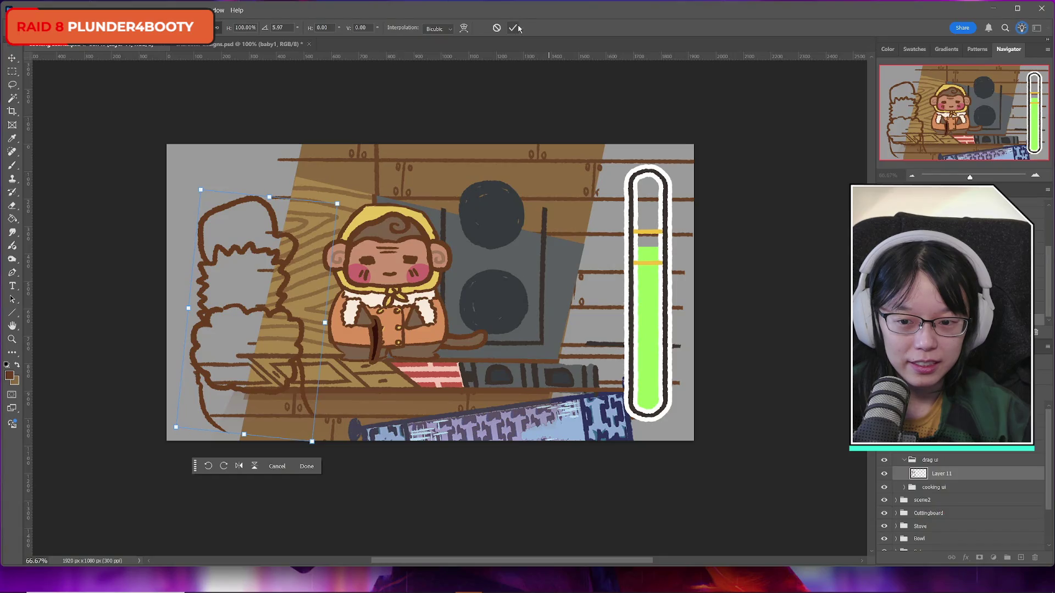
double_click(950, 473)
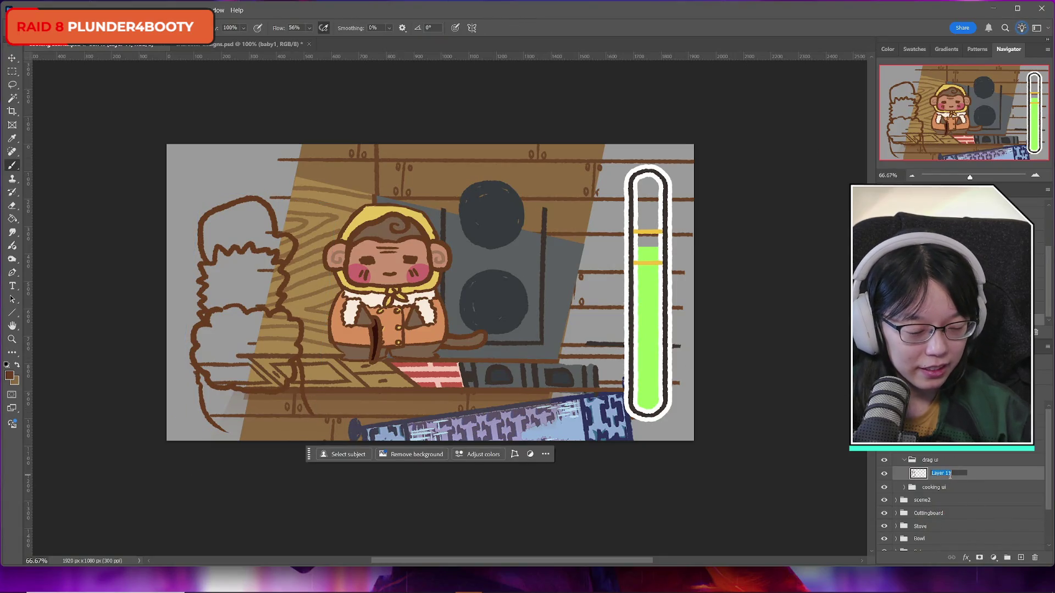
text(monkey )
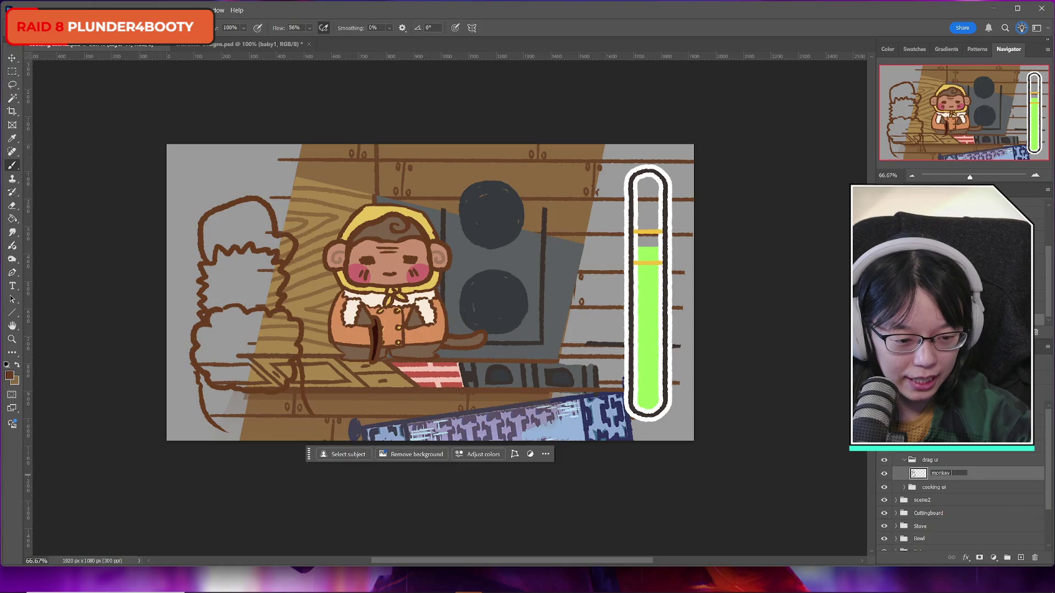
text(hand open)
key(Return)
Step: Duplicate it below as 'monkey hand closed' and hide the 'monkey hand open' layer
key(ctrl+j)
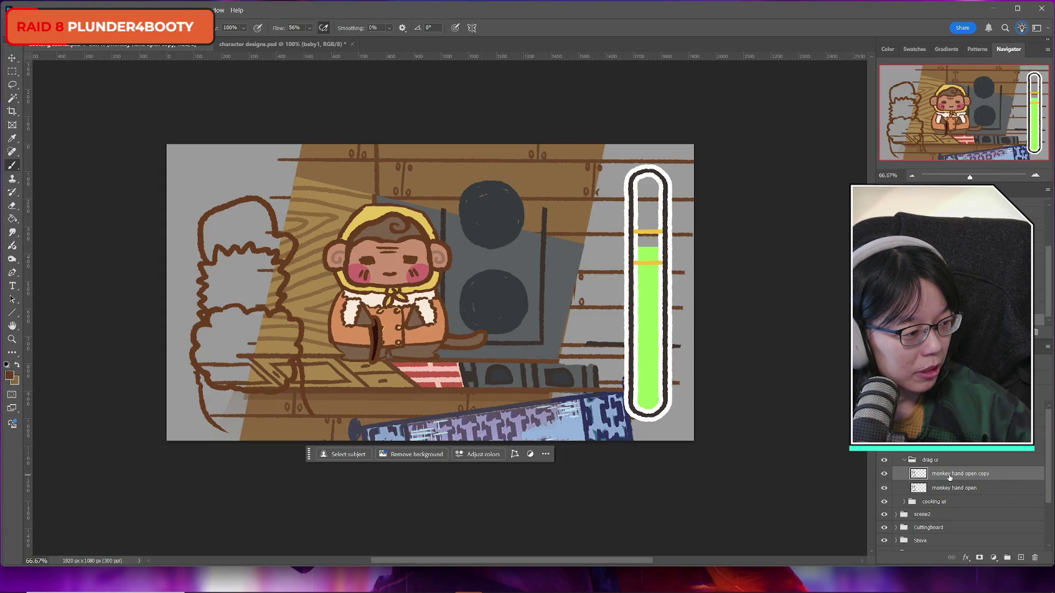
drag(949, 477, 953, 490)
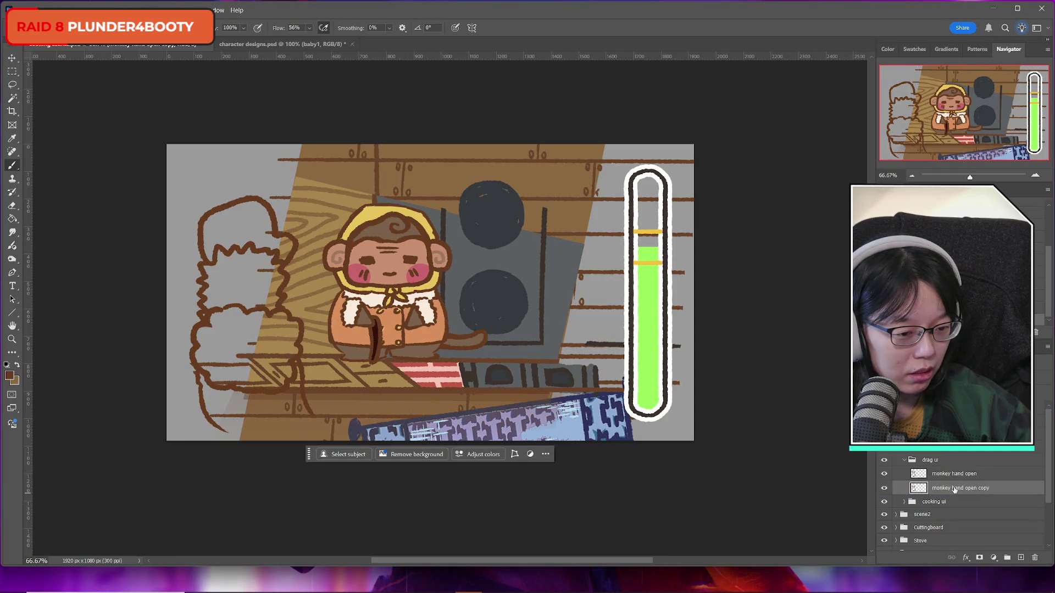
double_click(954, 488)
text(monke)
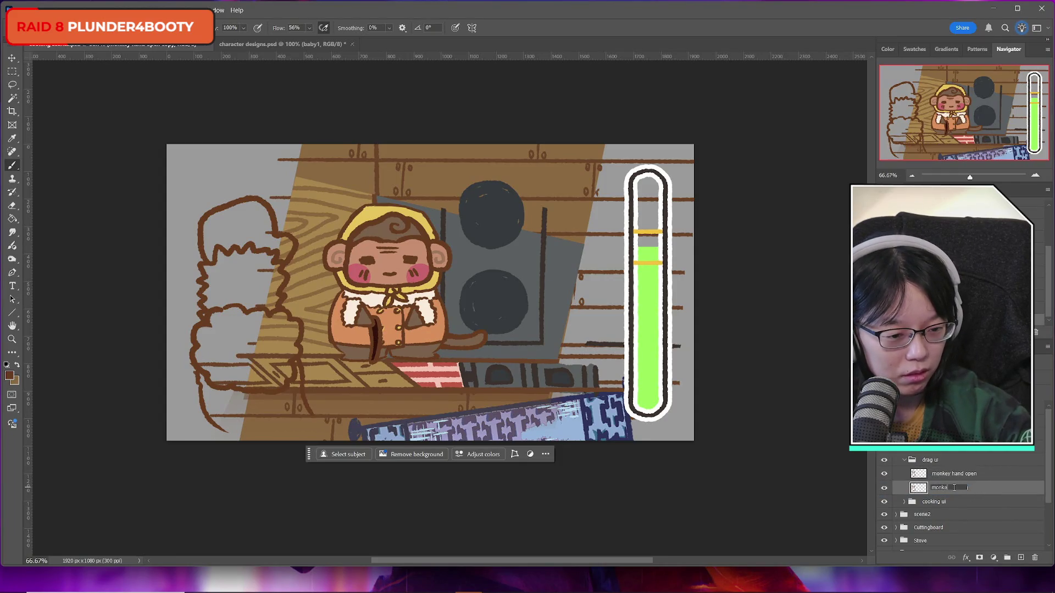
text(closed)
key(Return)
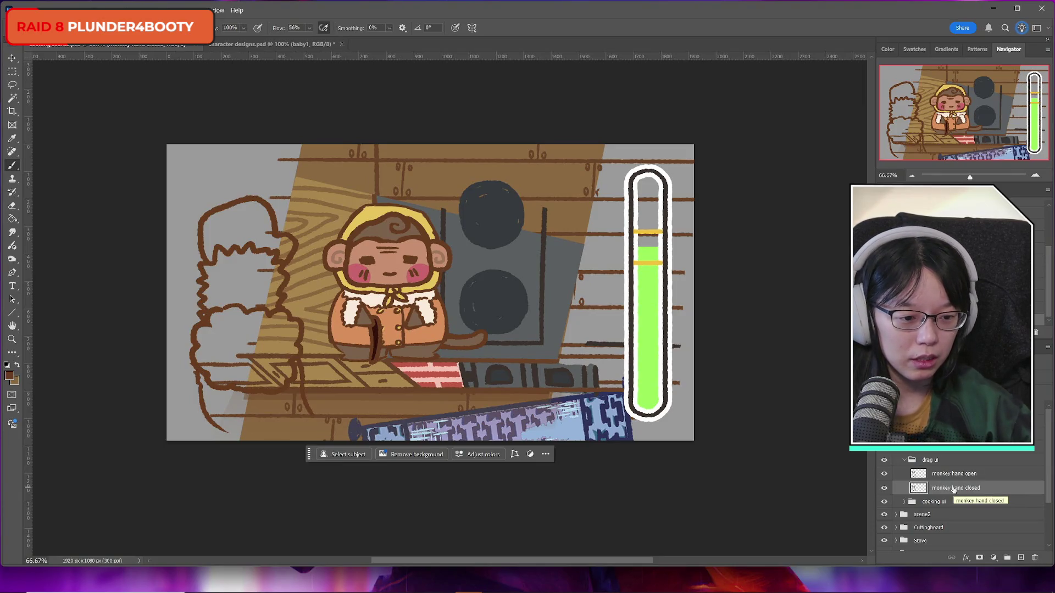
click(885, 474)
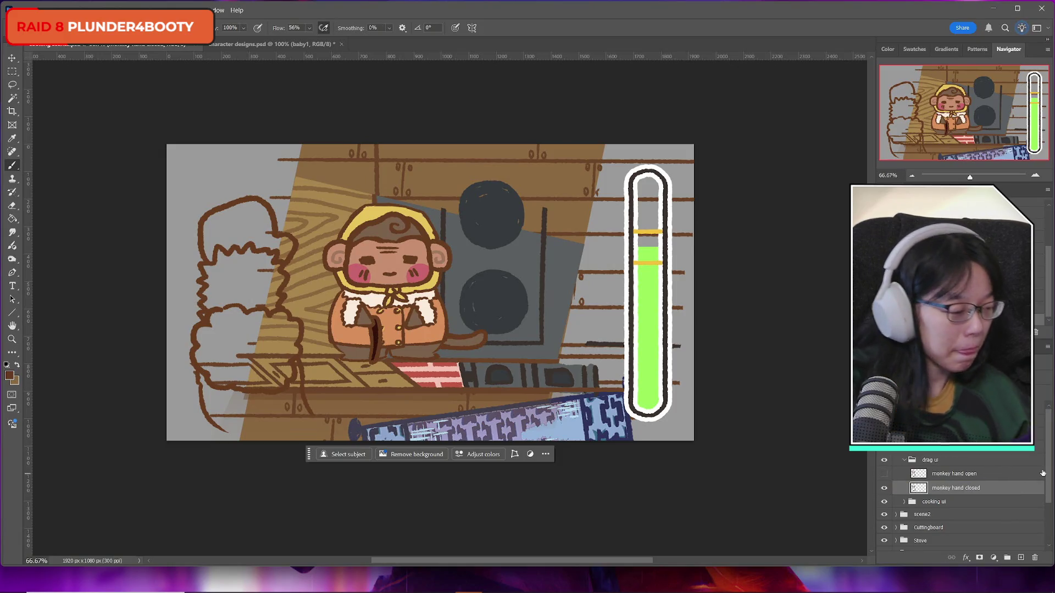
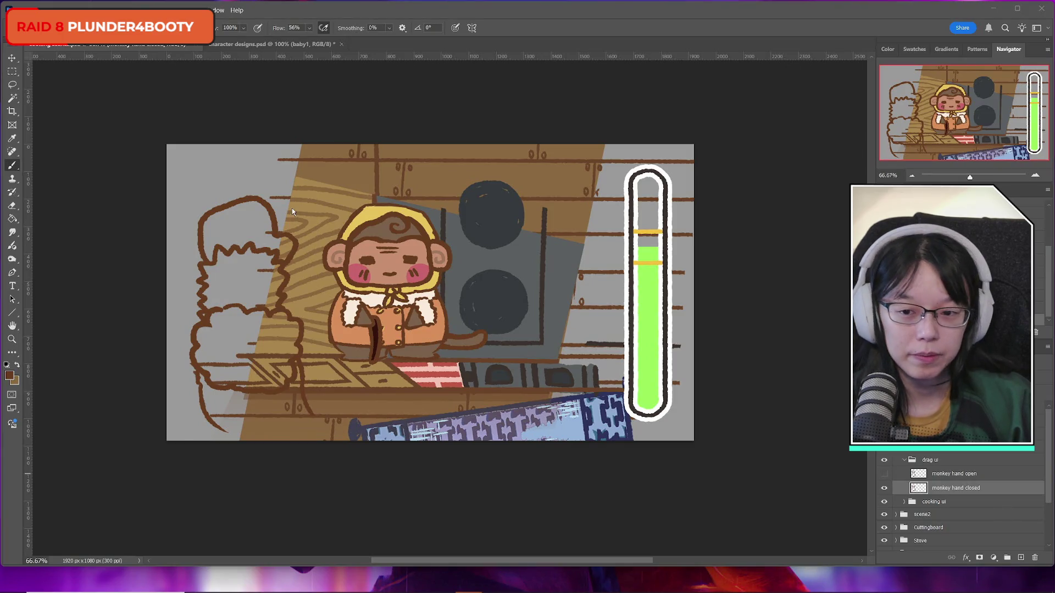
Step: Add an empty Layer 11 and brush over the left bush's upper-right outline
click(12, 166)
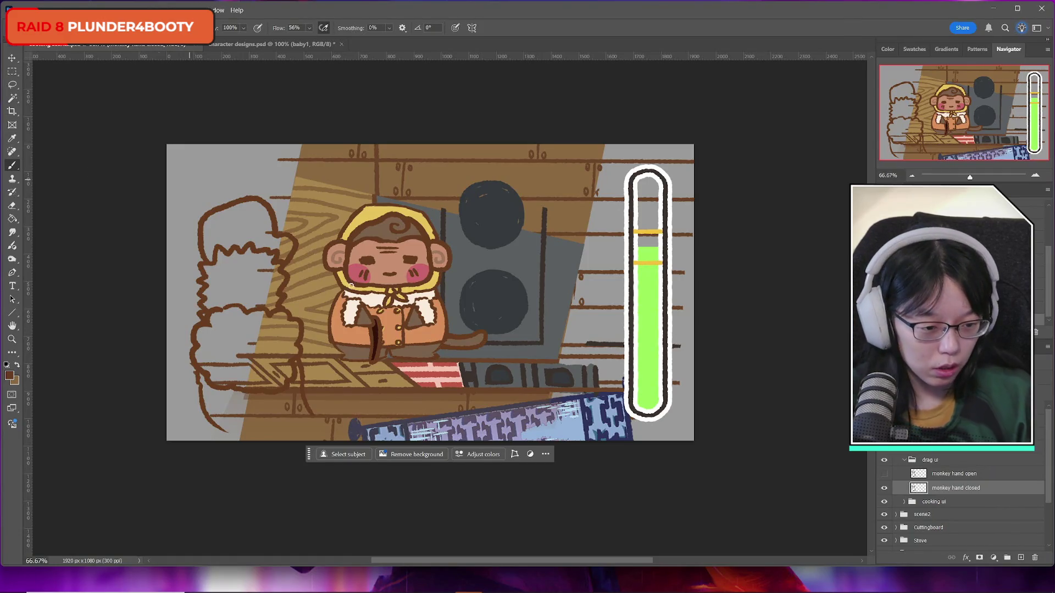
key(ctrl+shift+alt+n)
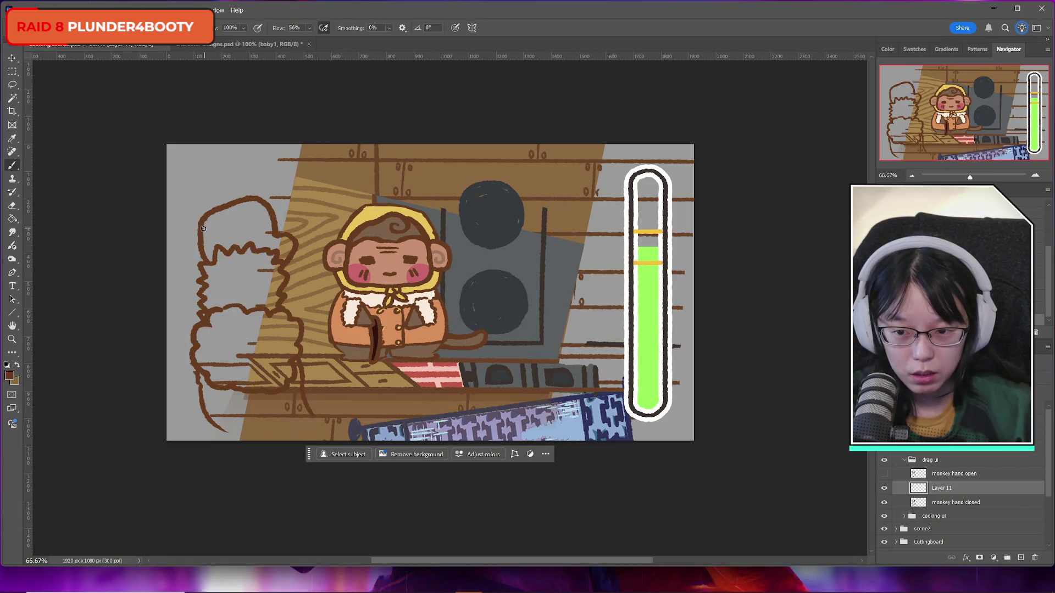
drag(199, 229, 250, 210)
key(ctrl+z)
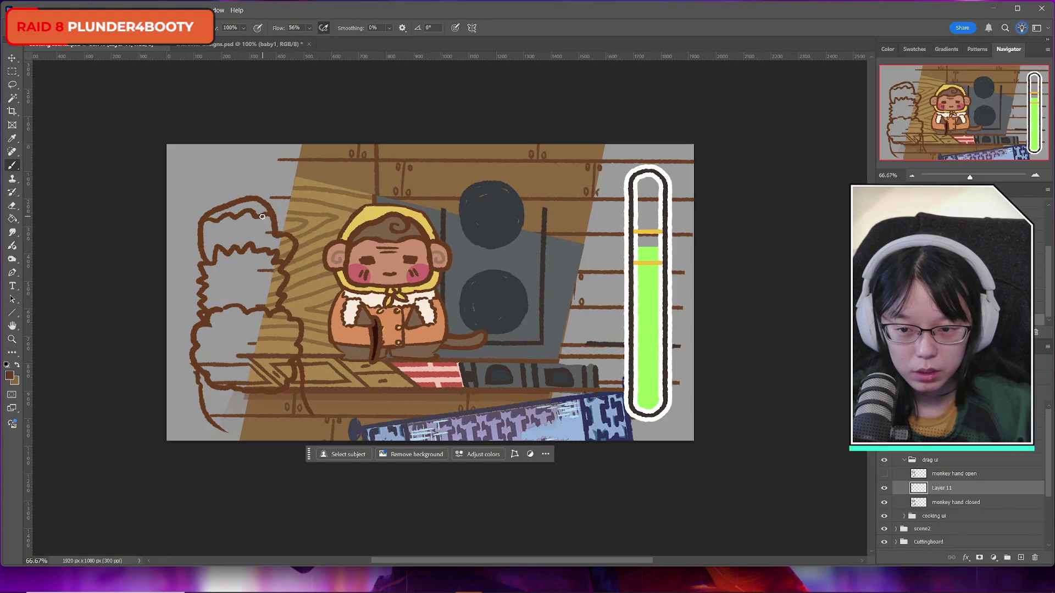
drag(272, 215, 279, 229)
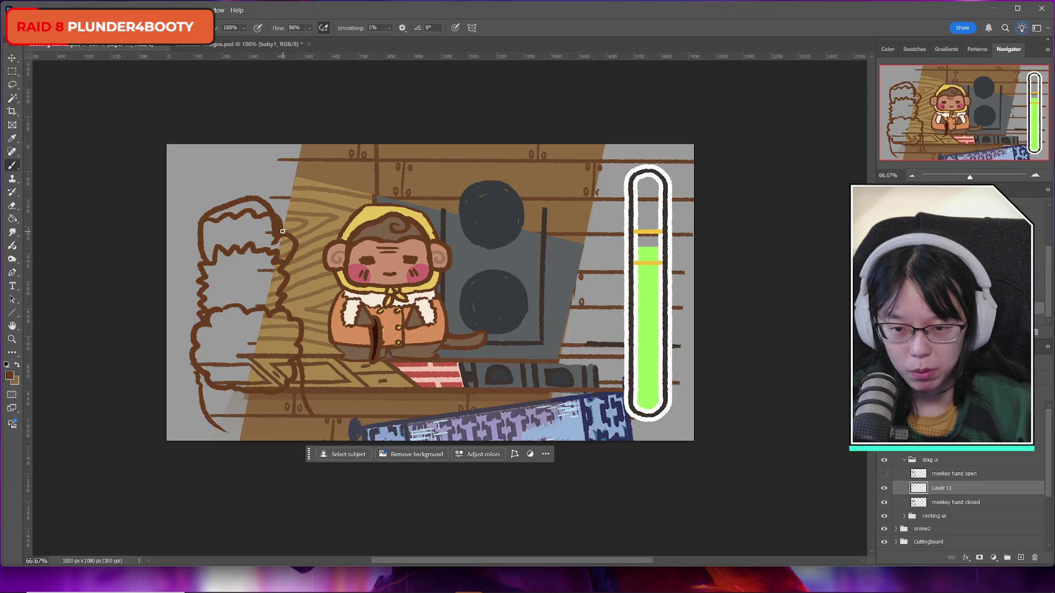
key(e)
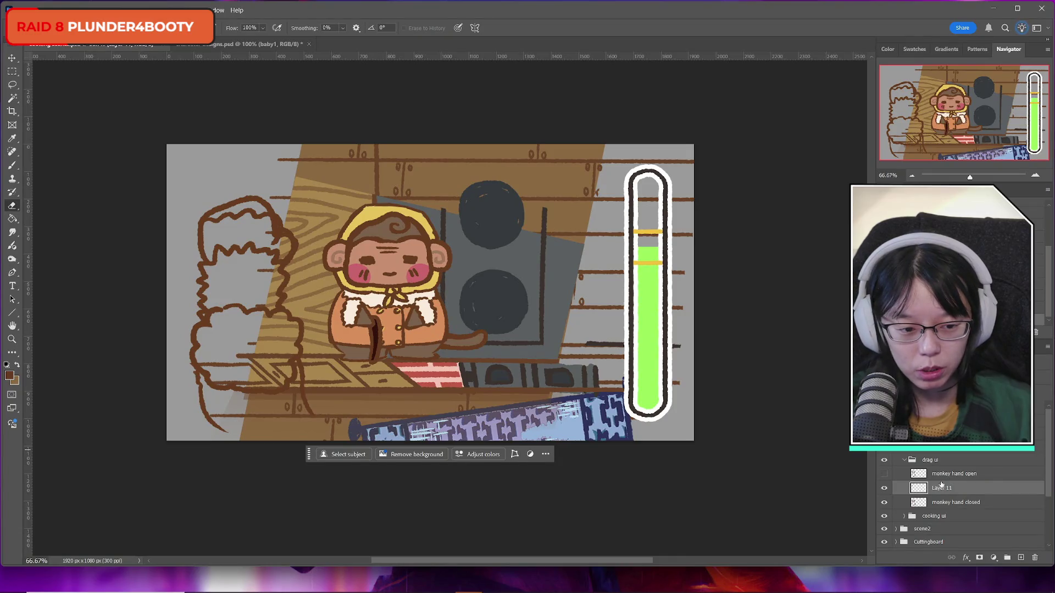
Step: Erase the top of the left bush outline on monkey hand closed and compare the layers
click(937, 502)
mouse_move(242, 201)
mouse_down()
mouse_move(282, 228)
mouse_move(288, 215)
mouse_move(297, 259)
mouse_up()
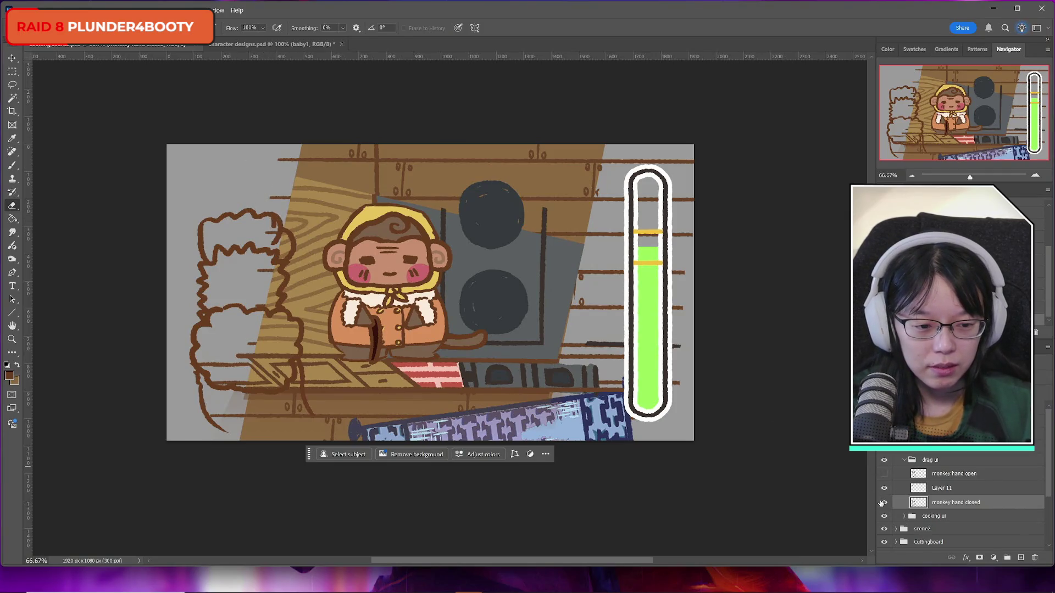
click(884, 503)
click(884, 503)
click(884, 488)
click(884, 488)
click(890, 491)
click(890, 490)
Step: Merge Layer 11 down into the monkey hand closed layer
click(939, 488)
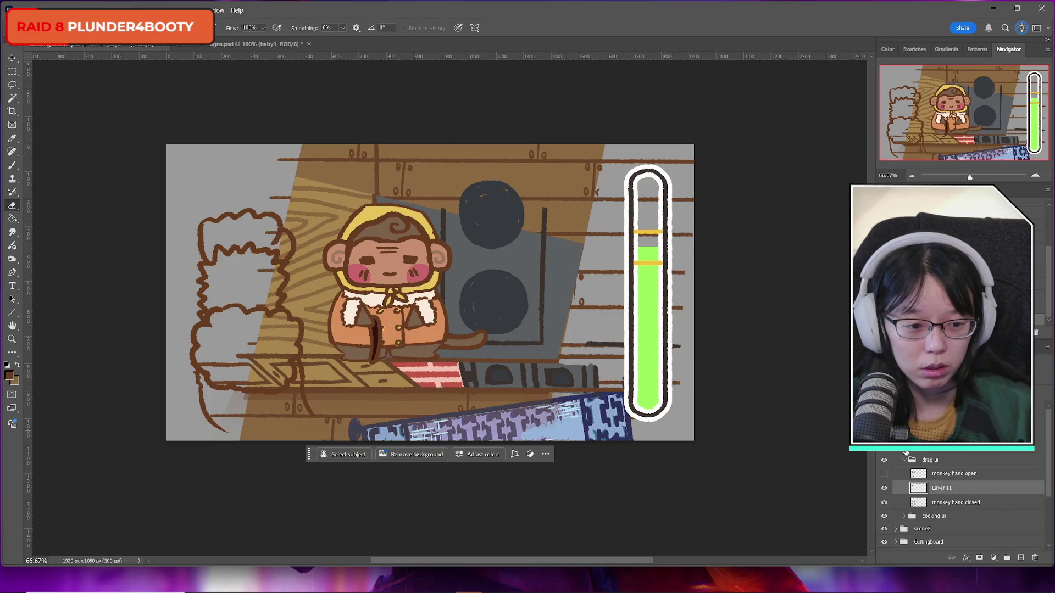
key(ctrl+e)
click(884, 488)
click(885, 488)
Step: Compare the open and closed hand versions by toggling their visibility
click(885, 478)
click(885, 477)
click(885, 477)
click(885, 477)
click(885, 477)
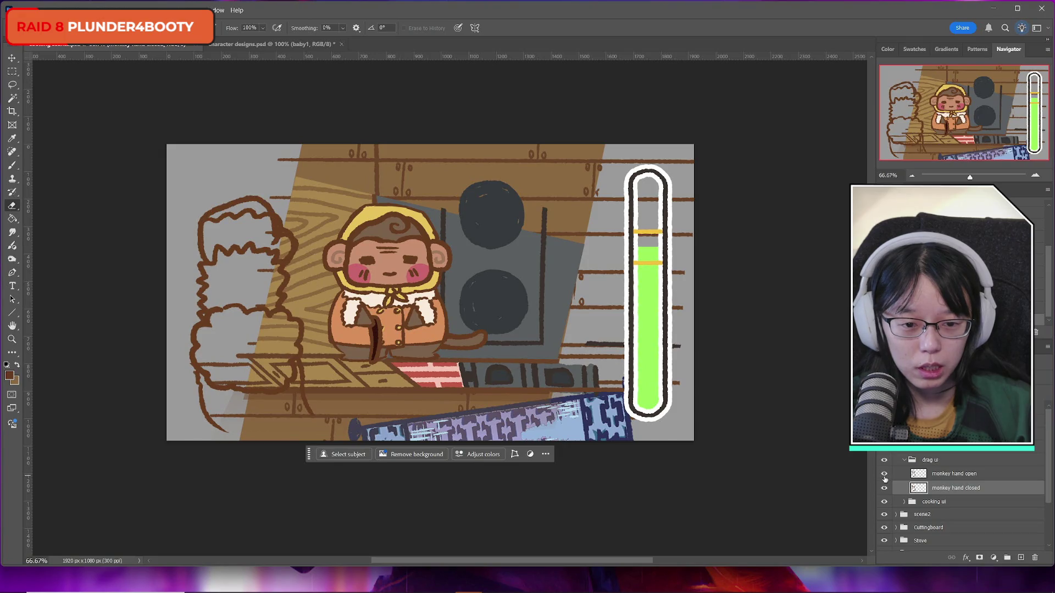
click(883, 480)
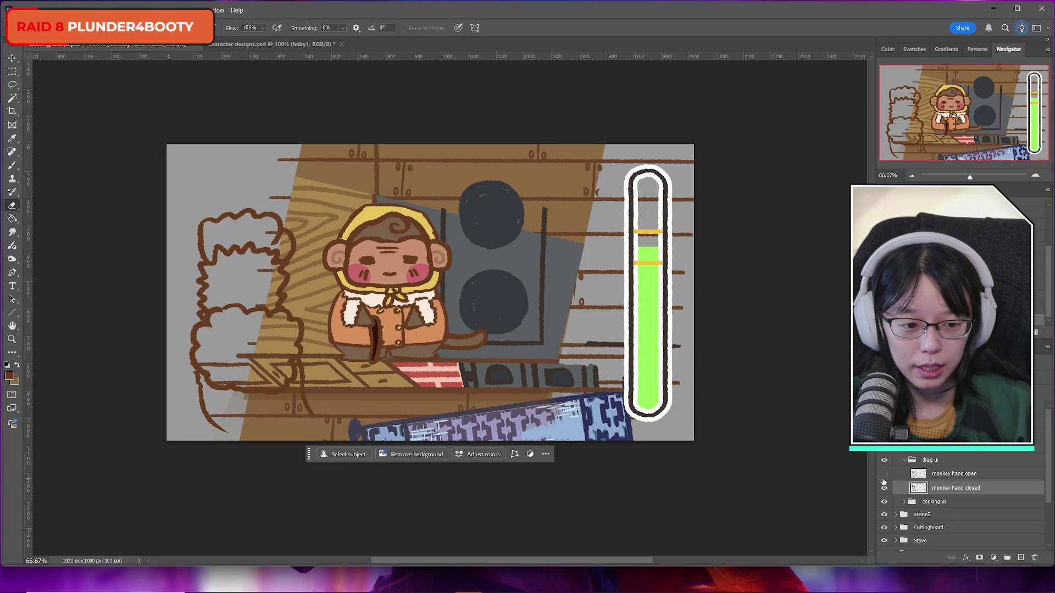
click(883, 479)
click(886, 478)
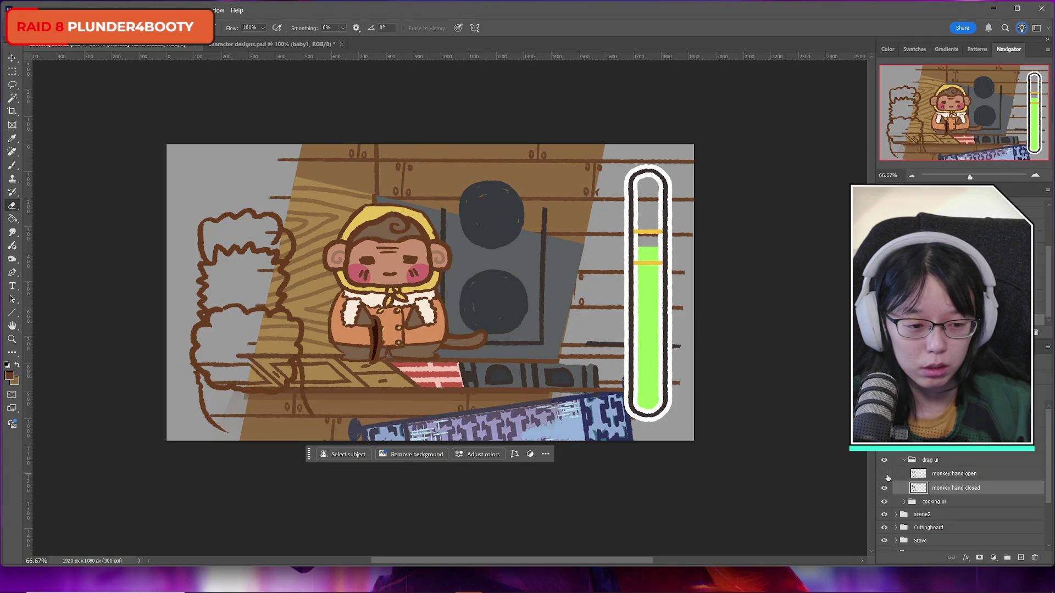
click(884, 488)
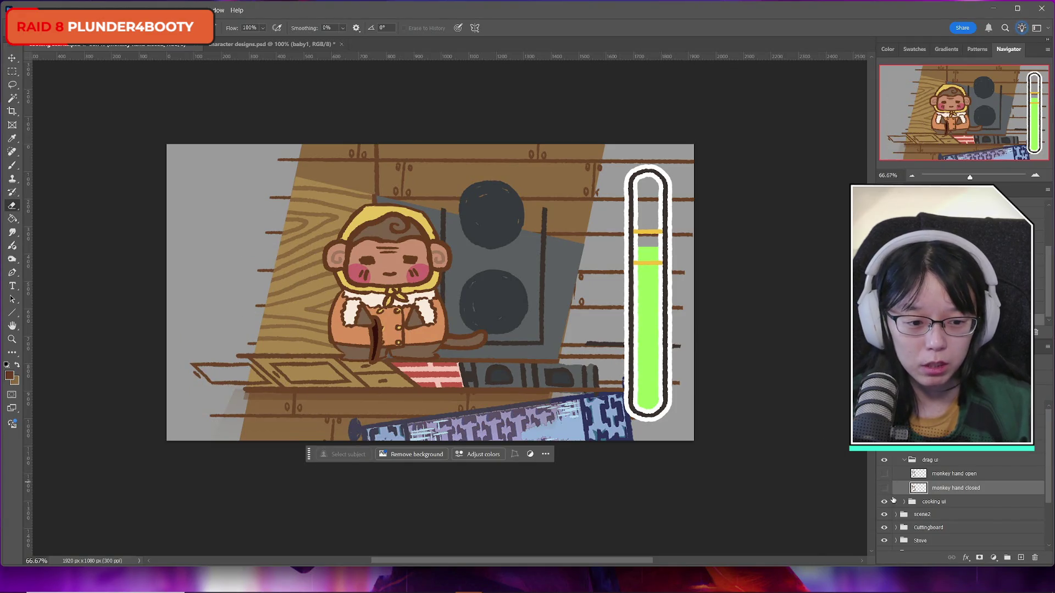
click(884, 488)
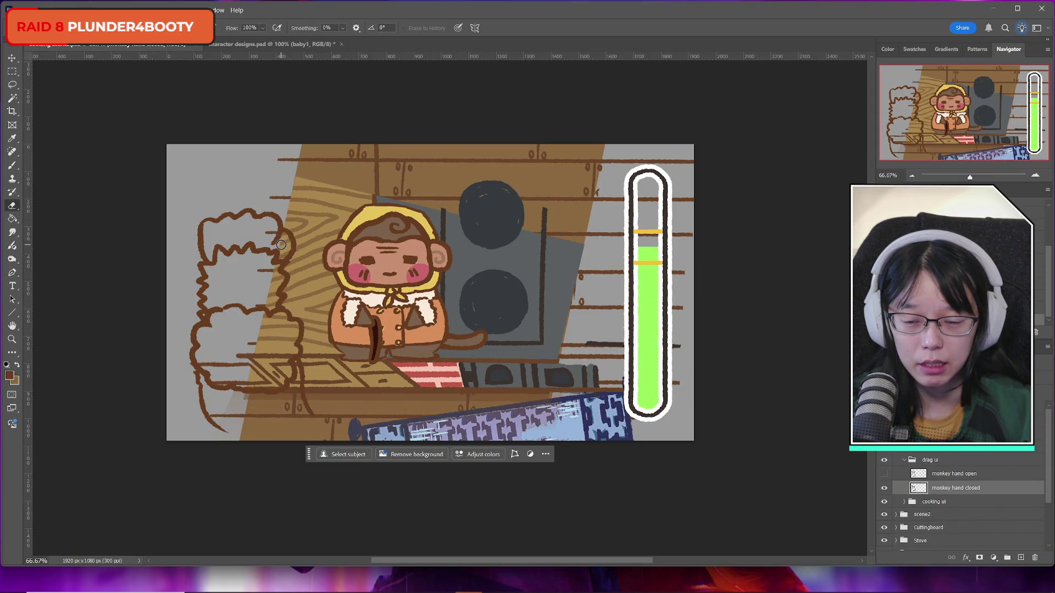
Step: Shrink the eraser and erase a tiny bit at the cloud's edge
click(38, 27)
drag(72, 48, 65, 48)
click(281, 101)
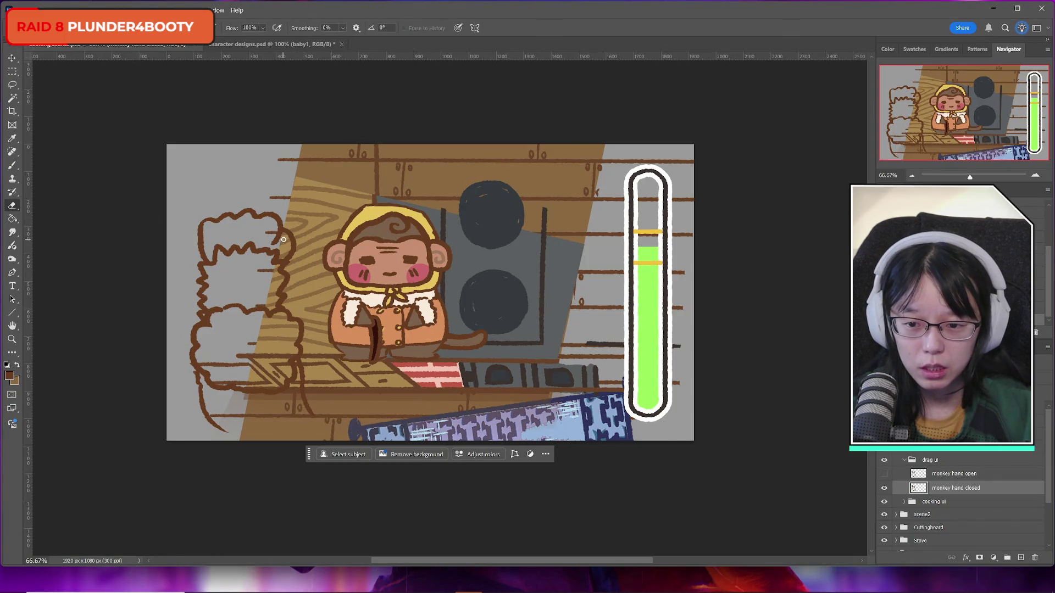
drag(285, 240, 284, 241)
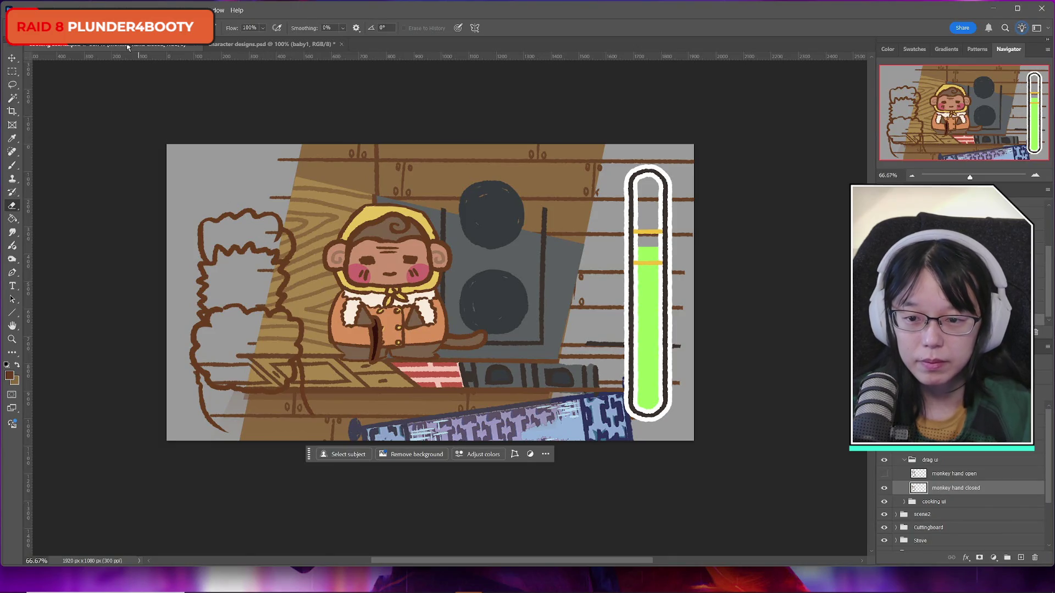
click(12, 72)
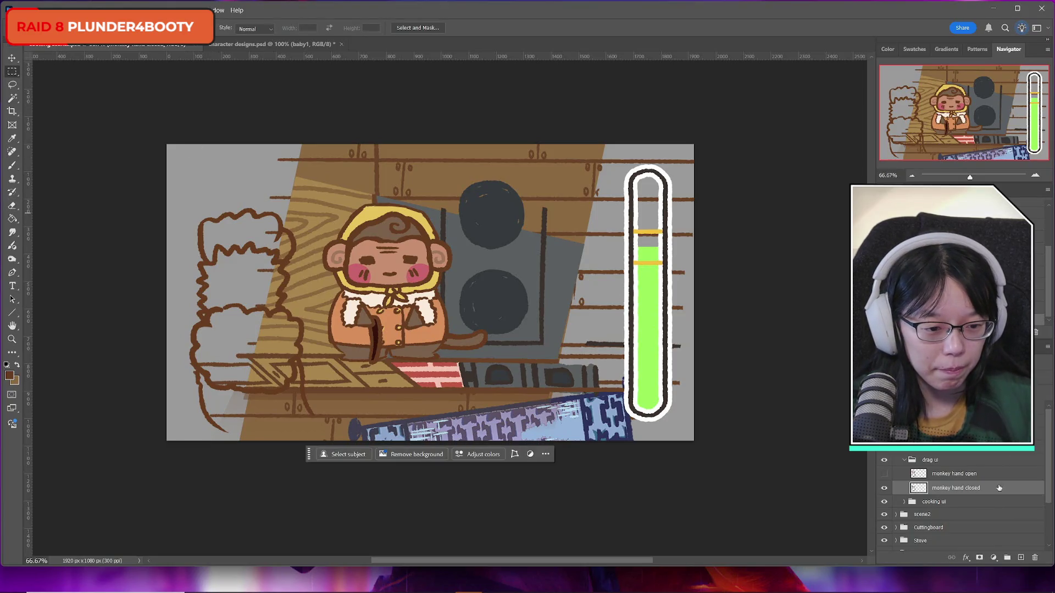
Step: Compare outlines by toggling monkey hand open, leaving it hidden
click(885, 478)
click(885, 479)
click(884, 479)
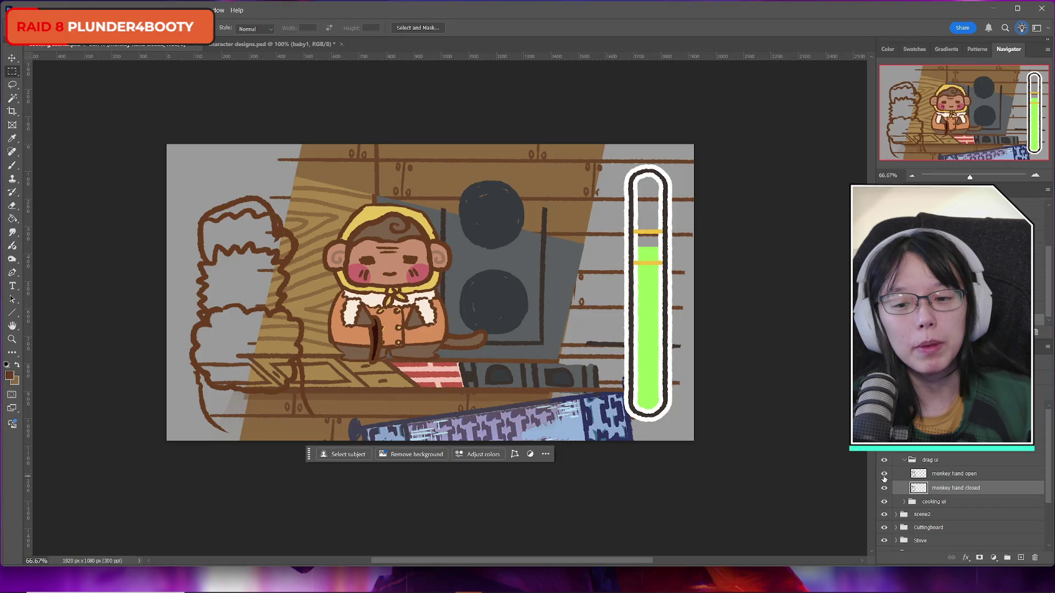
click(884, 479)
click(883, 479)
click(884, 479)
click(884, 479)
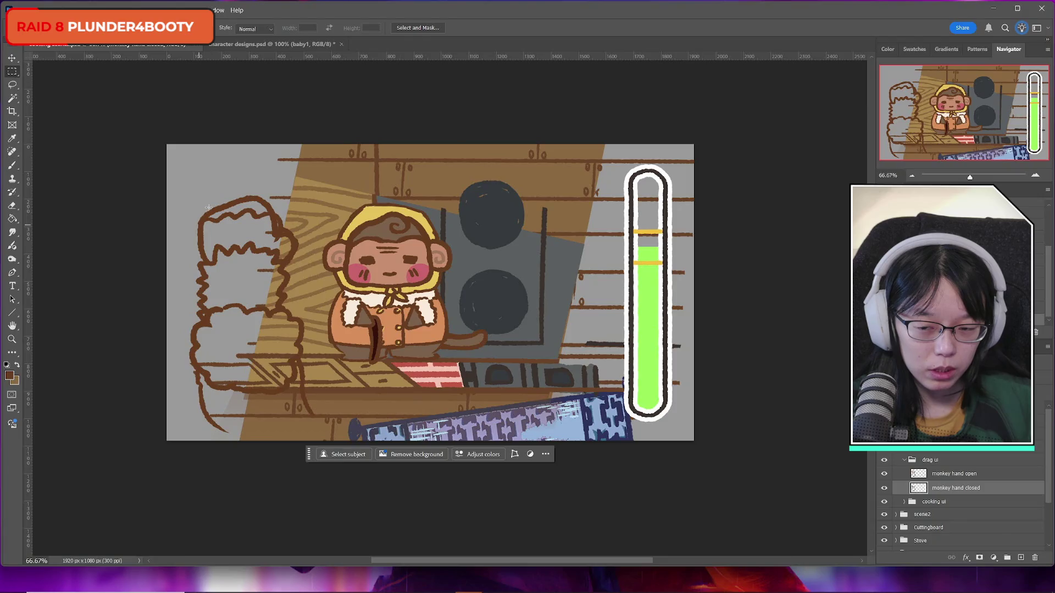
click(884, 474)
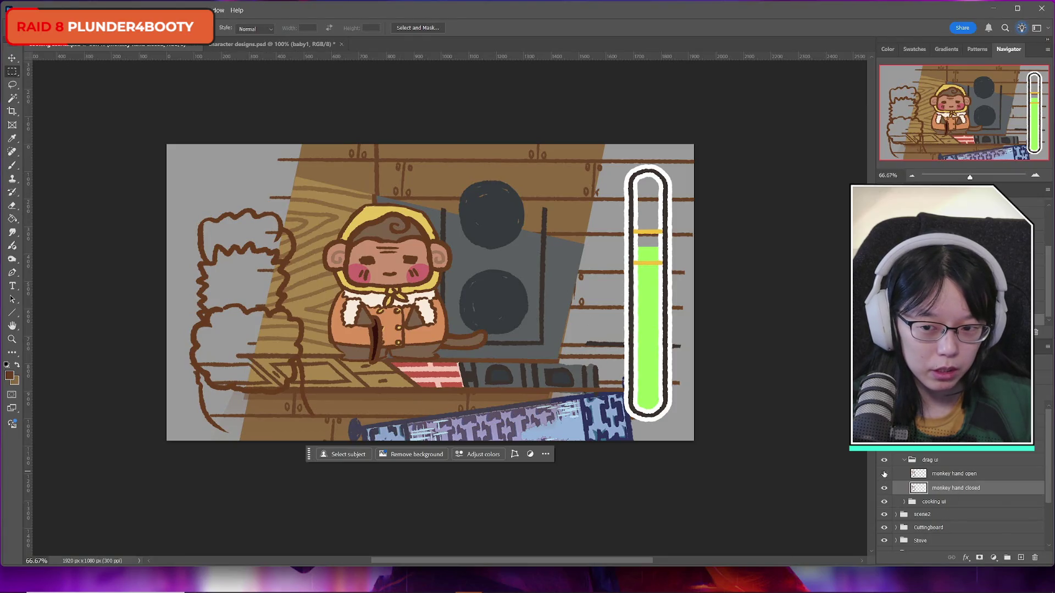
click(884, 474)
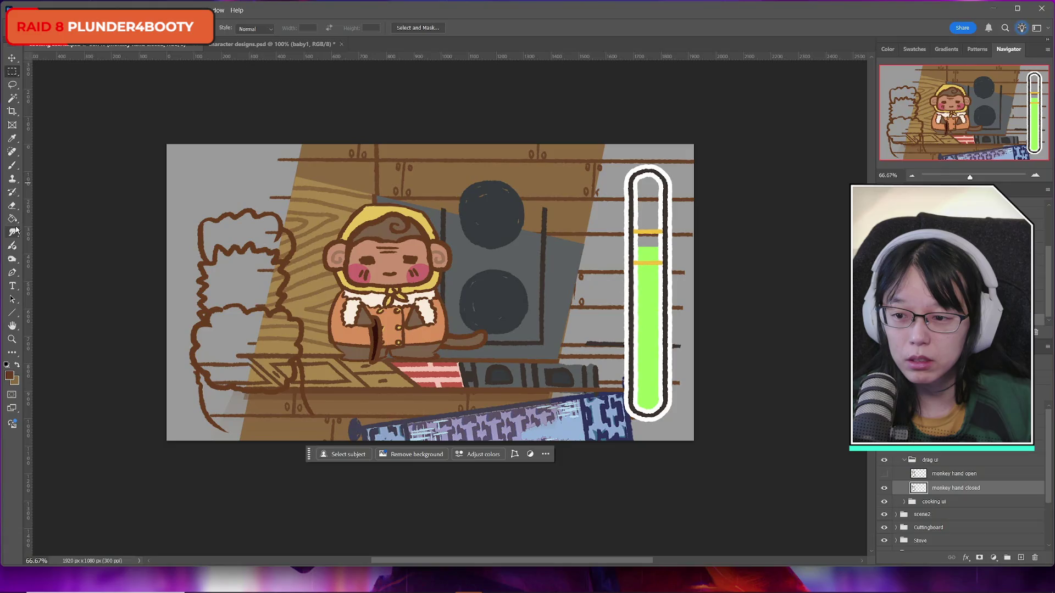
Step: Erase part of the left cloud's top outline and try a redrawn stroke, then undo it
click(12, 208)
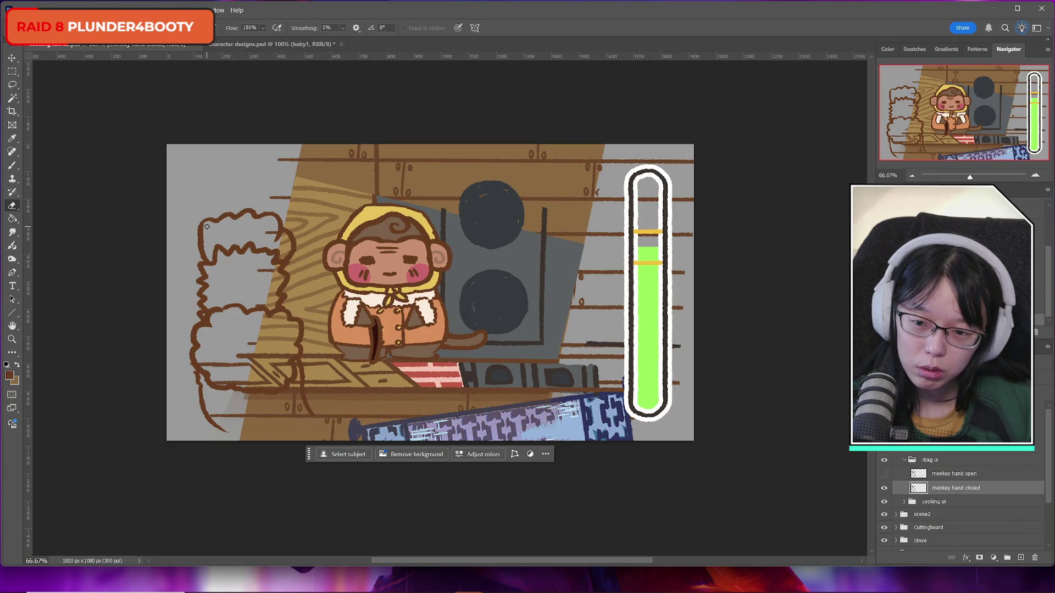
mouse_move(245, 217)
mouse_down()
mouse_move(213, 225)
mouse_move(240, 218)
mouse_up()
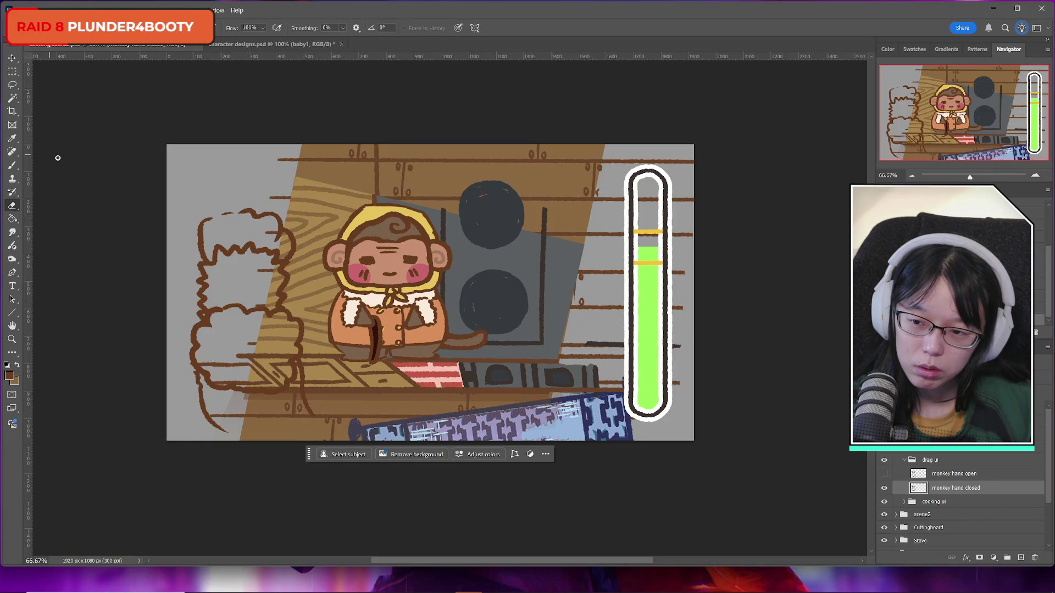
click(12, 165)
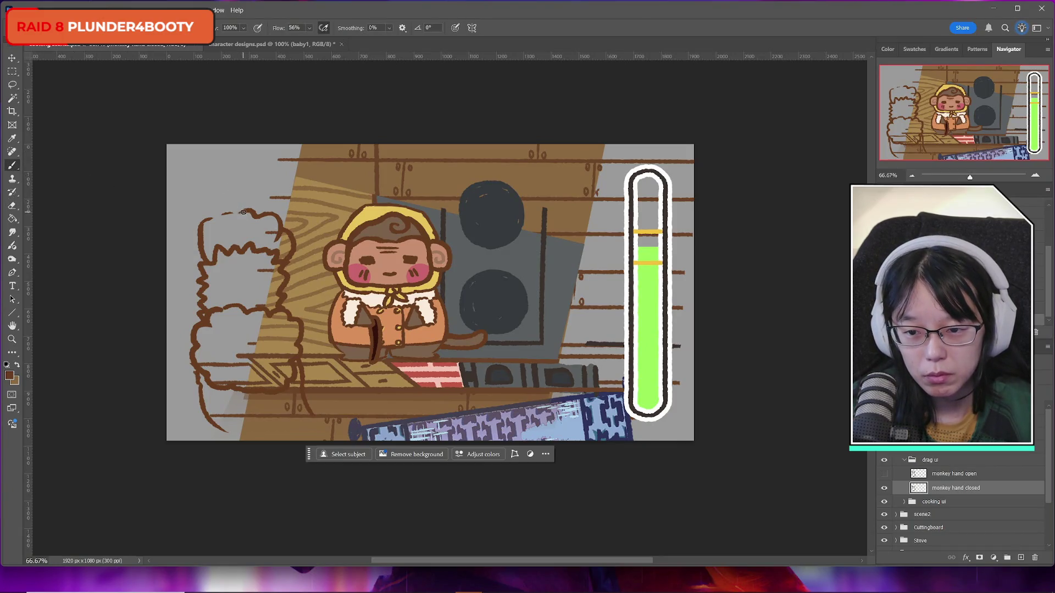
drag(245, 216, 217, 218)
key(ctrl+z)
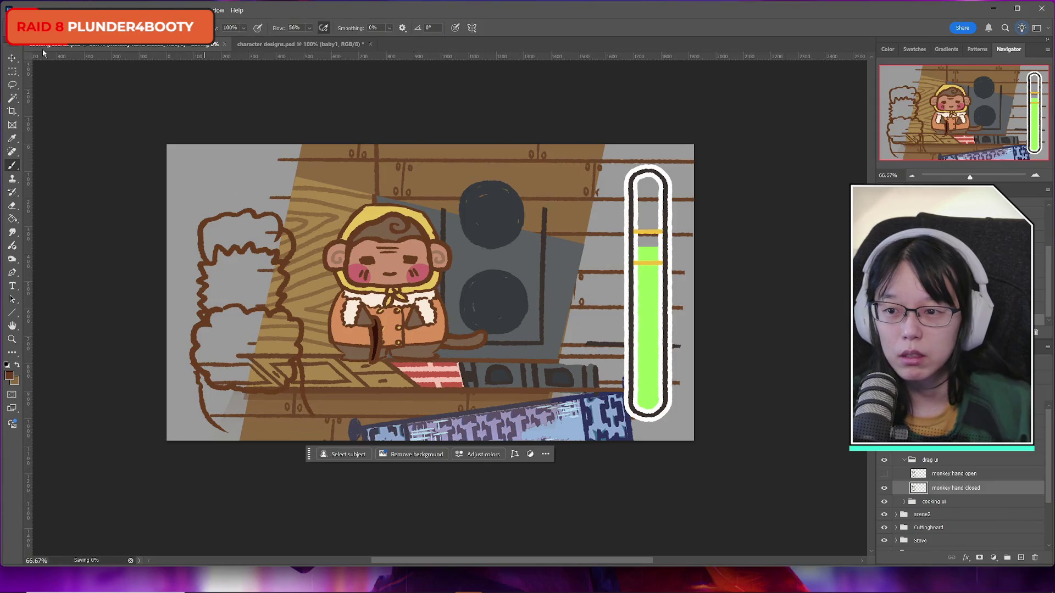
click(17, 10)
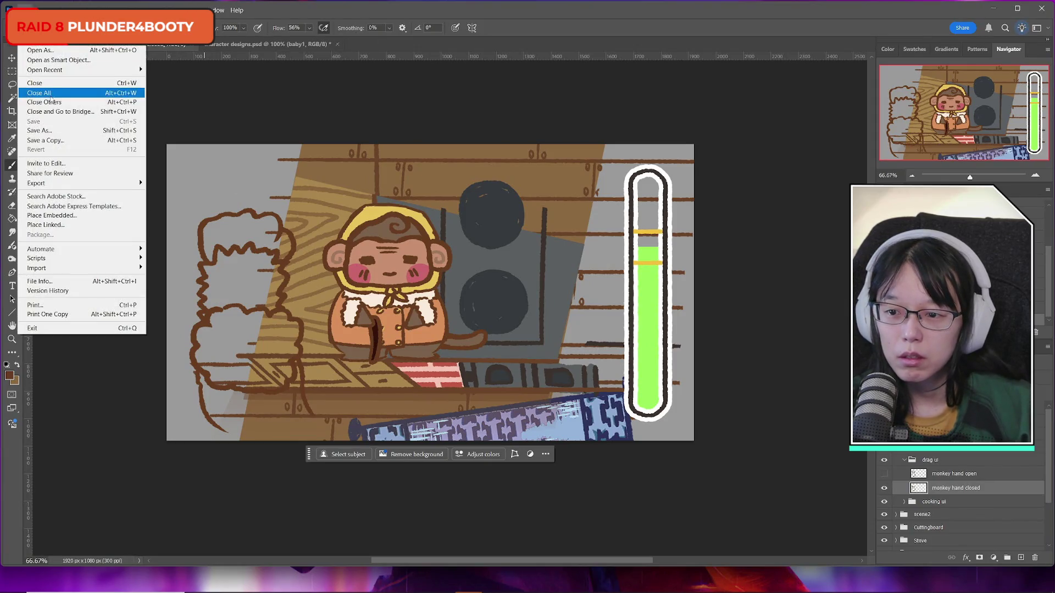
click(523, 27)
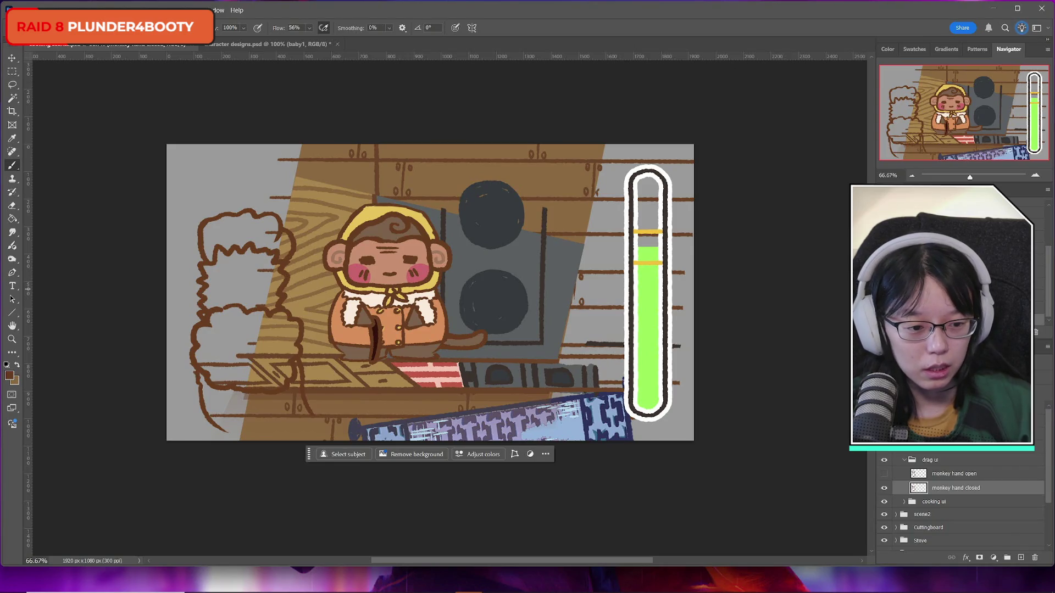
click(885, 489)
click(885, 489)
click(885, 489)
click(885, 489)
click(885, 489)
click(885, 490)
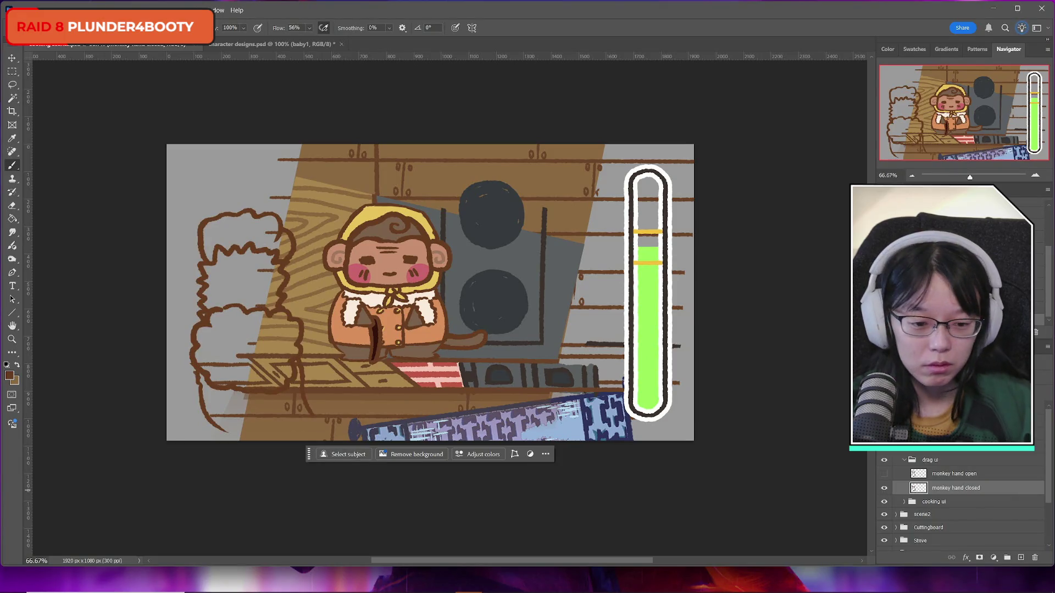
mouse_move(885, 591)
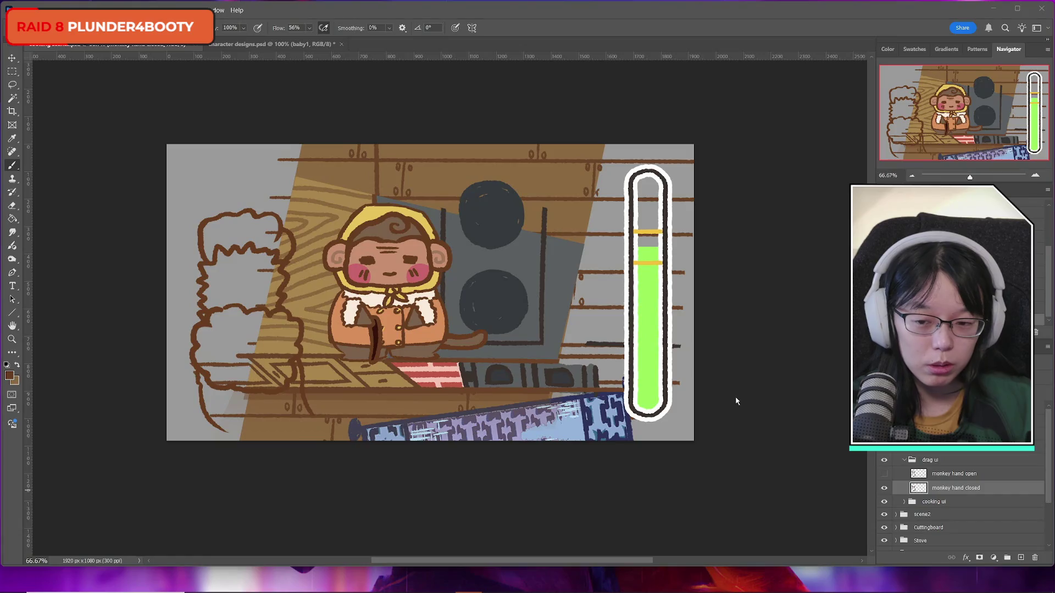
click(952, 477)
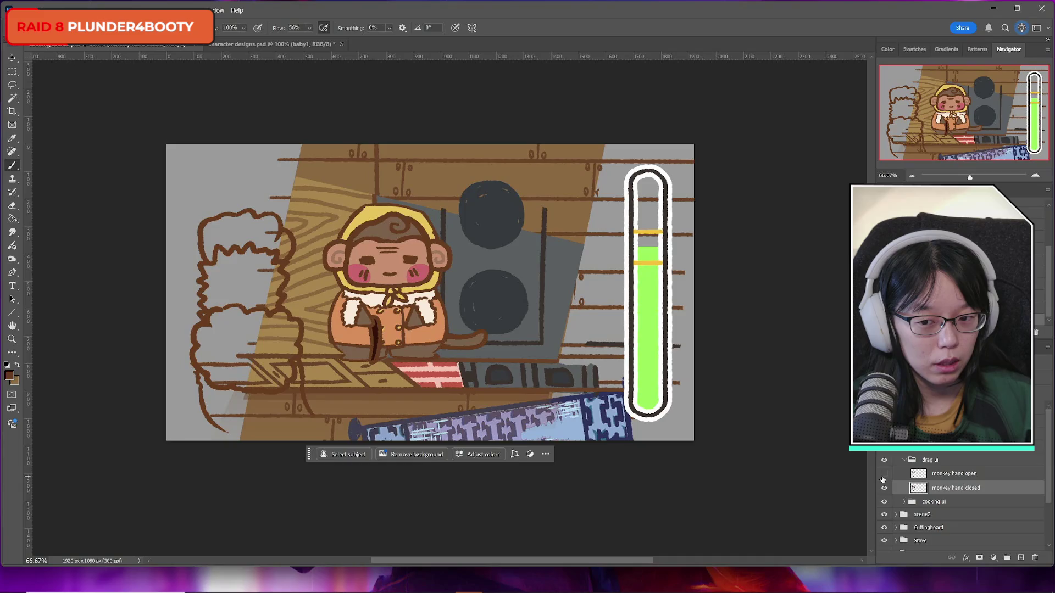
click(884, 514)
key(ctrl+shift+alt+n)
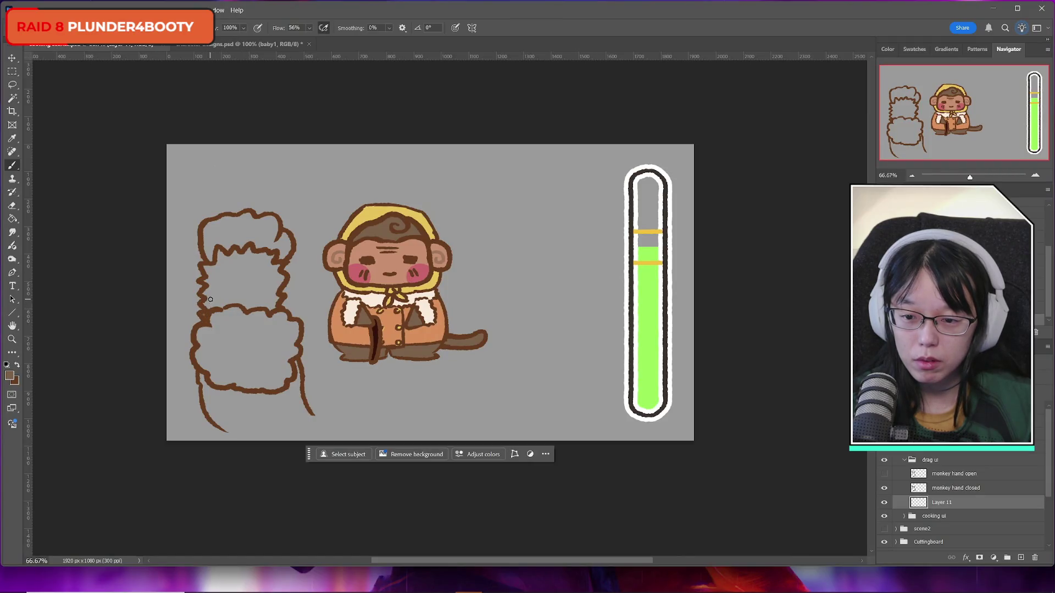
Step: Paint brown fur across the upper bushy shape of the hand
mouse_move(210, 308)
mouse_down()
mouse_move(220, 253)
mouse_move(227, 265)
mouse_move(248, 252)
mouse_move(270, 257)
mouse_move(272, 308)
mouse_move(225, 304)
mouse_up()
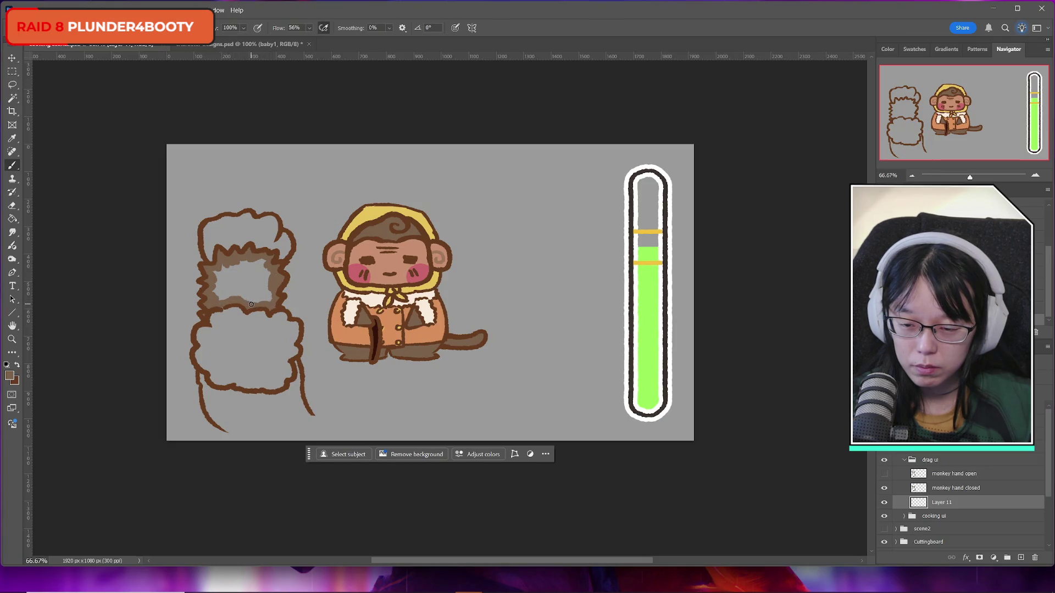
mouse_move(252, 303)
mouse_down()
mouse_move(263, 303)
mouse_move(225, 293)
mouse_move(262, 290)
mouse_move(217, 287)
mouse_move(262, 289)
mouse_move(219, 281)
mouse_move(267, 270)
mouse_move(219, 276)
mouse_move(258, 262)
mouse_up()
click(13, 206)
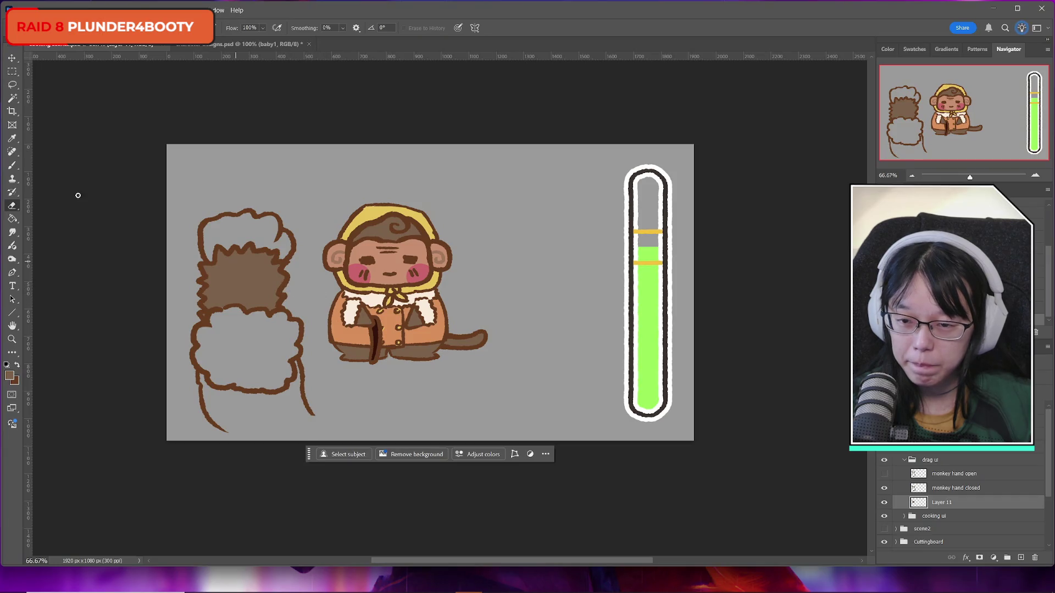
Step: Fill the hand's top with a sampled pink, then start painting cream into the lower cuff
click(10, 376)
click(388, 255)
click(653, 352)
click(12, 165)
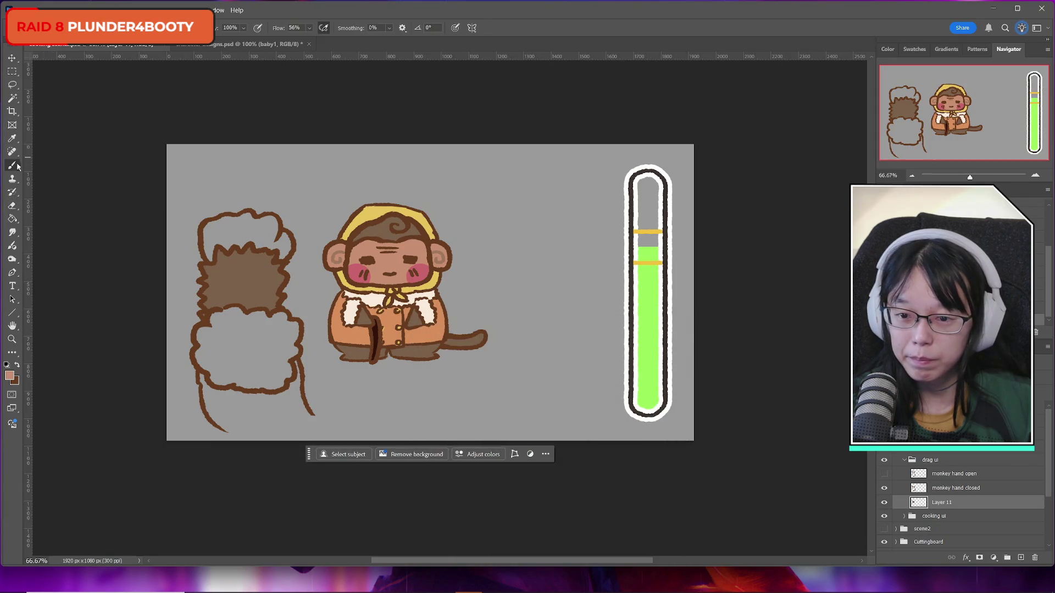
mouse_move(225, 221)
mouse_down()
mouse_move(209, 245)
mouse_move(235, 220)
mouse_up()
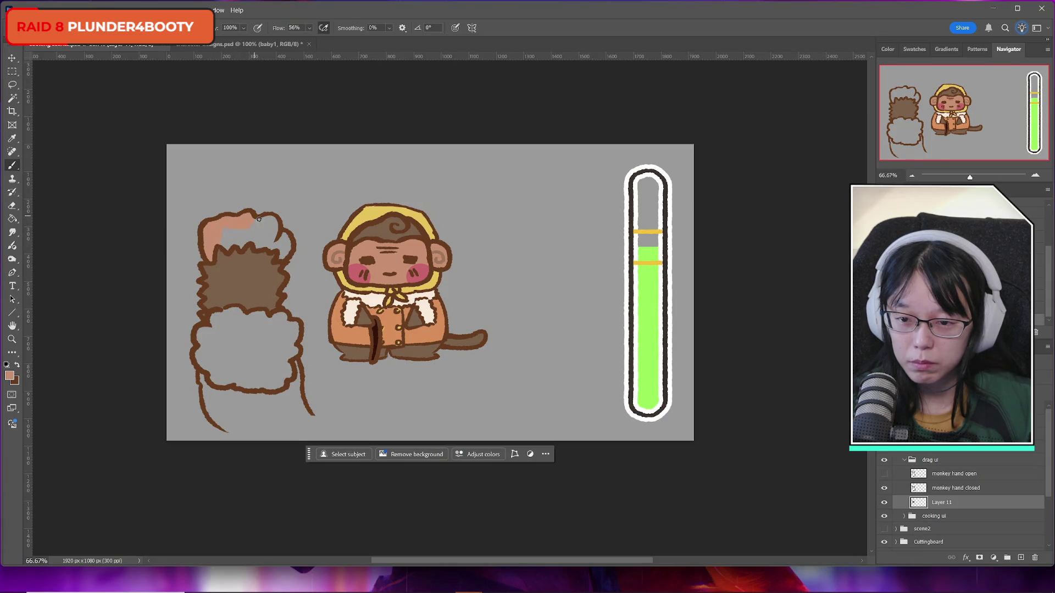
drag(261, 228, 277, 233)
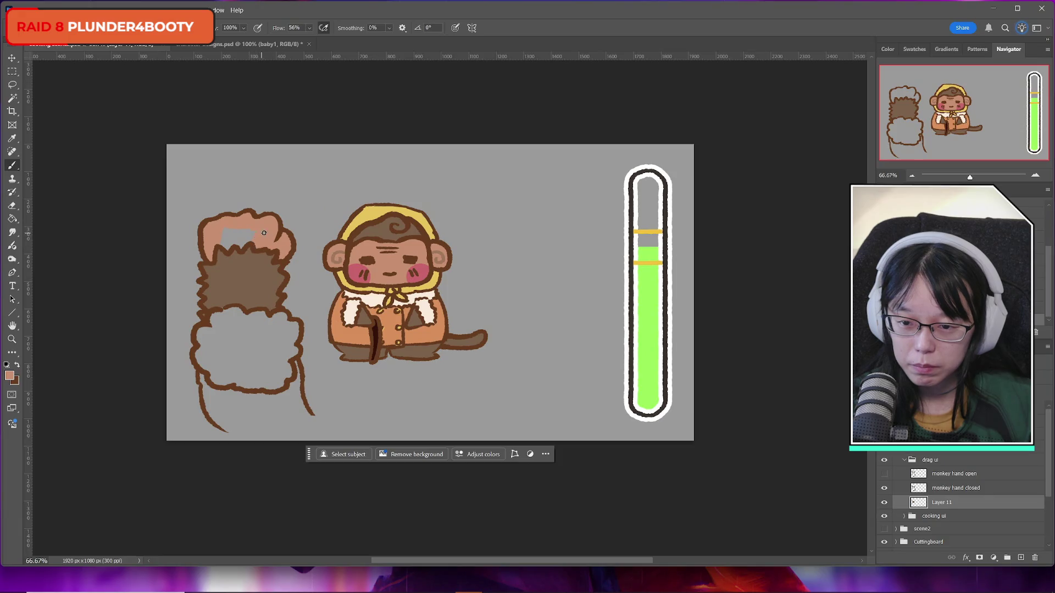
mouse_move(246, 238)
mouse_down()
mouse_move(229, 246)
mouse_move(228, 230)
mouse_up()
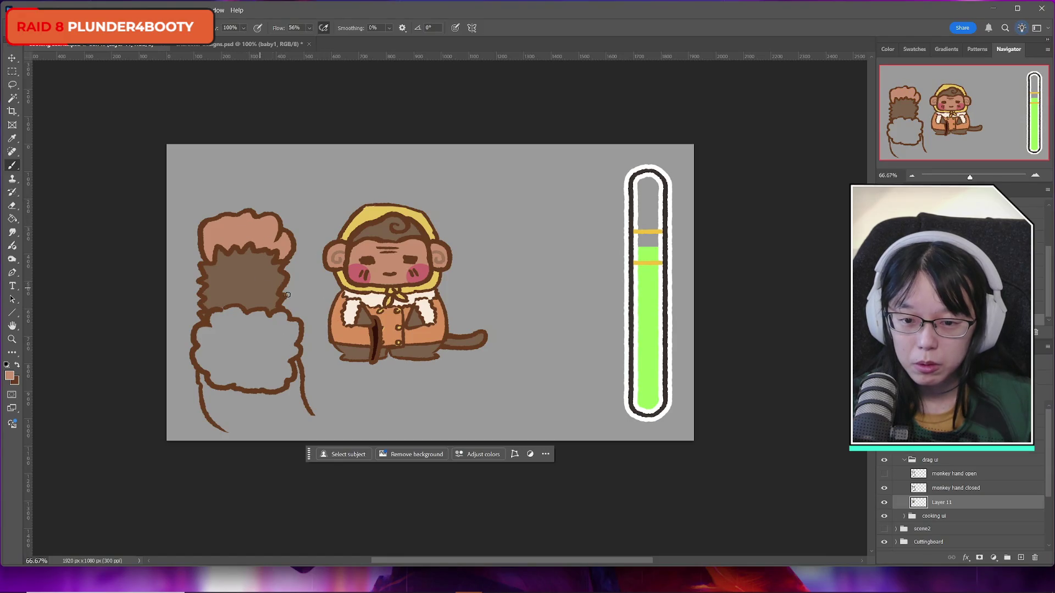
alt+click(284, 317)
mouse_move(224, 313)
mouse_down()
mouse_move(209, 338)
mouse_move(194, 331)
mouse_move(211, 336)
mouse_move(198, 359)
mouse_move(219, 379)
mouse_move(279, 385)
mouse_move(290, 368)
mouse_move(284, 317)
mouse_move(269, 329)
mouse_move(278, 324)
mouse_move(249, 320)
mouse_move(268, 328)
mouse_move(228, 311)
mouse_move(232, 322)
mouse_move(222, 321)
mouse_move(240, 329)
mouse_move(228, 333)
mouse_move(278, 338)
mouse_move(208, 345)
mouse_move(275, 351)
mouse_move(217, 363)
mouse_move(275, 372)
mouse_move(221, 360)
mouse_up()
Step: Sample the coat's orange-brown and paint the sleeve under the cuff, covering the grey mark
click(12, 204)
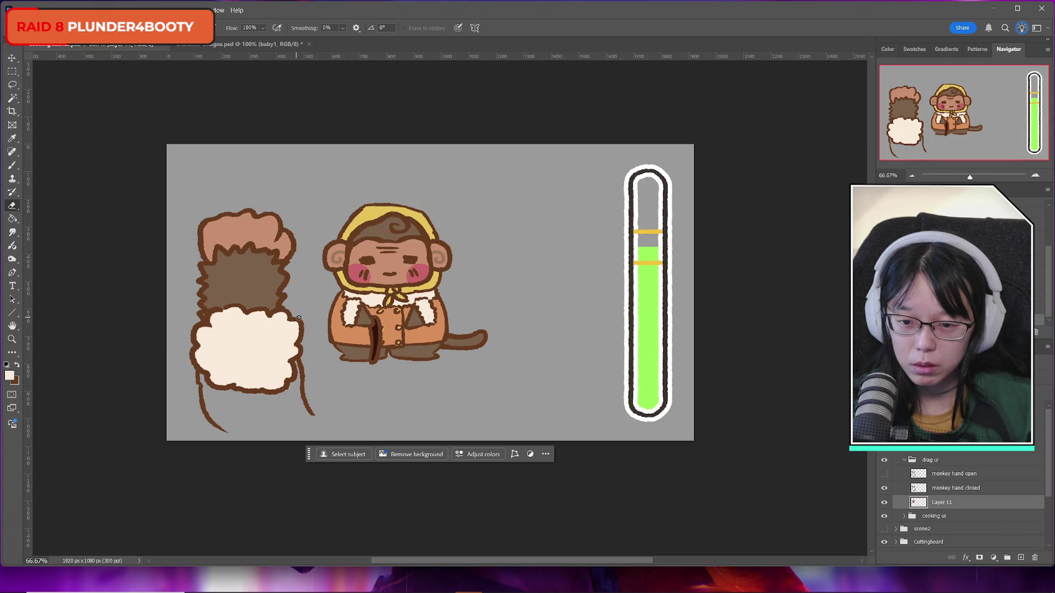
key(b)
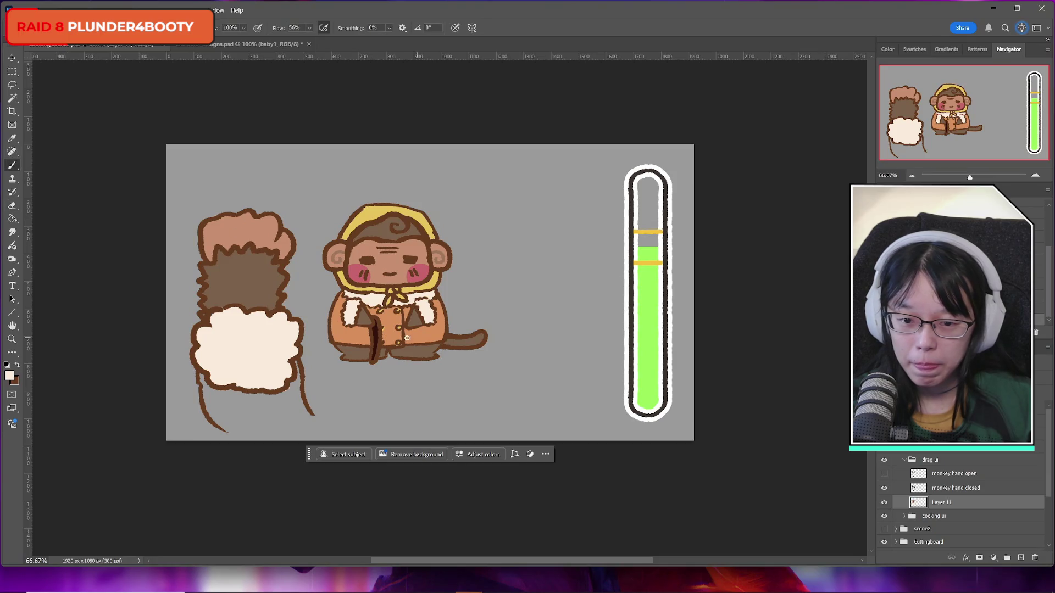
alt+click(393, 319)
drag(208, 390, 212, 401)
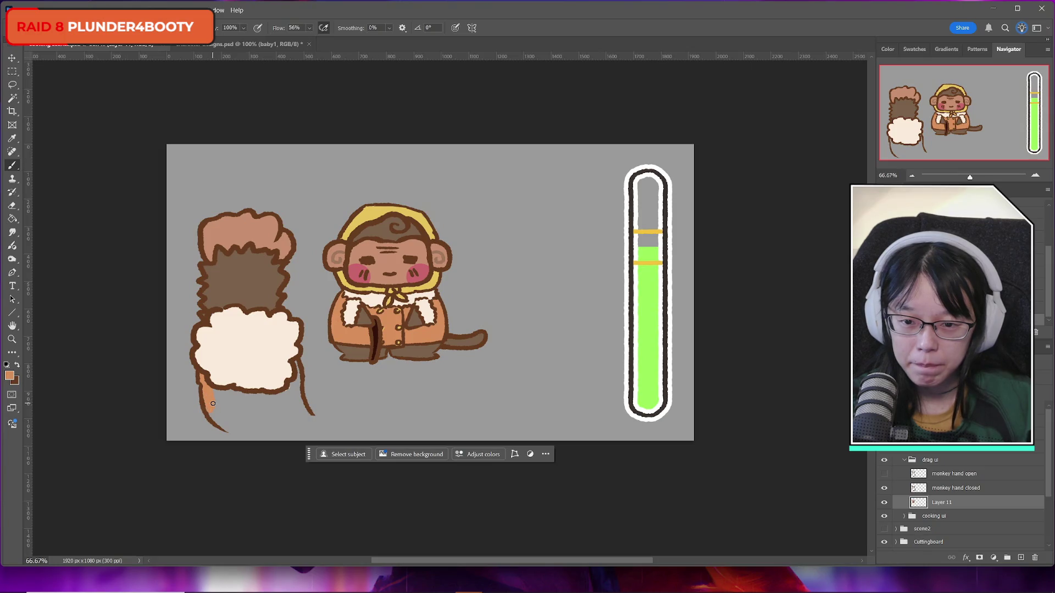
mouse_move(208, 415)
mouse_down()
mouse_move(230, 430)
mouse_move(309, 424)
mouse_up()
drag(211, 383, 237, 395)
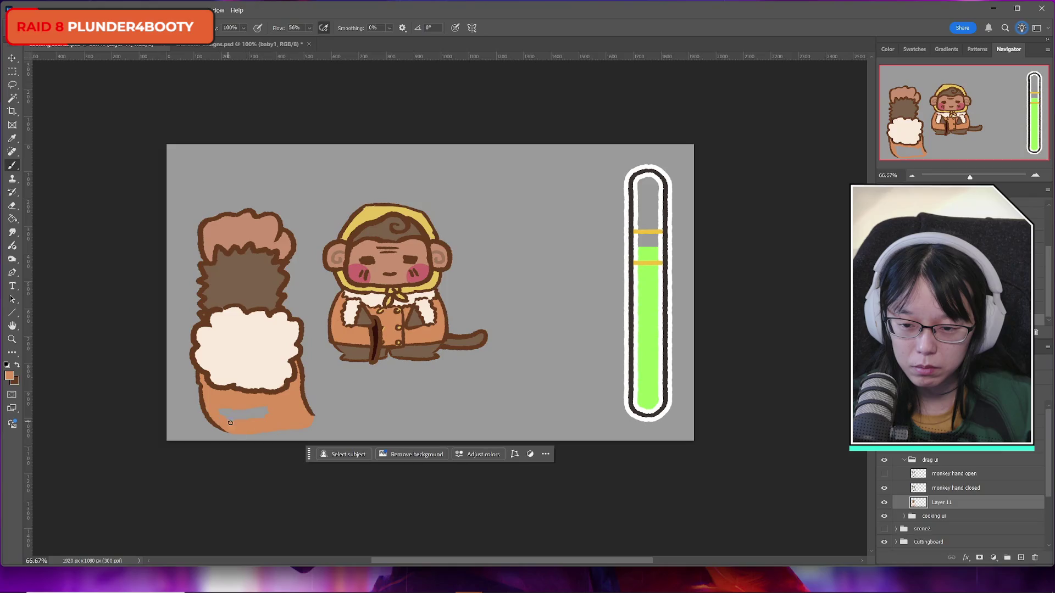
drag(251, 415, 277, 407)
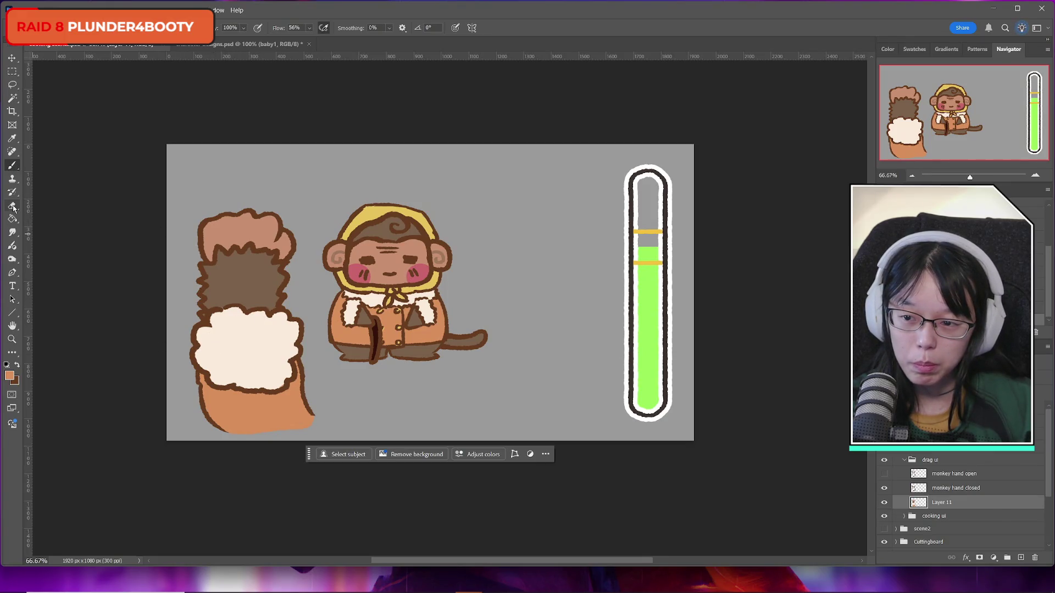
Step: Hide Layer 11, lasso the cuff on monkey hand closed and squash it shorter
click(12, 85)
click(883, 502)
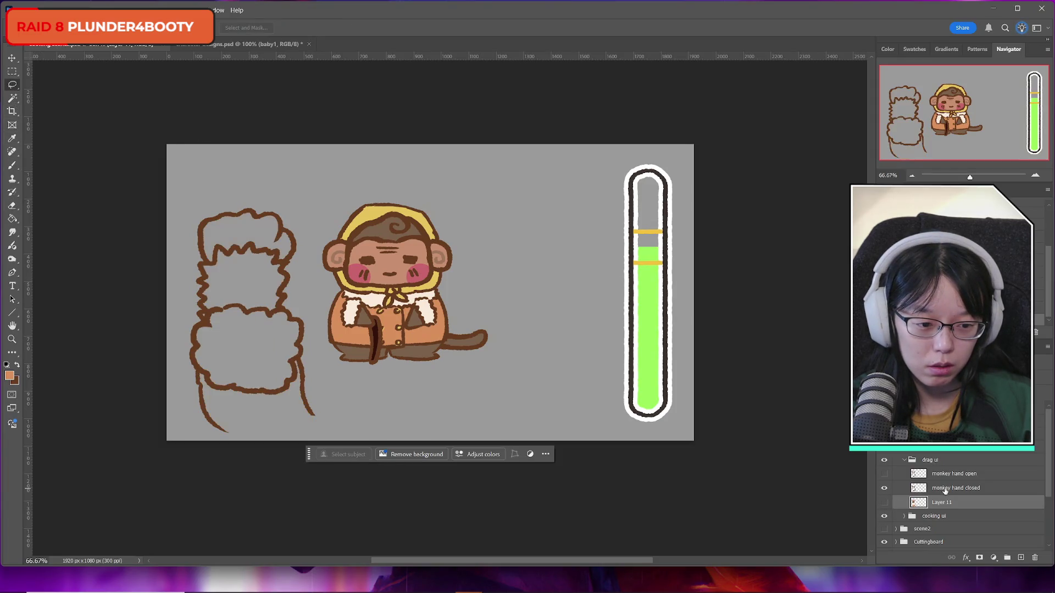
click(949, 488)
mouse_move(209, 357)
mouse_down()
mouse_move(205, 387)
mouse_move(284, 401)
mouse_move(299, 374)
mouse_move(292, 347)
mouse_up()
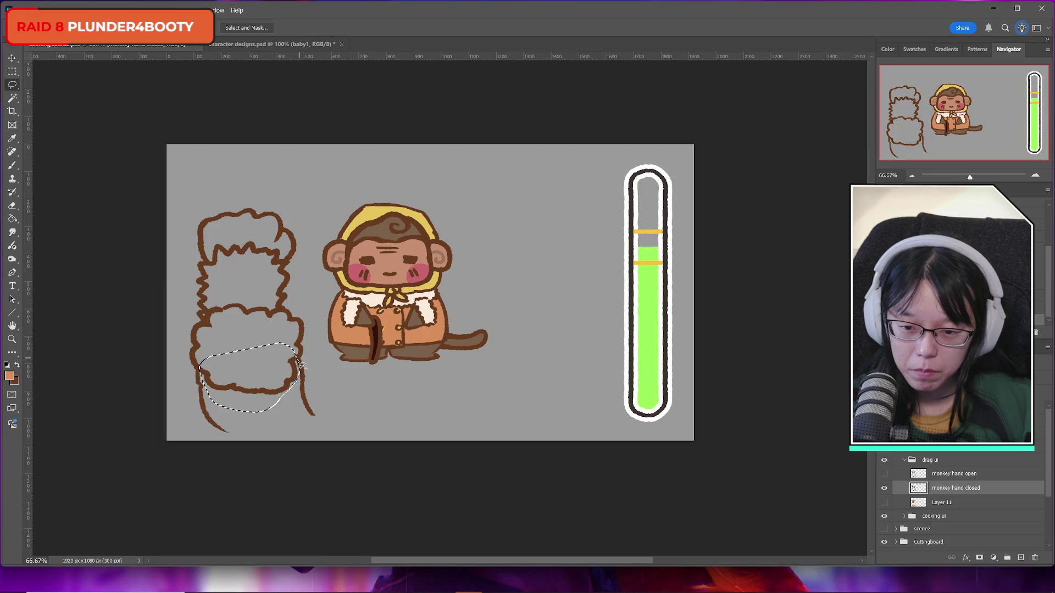
key(ctrl+t)
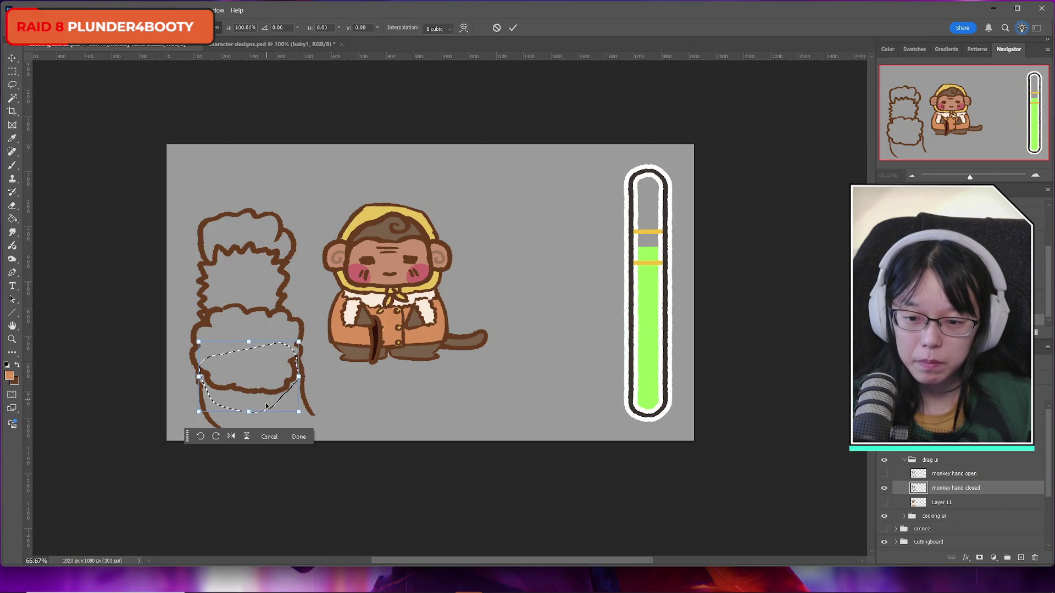
drag(249, 412, 252, 374)
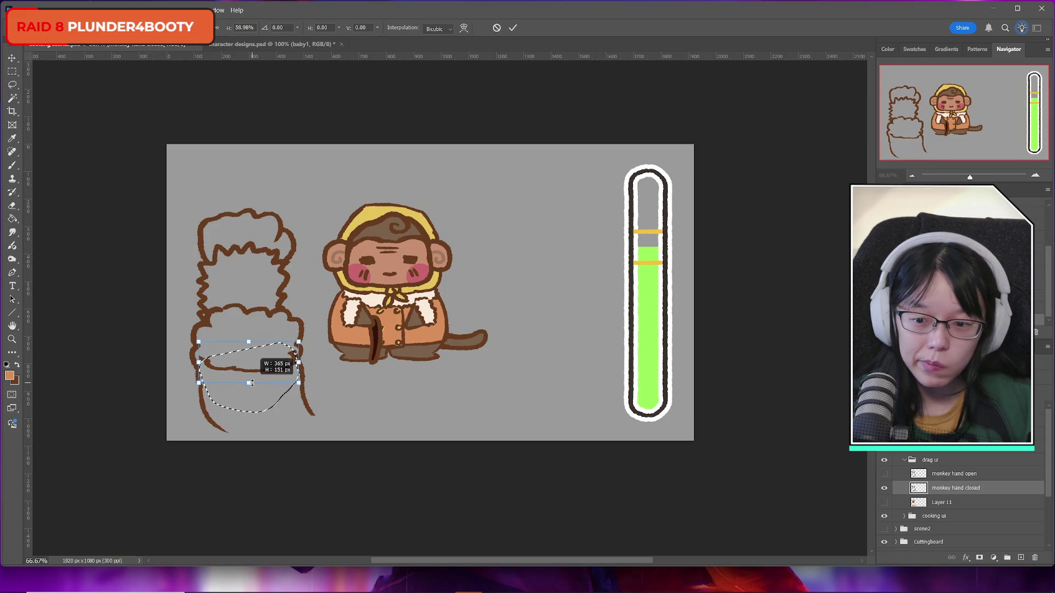
key(Return)
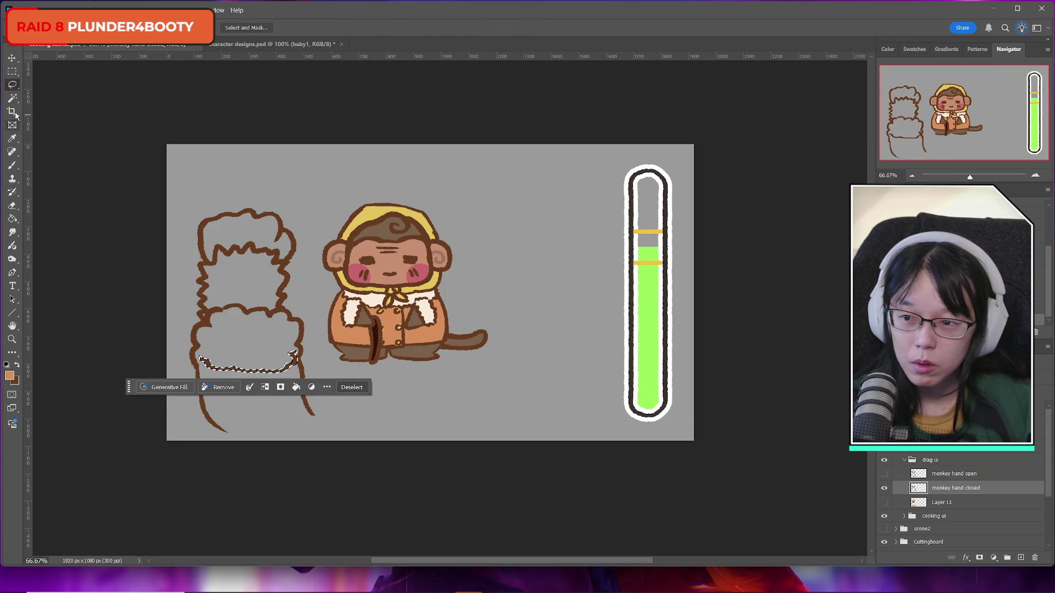
key(ctrl+d)
Step: Redraw the cuff's lower outline in dark brown and erase stray lines
click(17, 364)
click(12, 165)
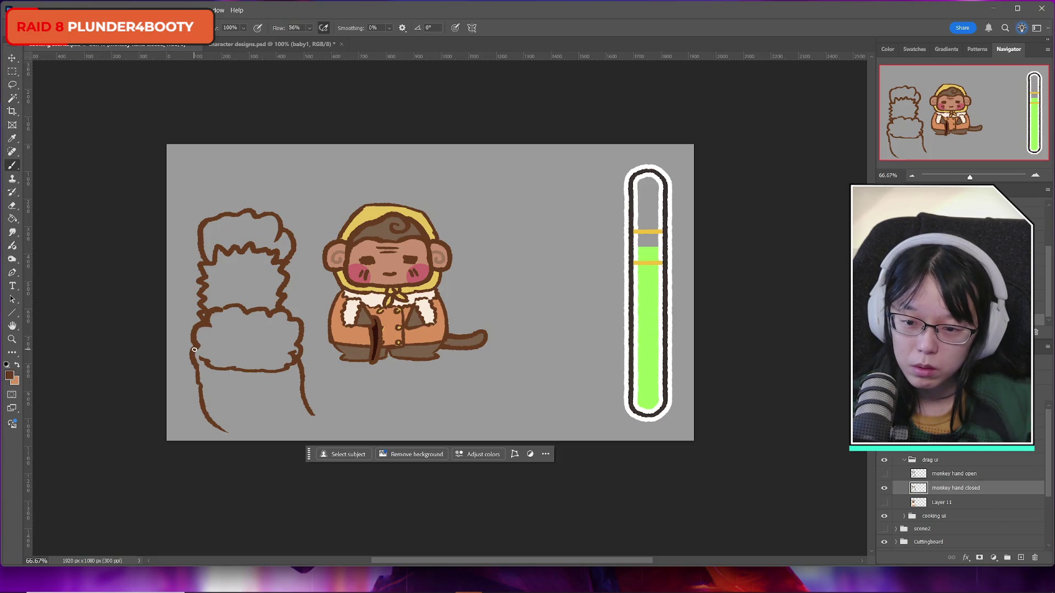
drag(194, 357, 209, 361)
click(12, 205)
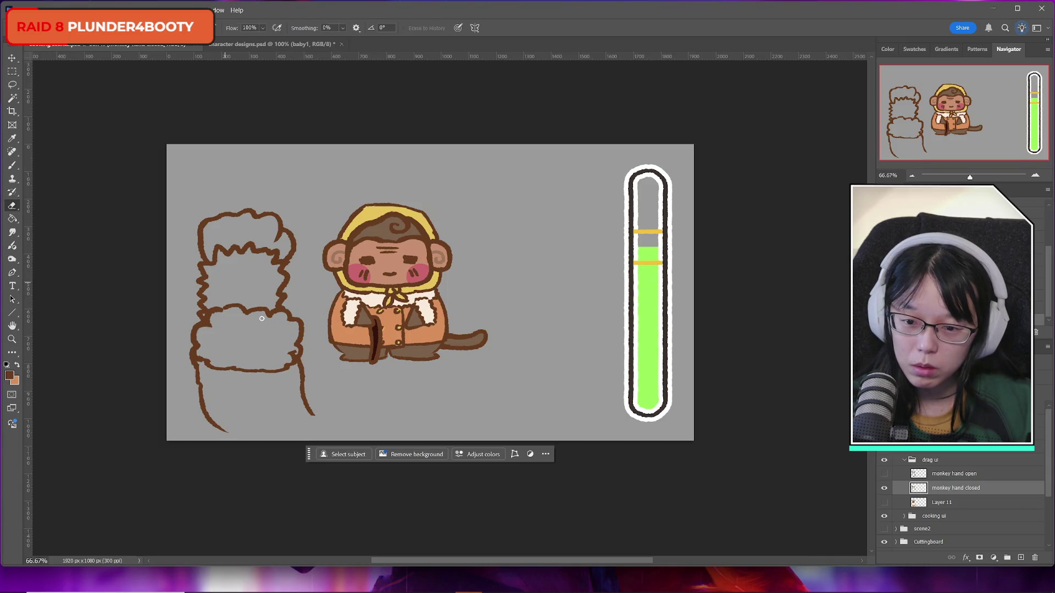
drag(295, 353, 290, 353)
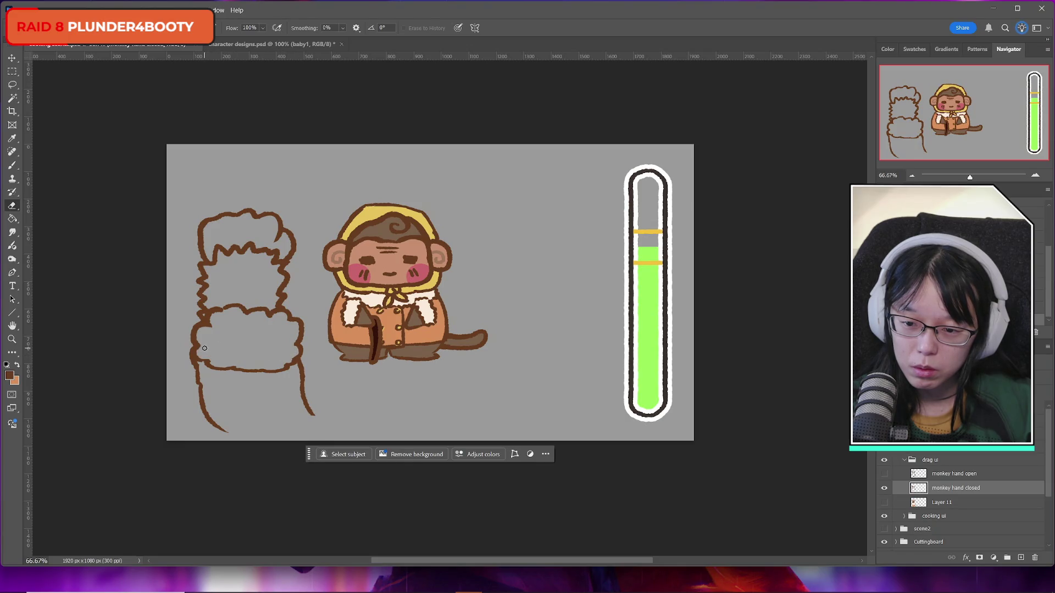
click(12, 165)
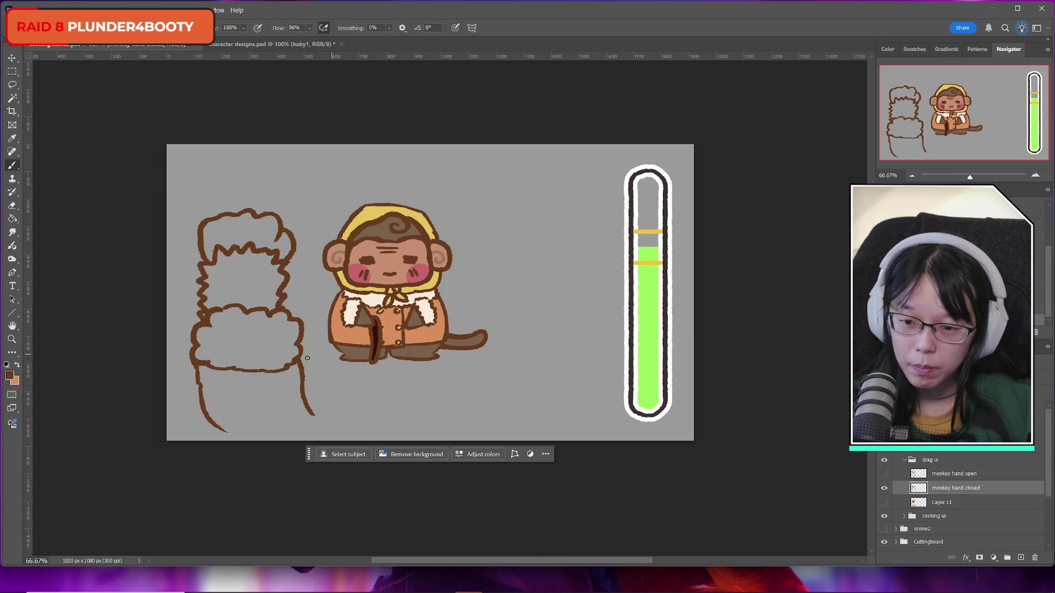
mouse_move(205, 365)
mouse_down()
mouse_move(253, 372)
mouse_move(294, 363)
mouse_up()
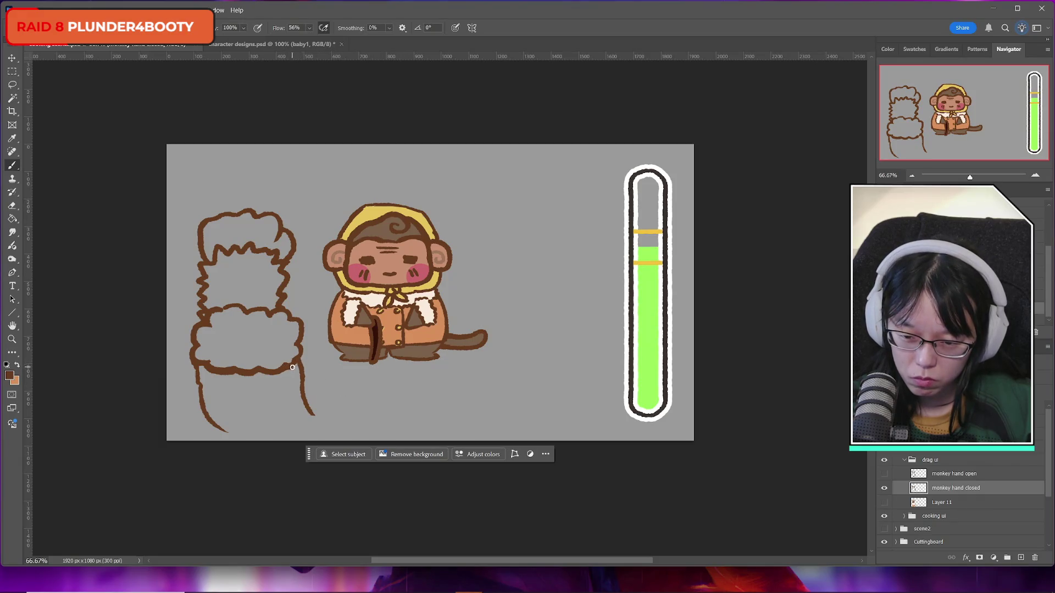
click(884, 488)
Step: Sample the sleeve's orange-tan on Layer 11 and cover the pale gap under the cuff
click(884, 489)
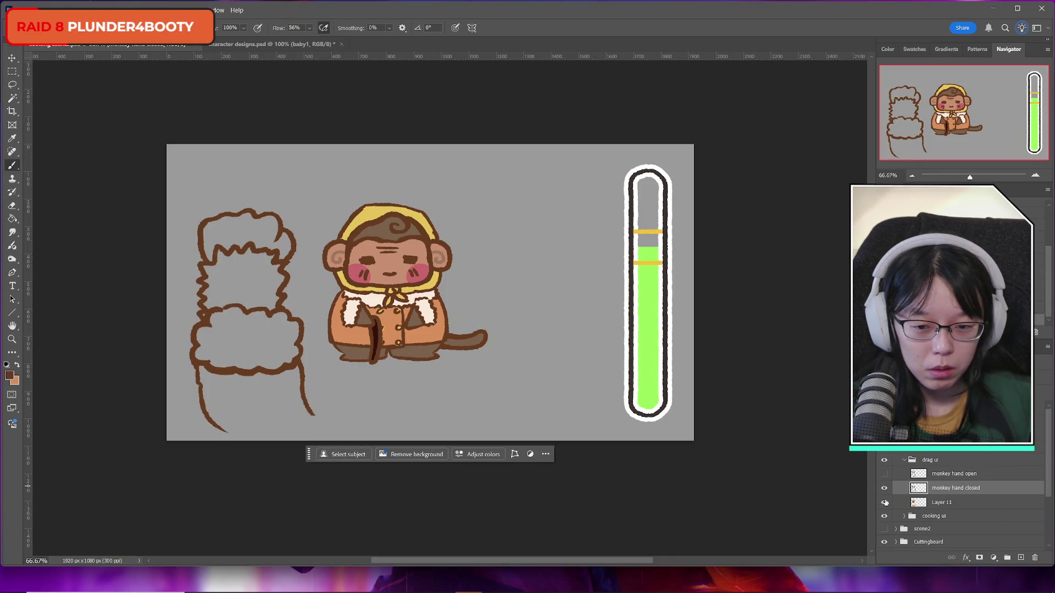
click(884, 502)
click(885, 503)
click(925, 502)
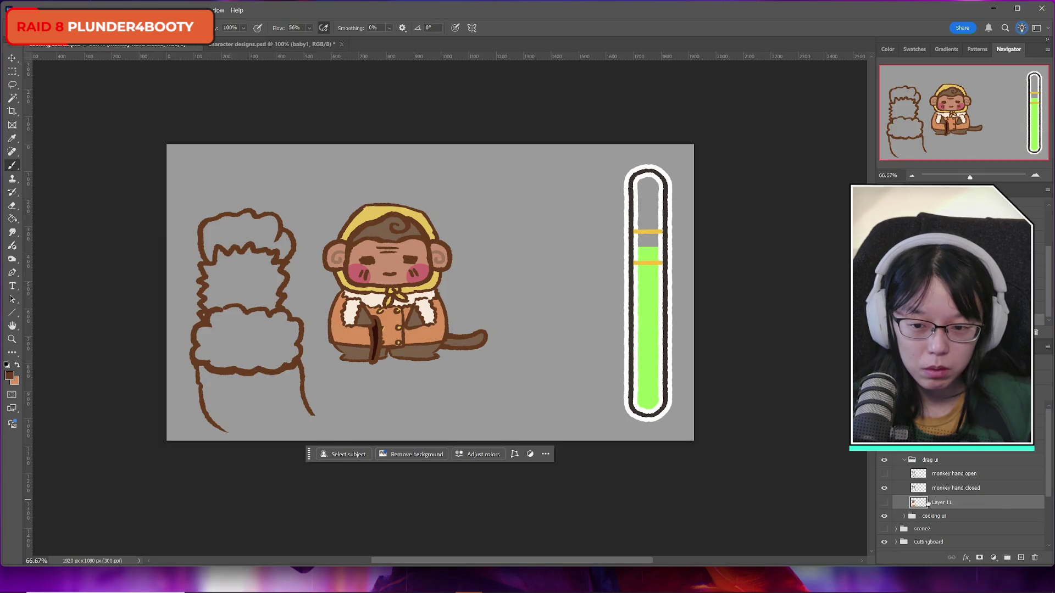
click(884, 502)
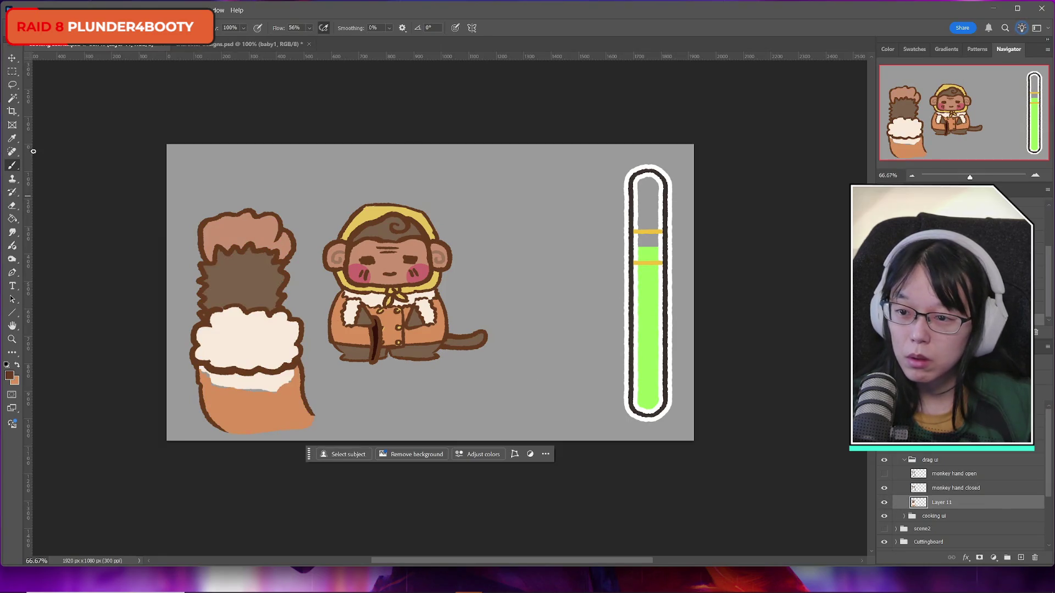
alt+click(255, 396)
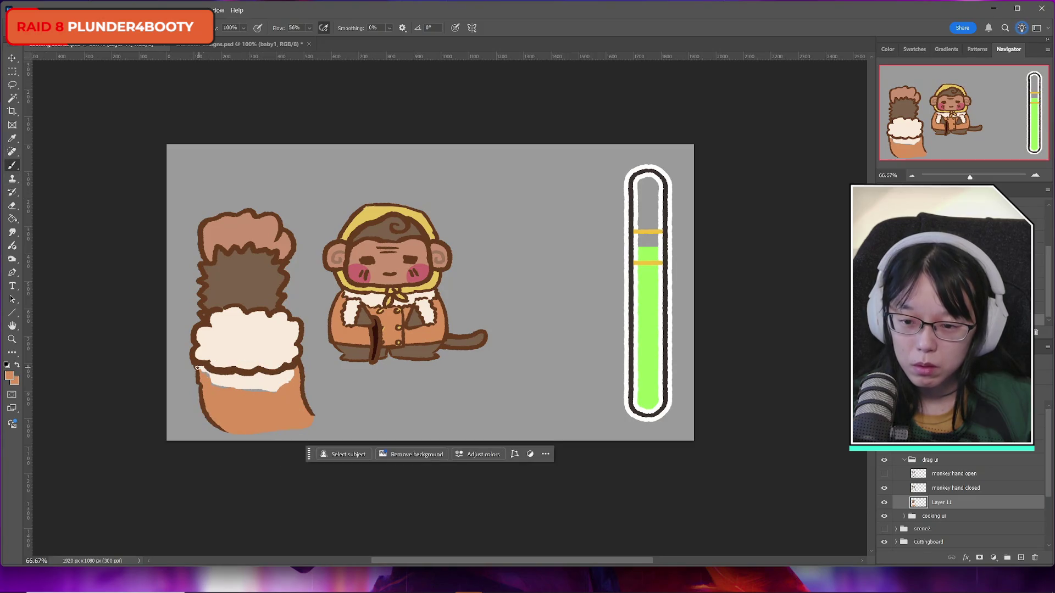
mouse_move(201, 366)
mouse_down()
mouse_move(209, 380)
mouse_move(281, 375)
mouse_move(222, 384)
mouse_move(263, 387)
mouse_up()
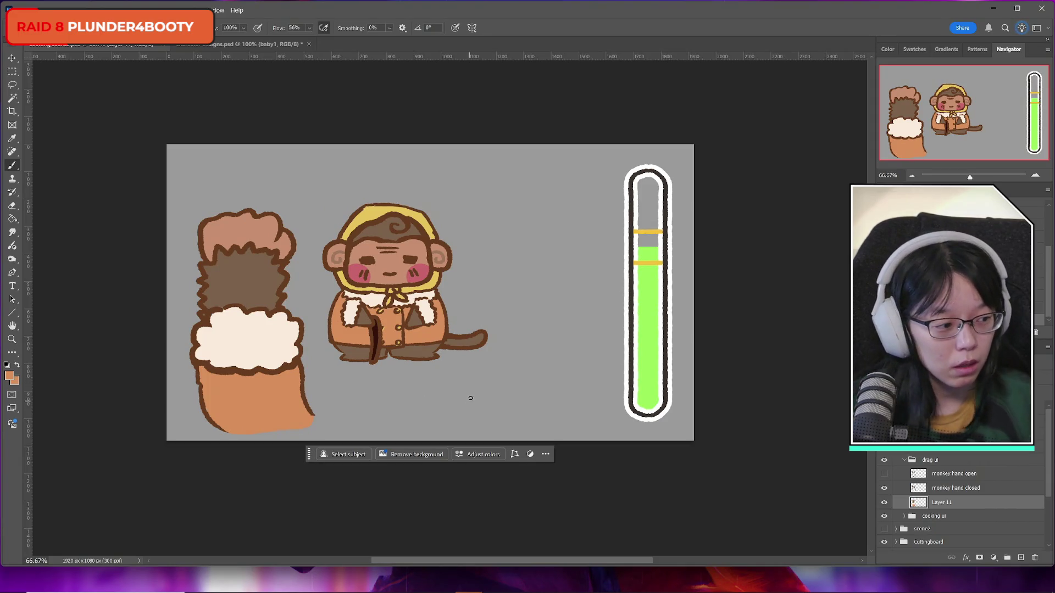
Step: Check monkey hand open, select monkey hand closed and hide Layer 11
click(884, 474)
click(884, 474)
click(956, 489)
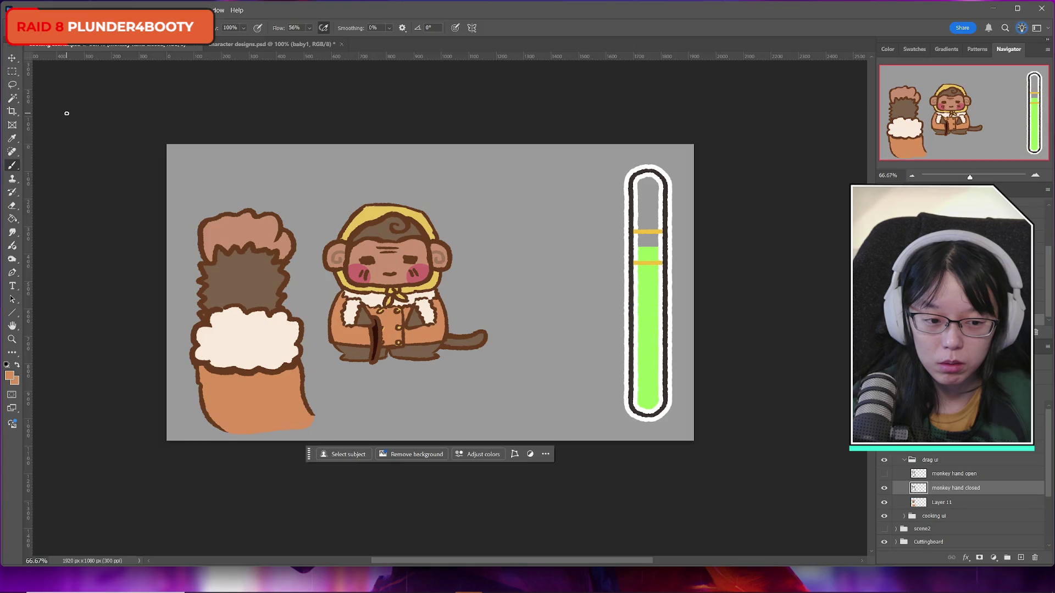
click(883, 502)
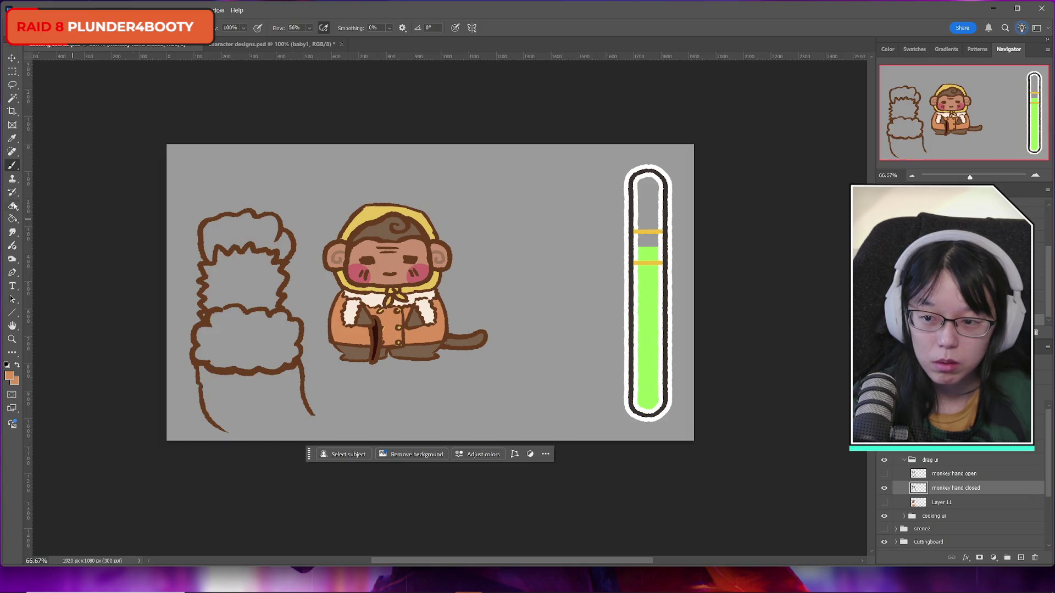
Step: Copy the selected hand sketch to a new Layer 12 and nudge it into place
key(m)
mouse_move(173, 297)
mouse_down()
mouse_move(332, 331)
mouse_move(341, 445)
mouse_up()
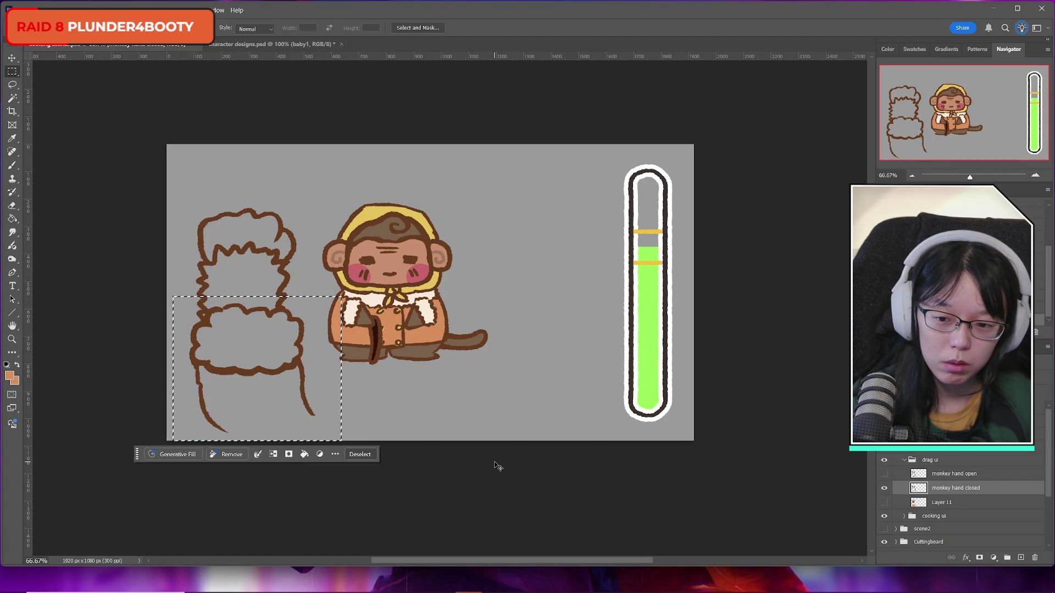
key(ctrl+j)
key(ctrl+t)
key(Left)
key(Left)
key(Left)
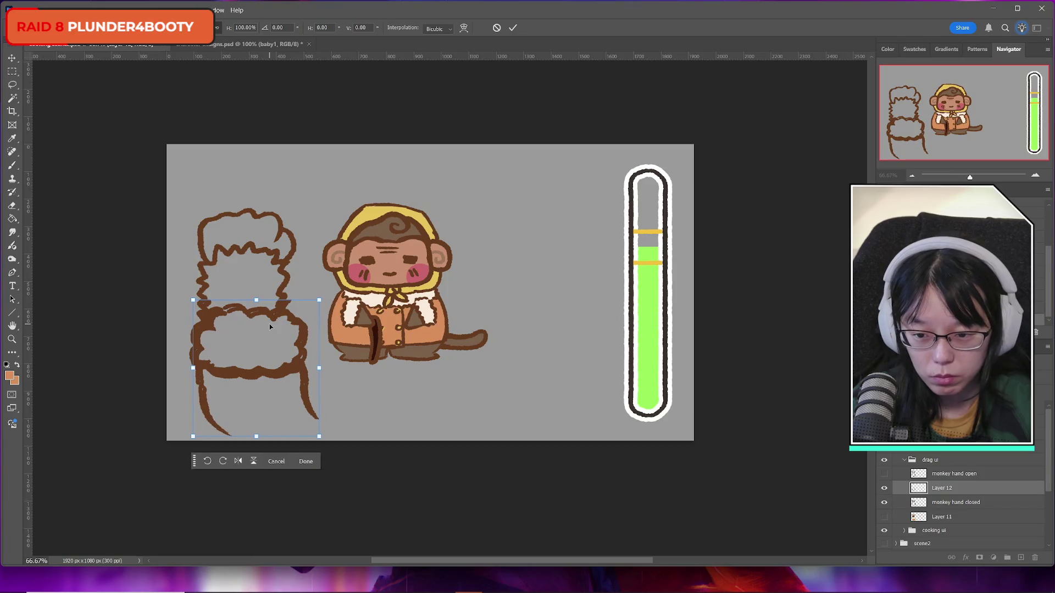
key(Left)
key(Left)
key(Left)
key(Up)
key(Up)
key(Up)
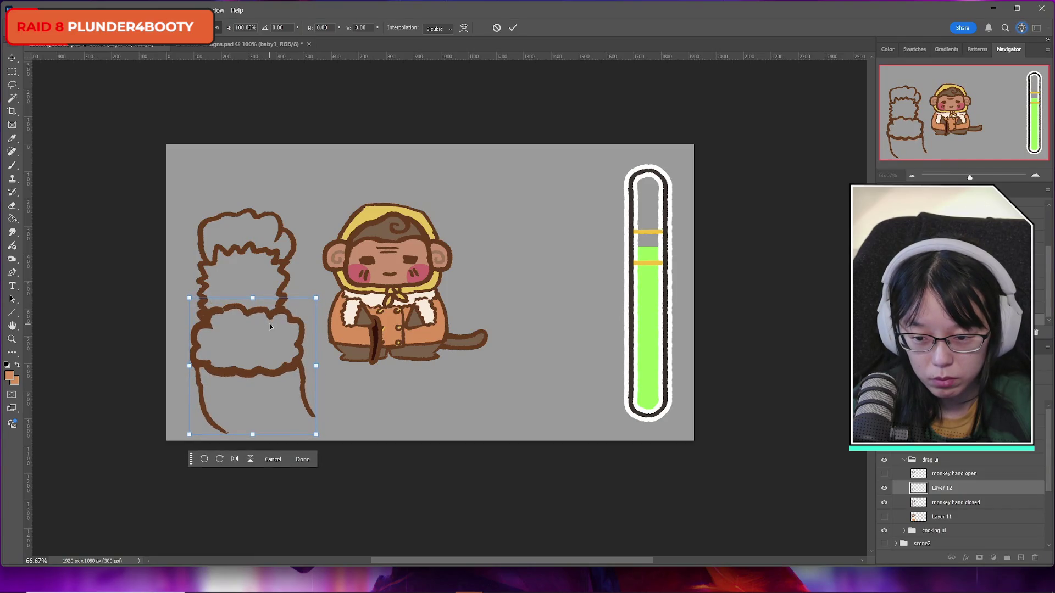
key(Left)
key(Left)
key(Left)
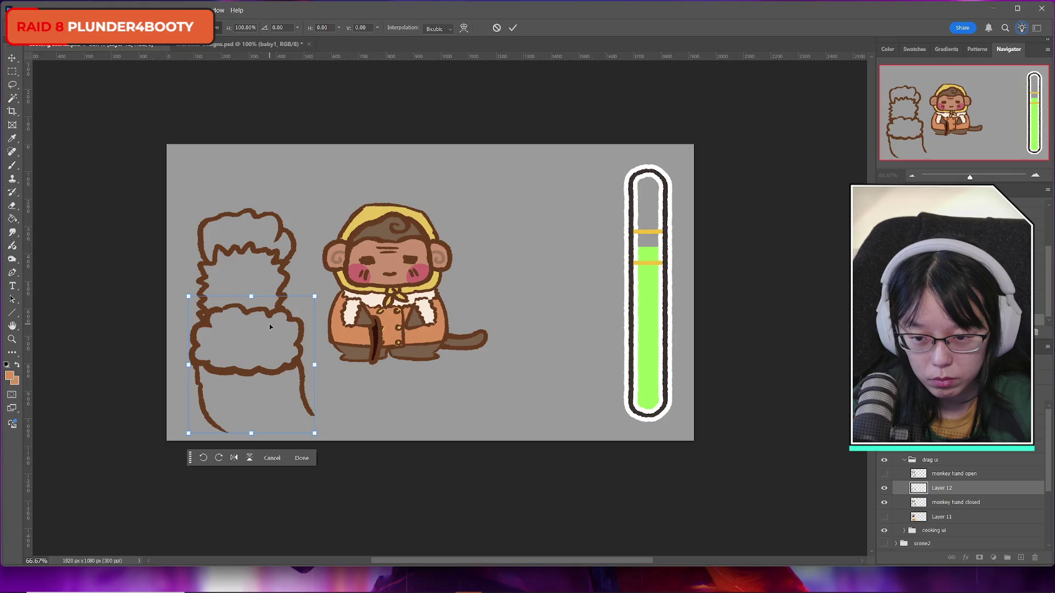
key(Right)
key(Right)
key(Right)
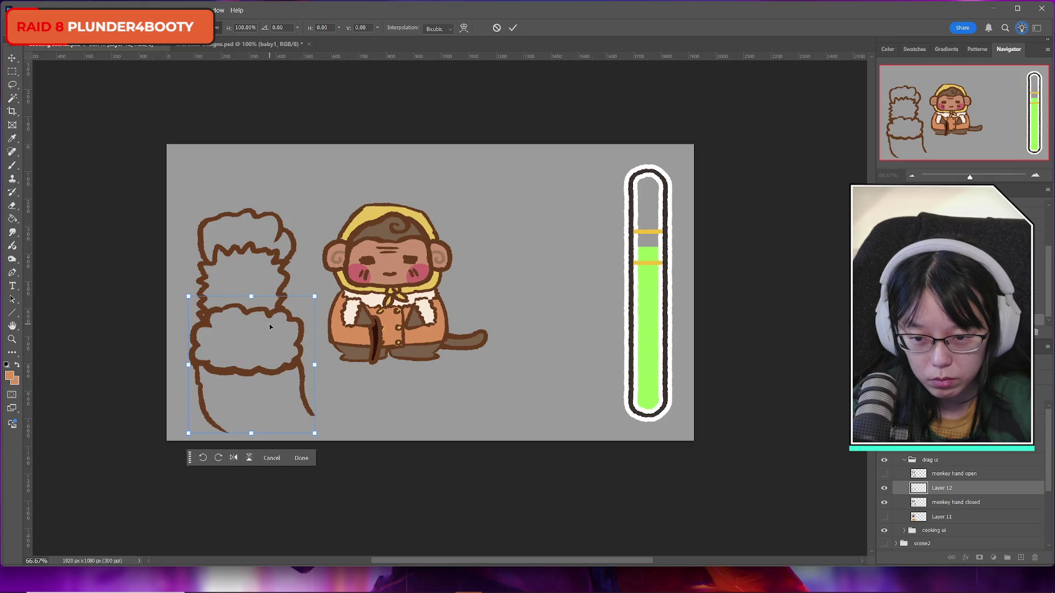
key(Left)
key(Left)
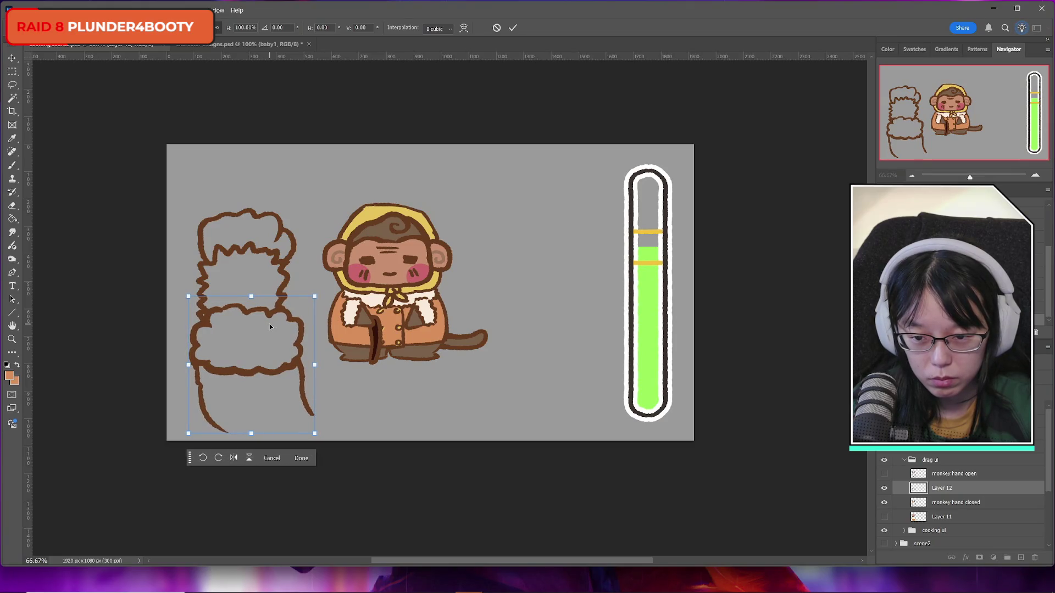
click(512, 28)
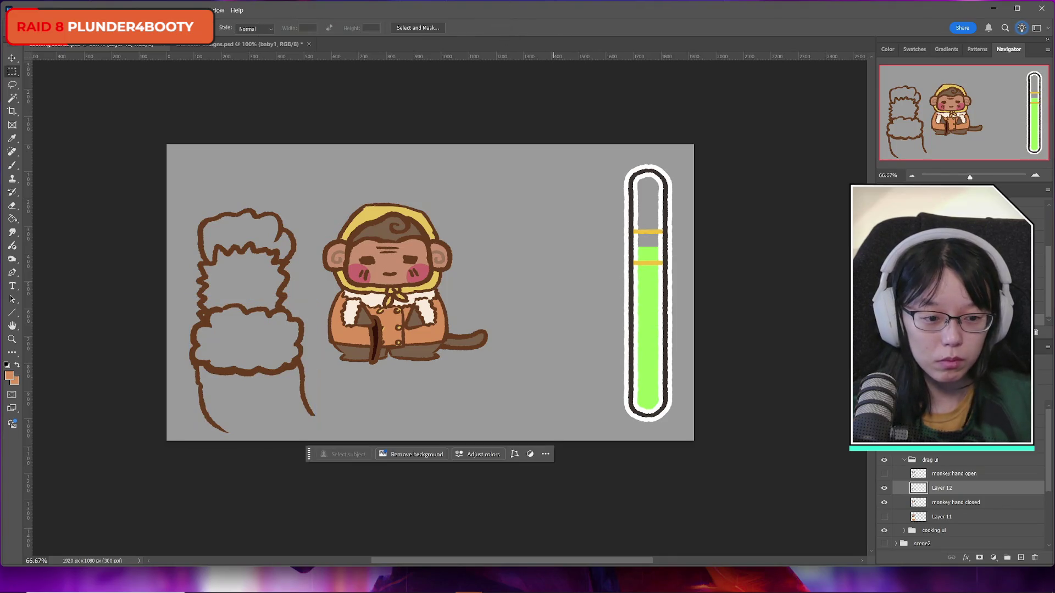
Step: Show monkey hand open and erase stray outline near the sketch's base
click(883, 474)
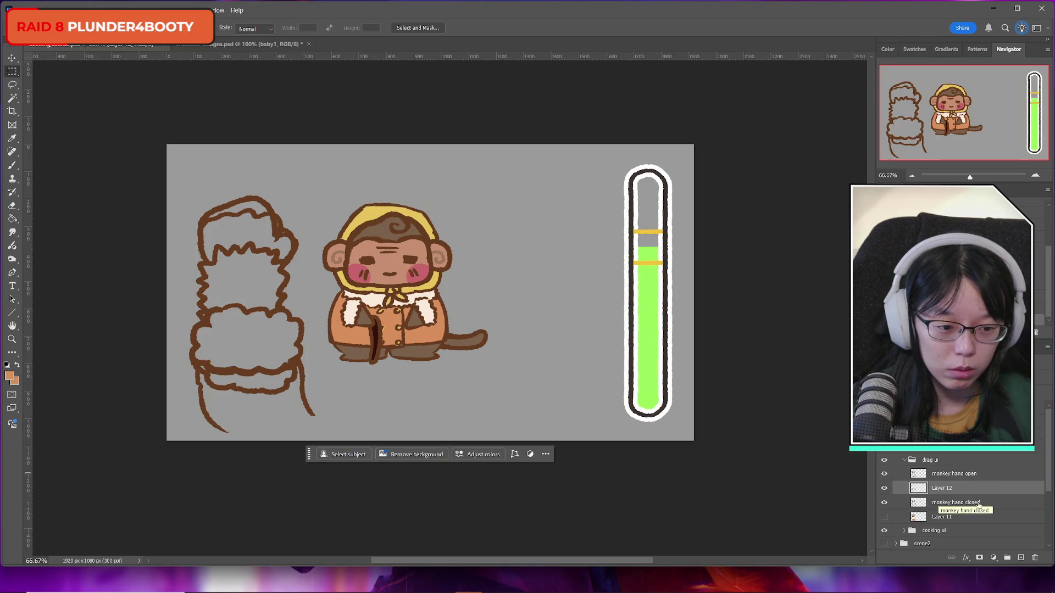
click(954, 473)
key(e)
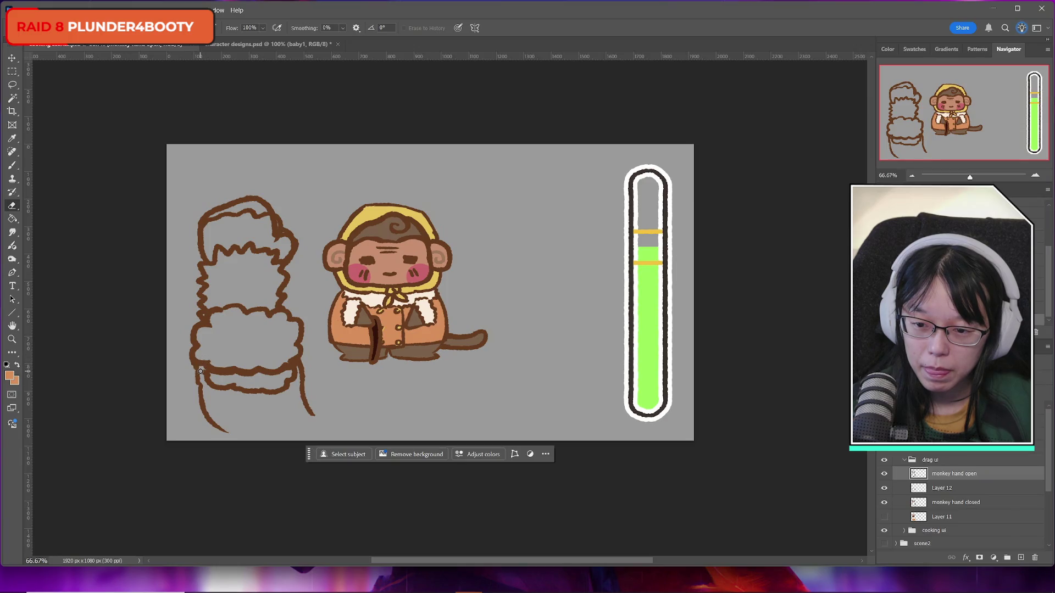
mouse_move(202, 365)
mouse_down()
mouse_move(212, 396)
mouse_move(240, 402)
mouse_move(263, 376)
mouse_move(275, 401)
mouse_move(290, 378)
mouse_move(281, 383)
mouse_move(293, 386)
mouse_up()
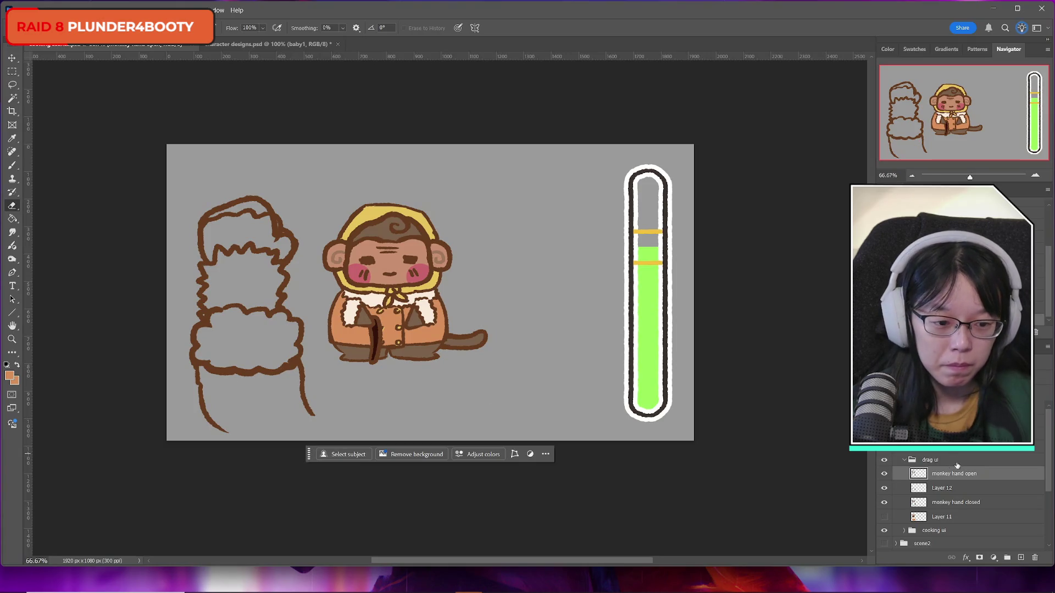
Step: Toggle the monkey hand closed layer to compare, leaving it hidden
click(884, 502)
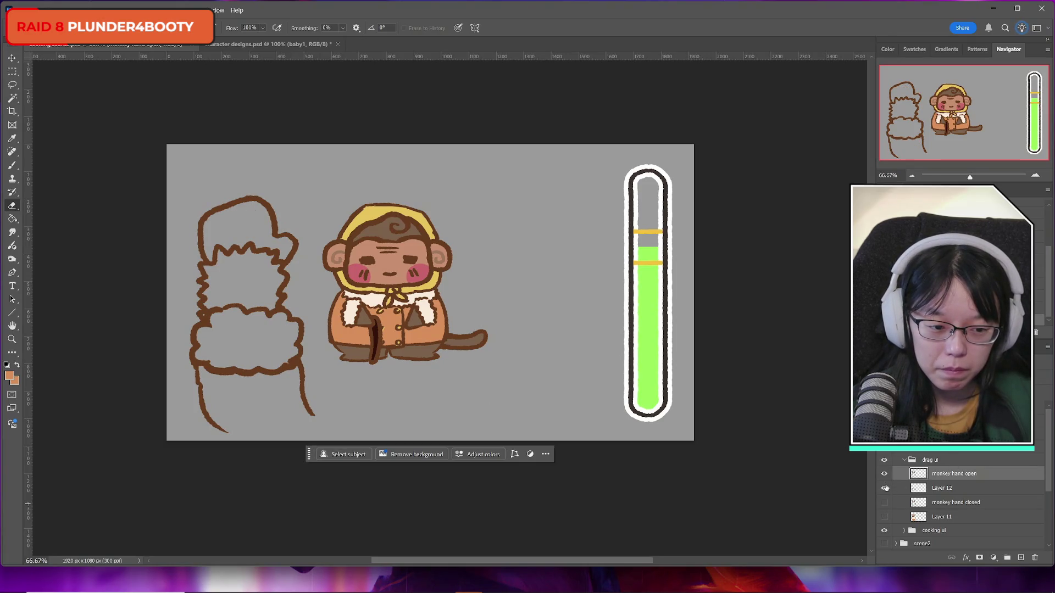
click(883, 502)
click(884, 503)
click(883, 503)
click(883, 503)
click(884, 502)
click(884, 503)
click(884, 503)
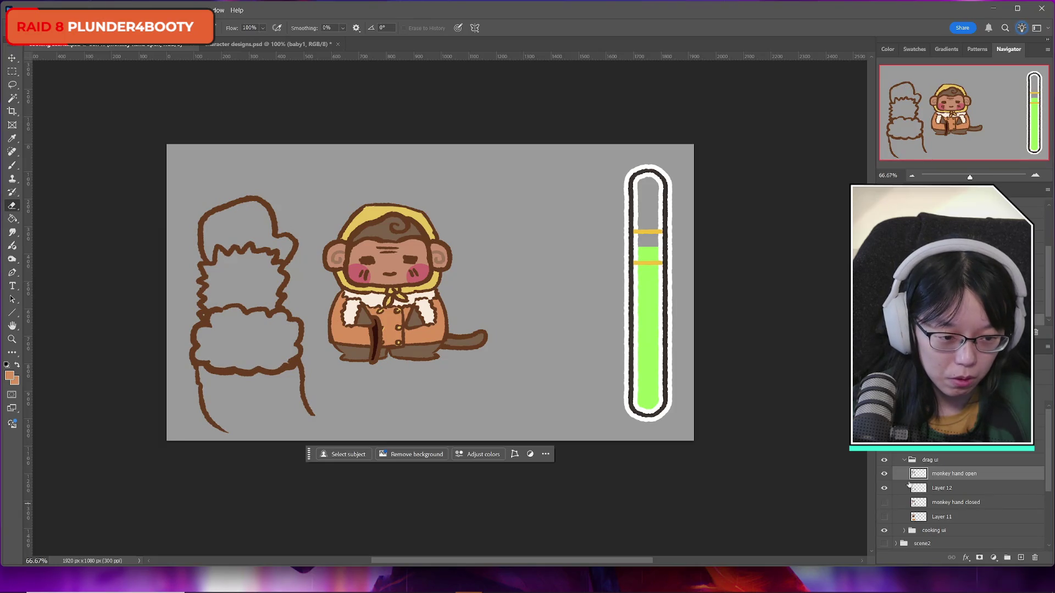
Step: Merge Layer 12 with the open-hand drawing and name it 'monkey hand open'
key(ctrl+e)
double_click(941, 474)
text(monkey)
text( hand op)
text(pen)
key(Return)
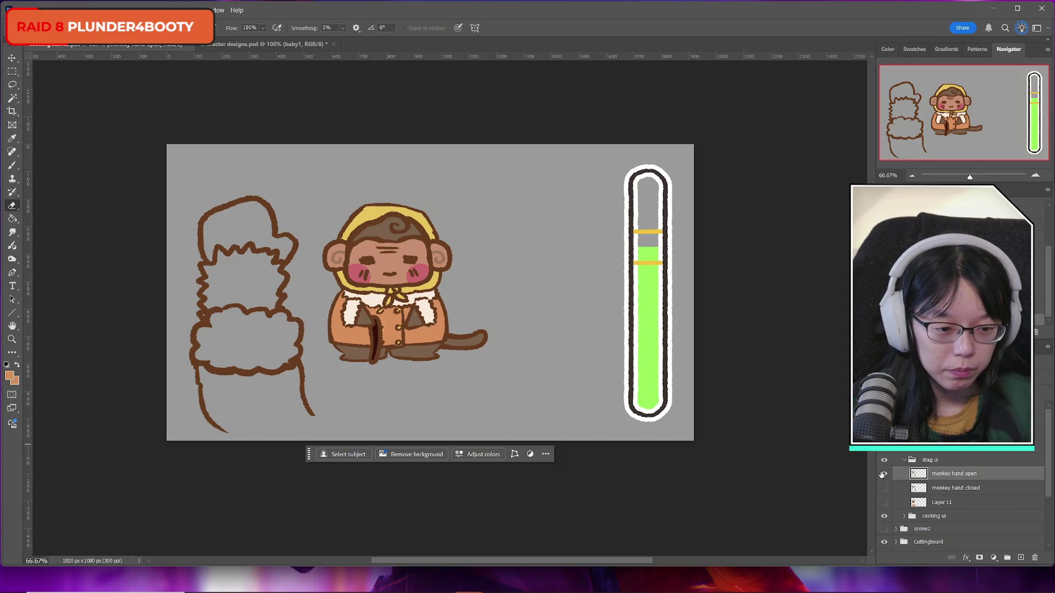
Step: Compare both hand layers, leaving only monkey hand open visible
click(883, 474)
click(884, 474)
click(883, 474)
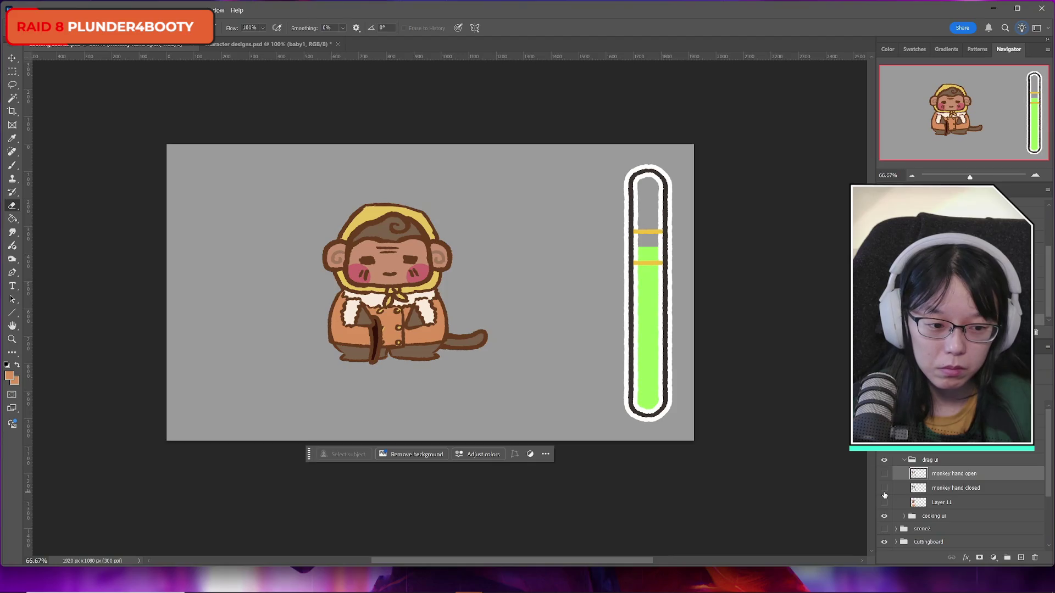
click(884, 494)
click(884, 494)
click(885, 494)
click(883, 474)
click(884, 474)
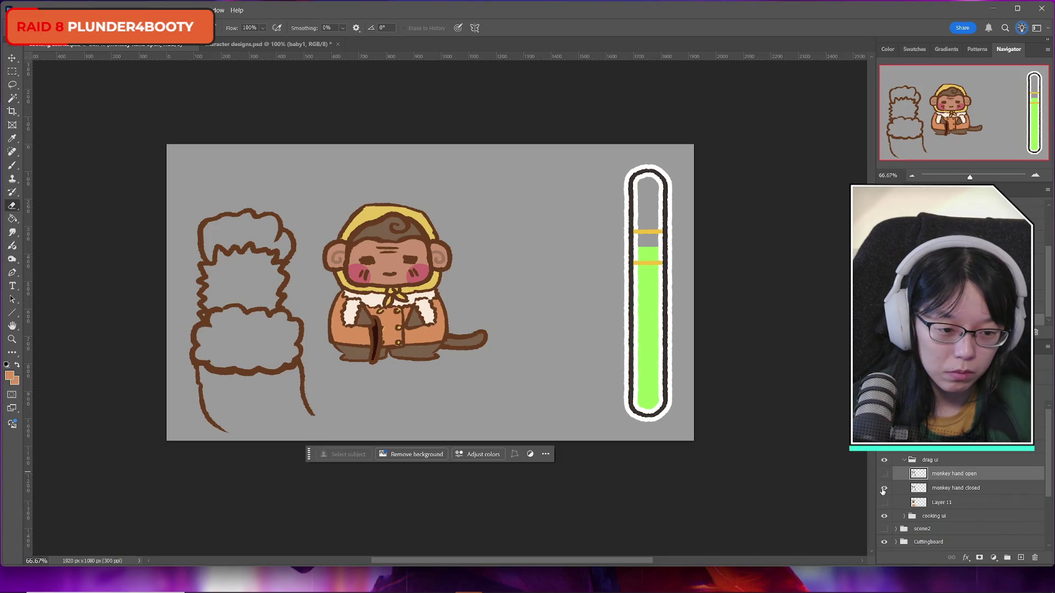
click(883, 488)
click(883, 473)
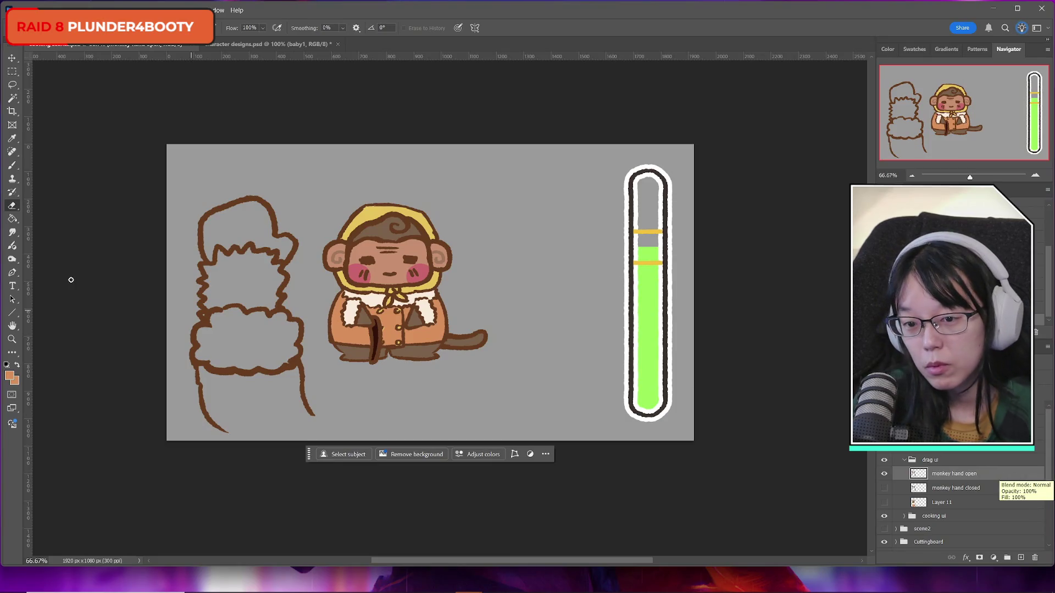
click(11, 377)
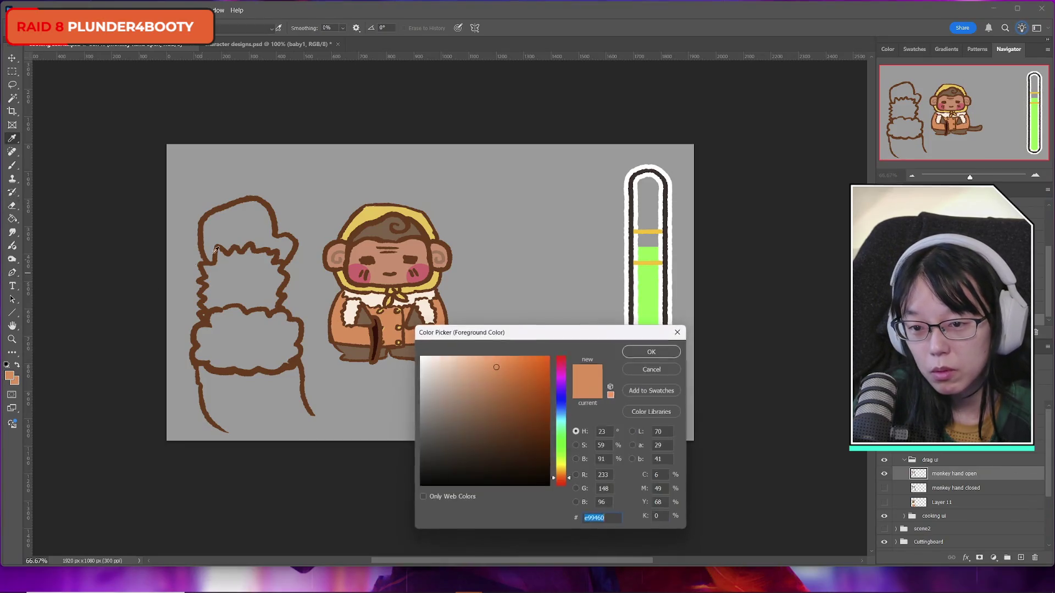
Step: Sample the outline's dark brown 79401d as the brush colour and undo a test stroke
click(206, 215)
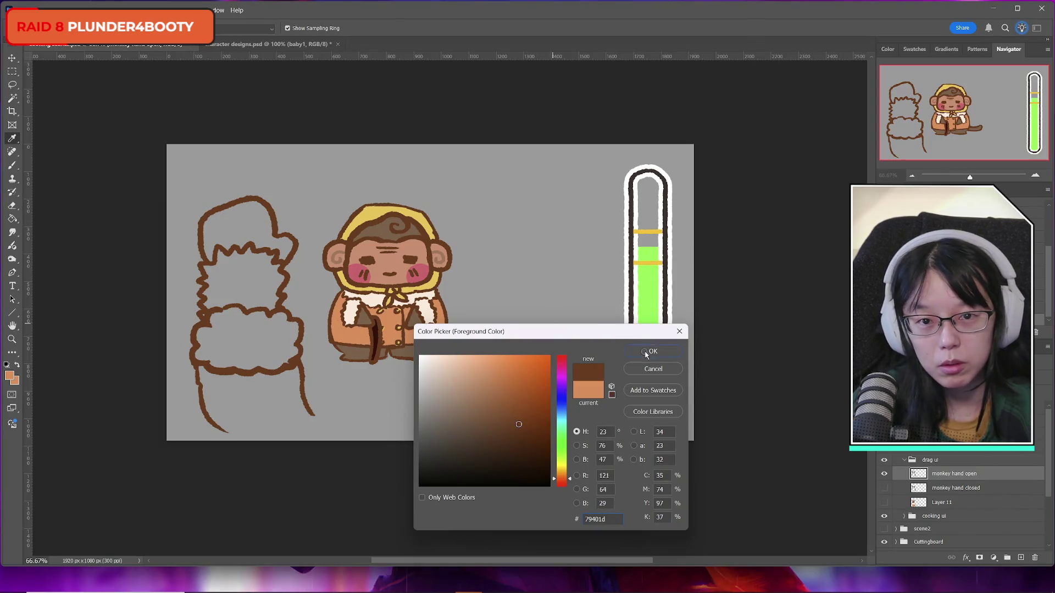
click(653, 351)
click(12, 165)
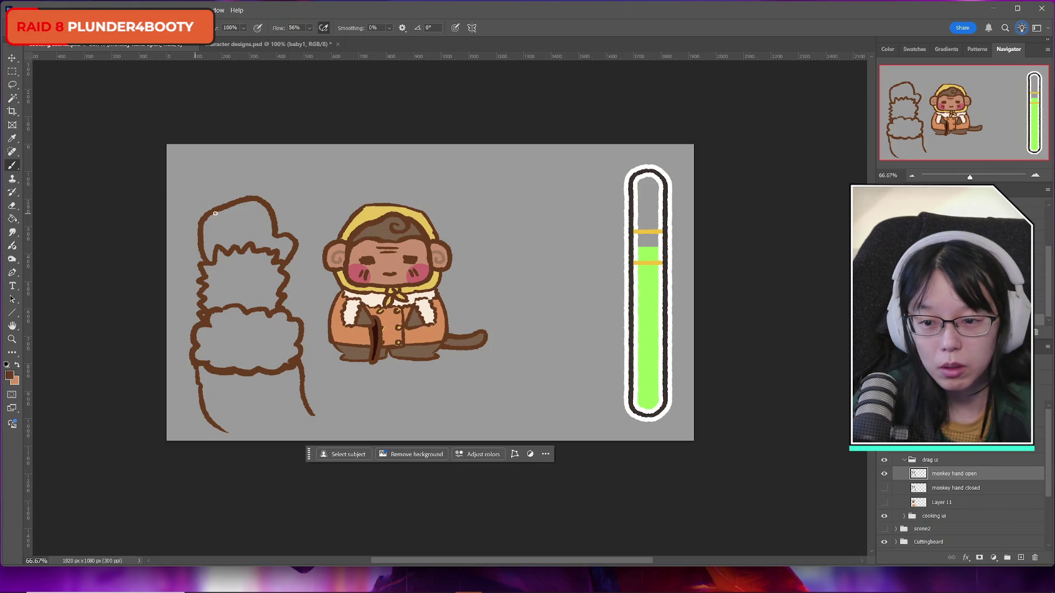
mouse_move(215, 212)
mouse_down()
mouse_move(214, 230)
mouse_move(252, 212)
mouse_move(251, 223)
mouse_up()
key(ctrl+z)
key(ctrl+z)
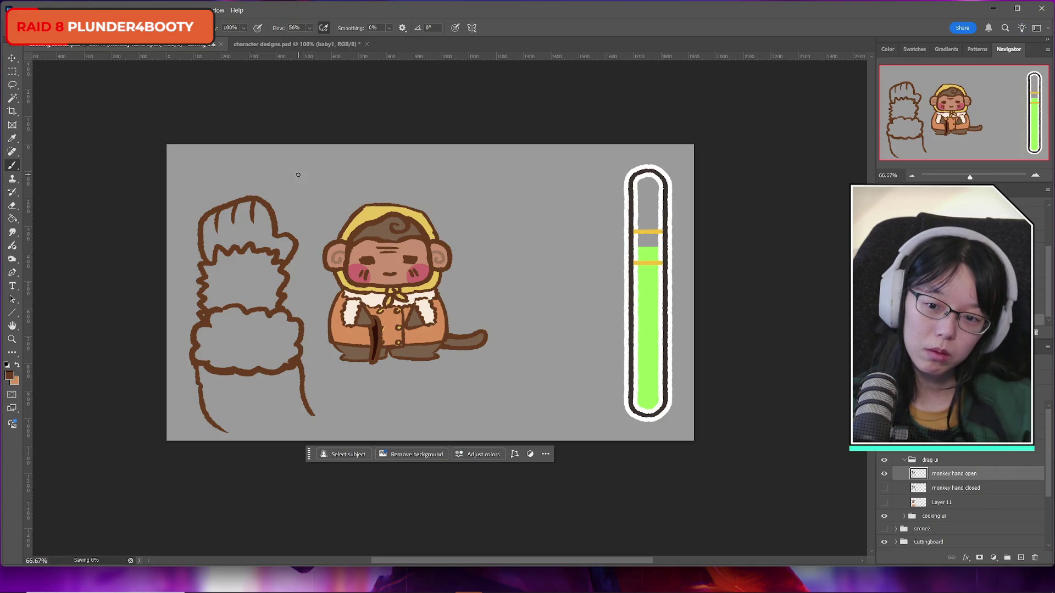
click(883, 473)
Step: Toggle the open and closed monkey hand layers to compare them, then show Layer 11's colour fills
click(883, 473)
click(884, 488)
click(884, 487)
click(884, 488)
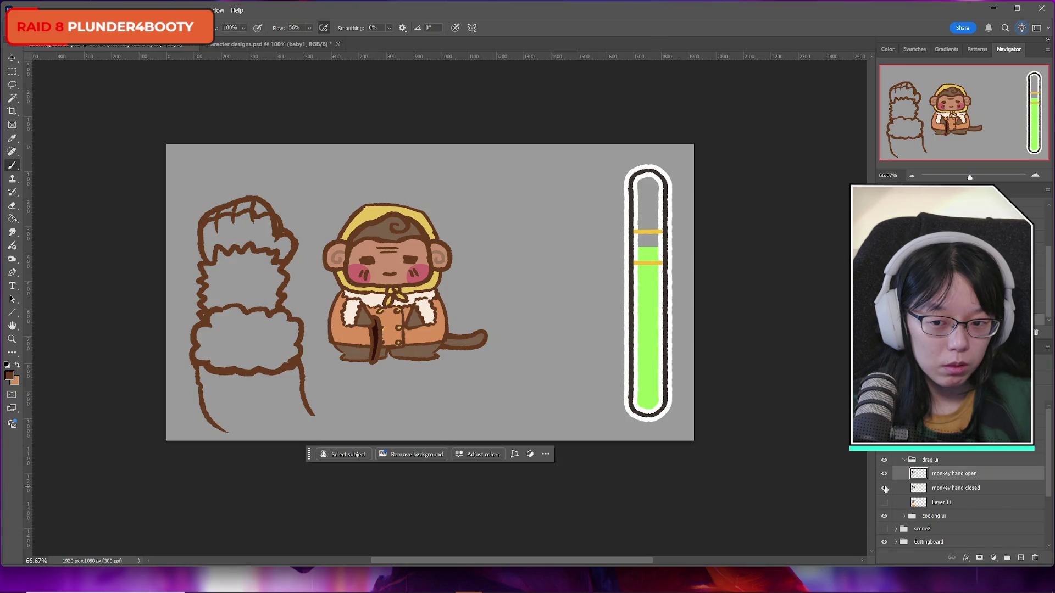
click(885, 488)
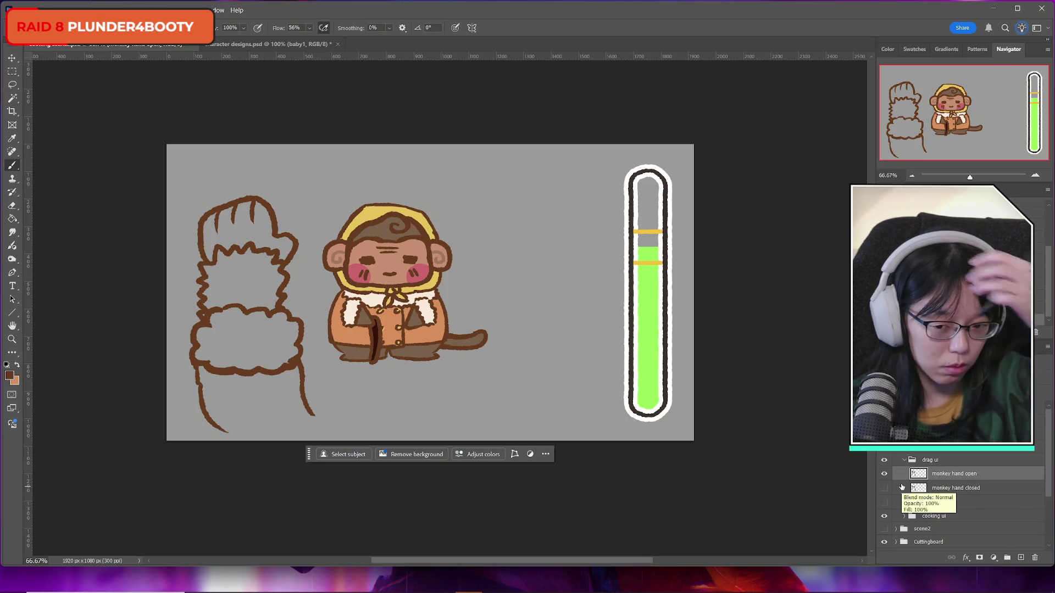
click(884, 474)
click(884, 474)
click(885, 474)
click(884, 474)
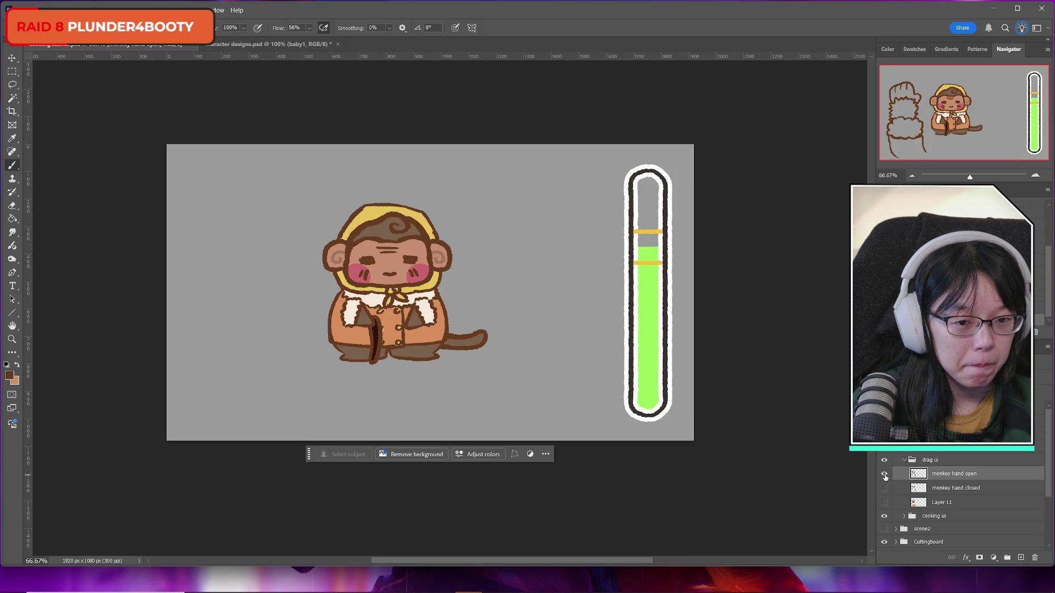
click(884, 475)
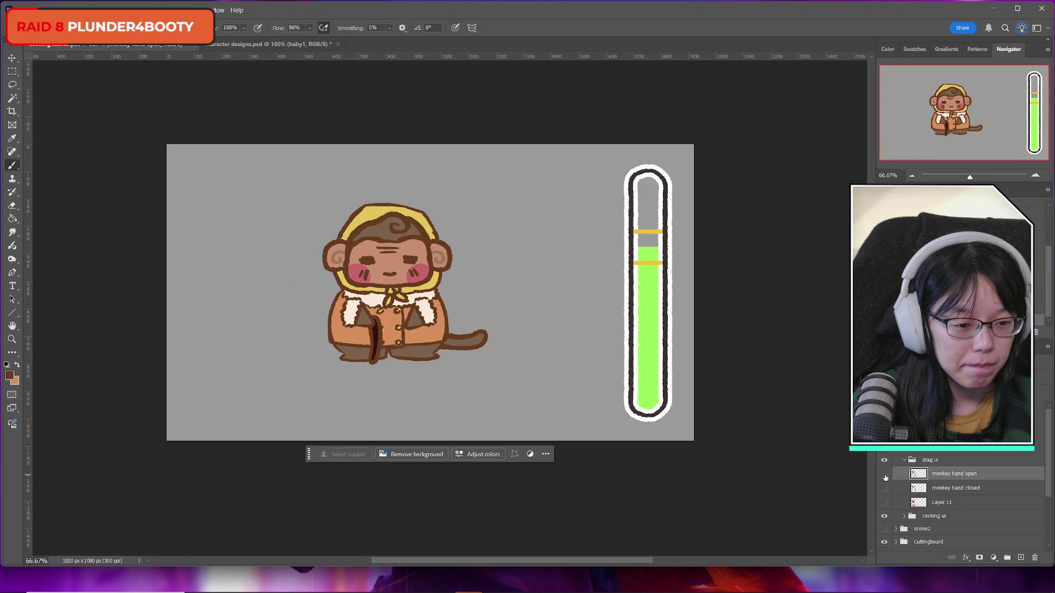
click(884, 475)
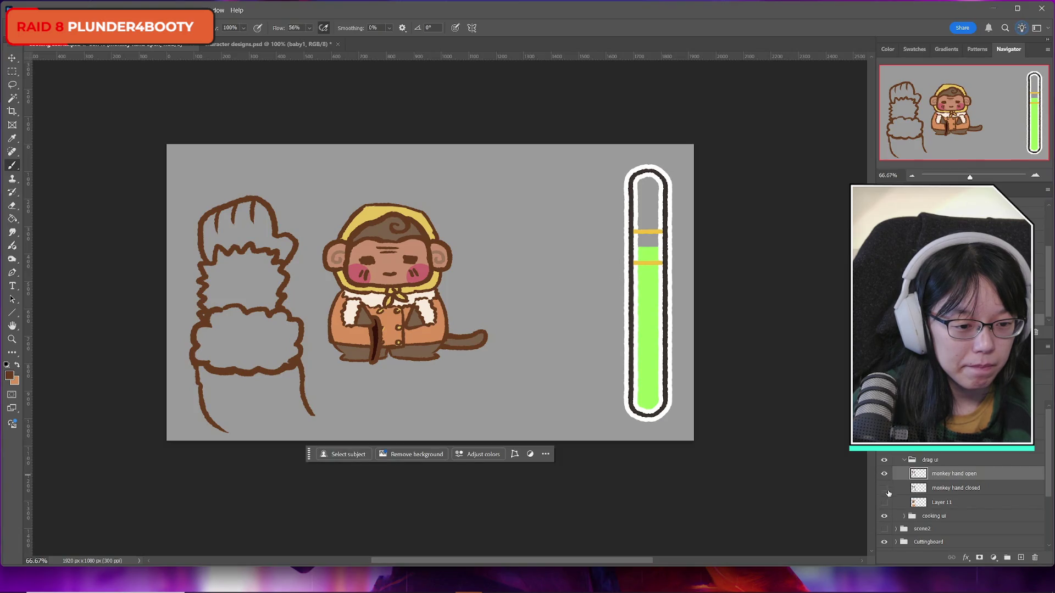
click(884, 503)
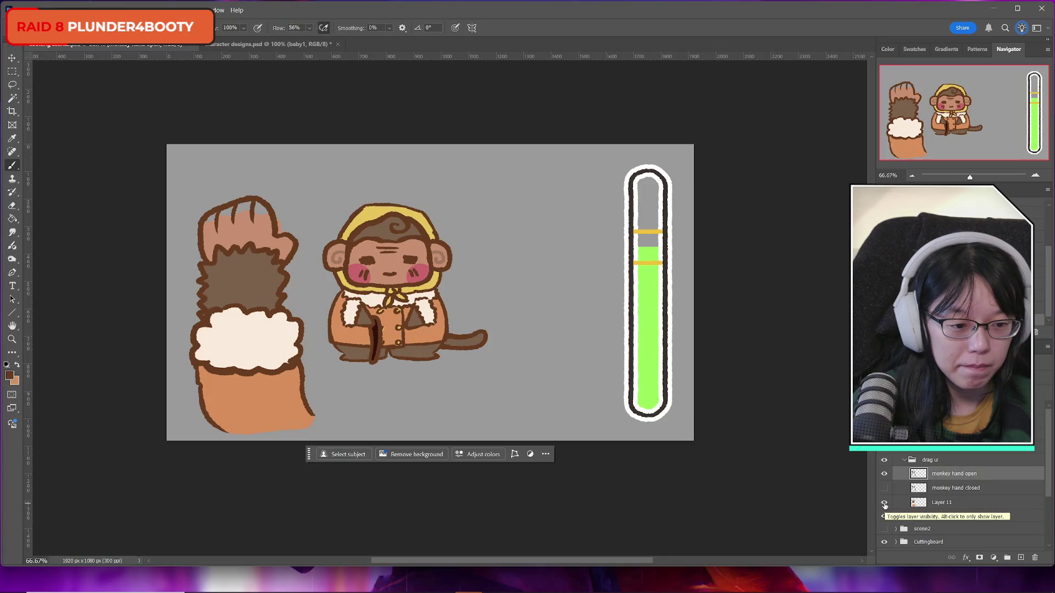
Step: Duplicate Layer 11 above the closed-hand layer, hide the original, and attempt erasing part of the hand
click(952, 505)
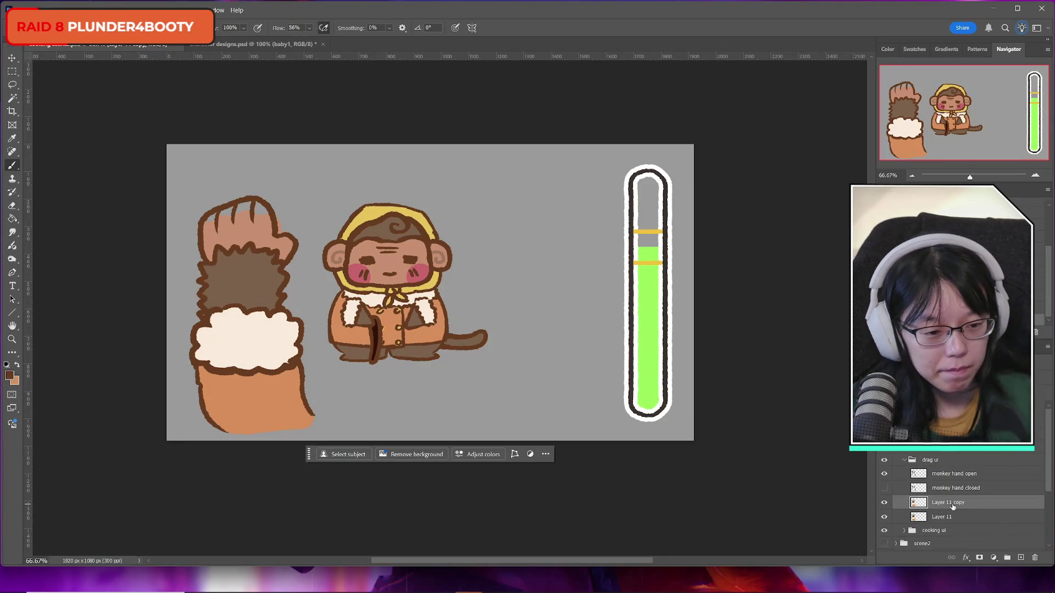
drag(952, 504, 887, 474)
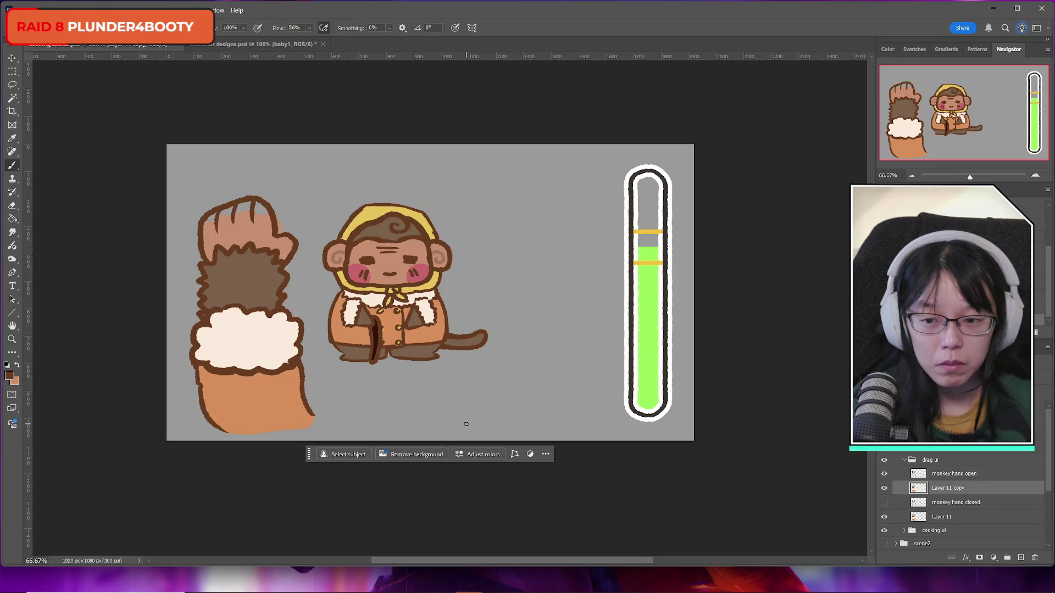
click(12, 207)
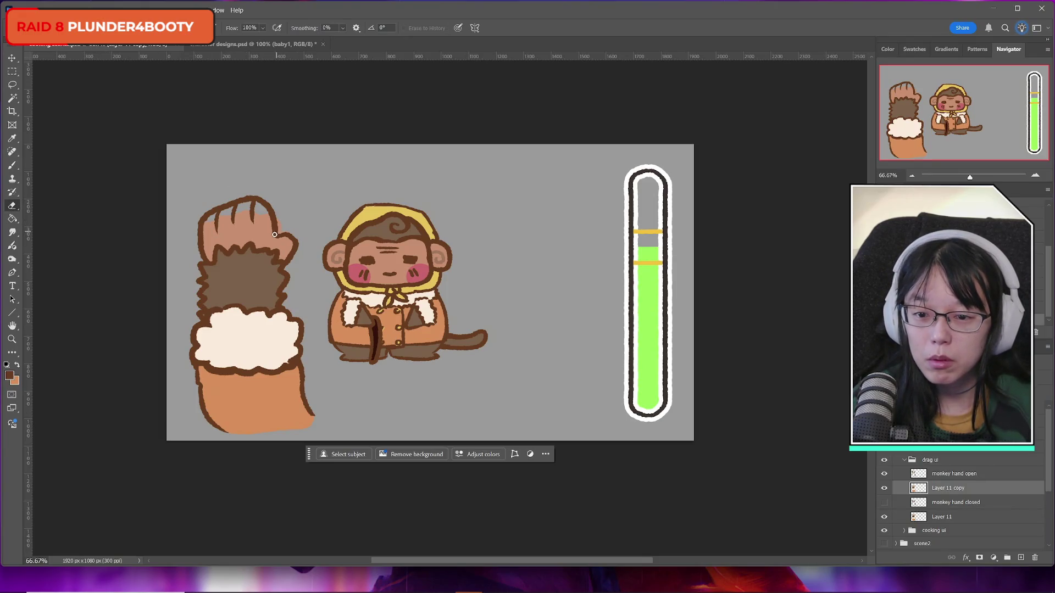
click(883, 516)
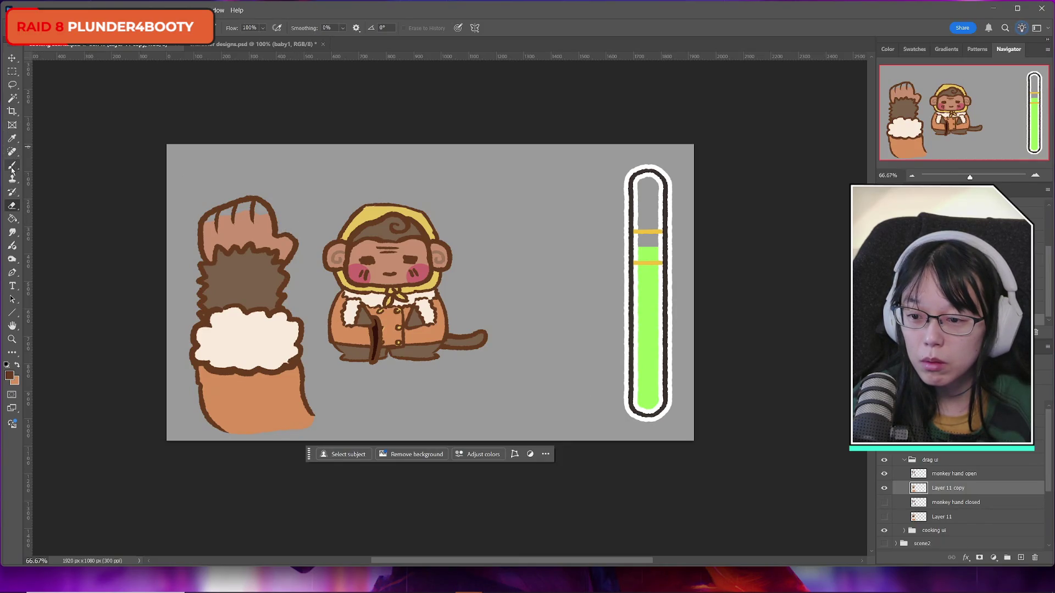
click(17, 364)
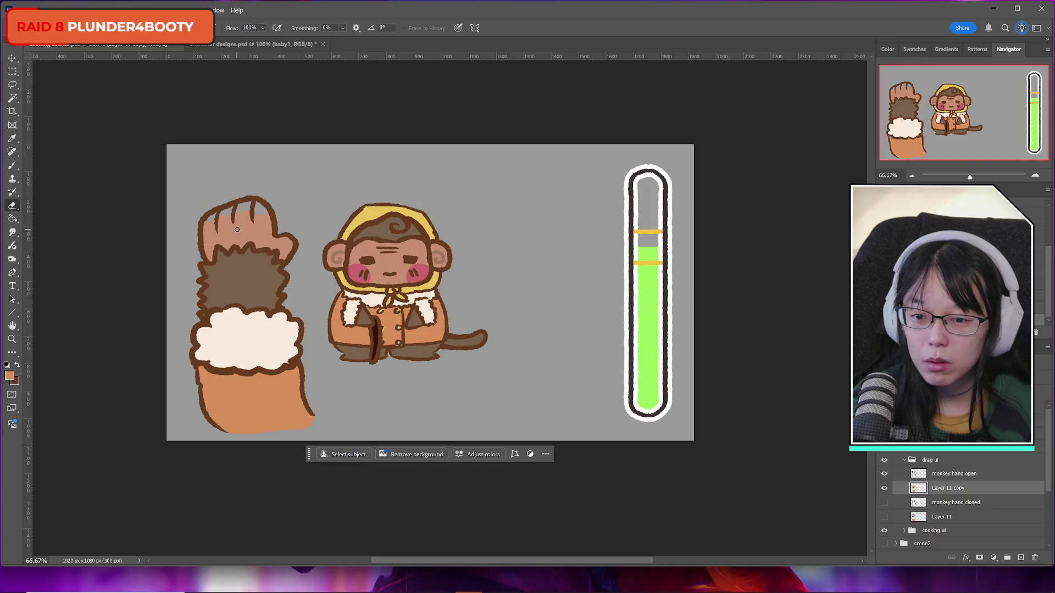
click(238, 229)
click(515, 226)
key(b)
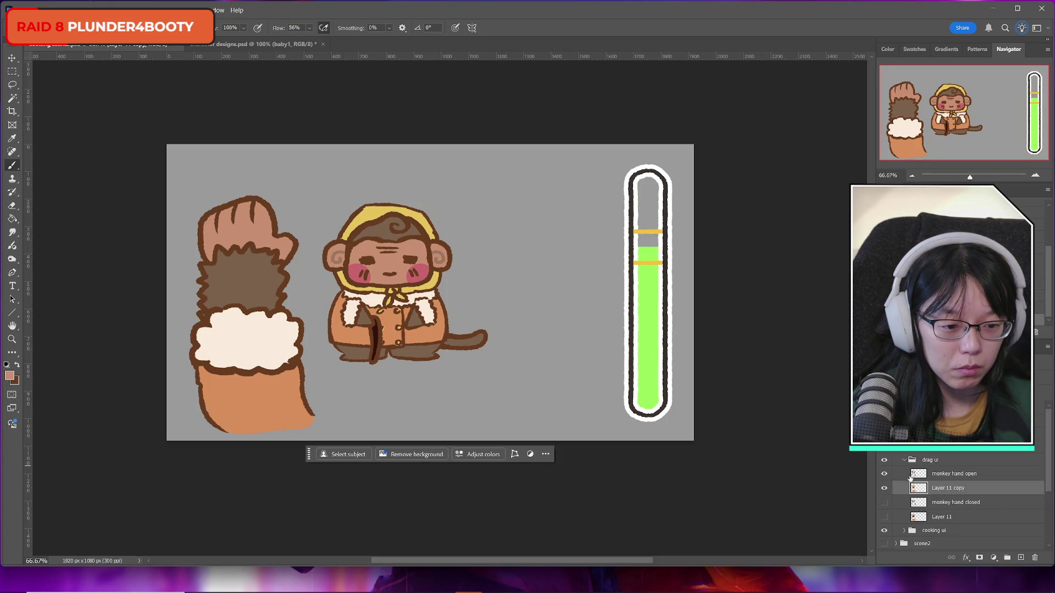
Step: Merge the monkey hand open layer down into Layer 11 copy
click(911, 475)
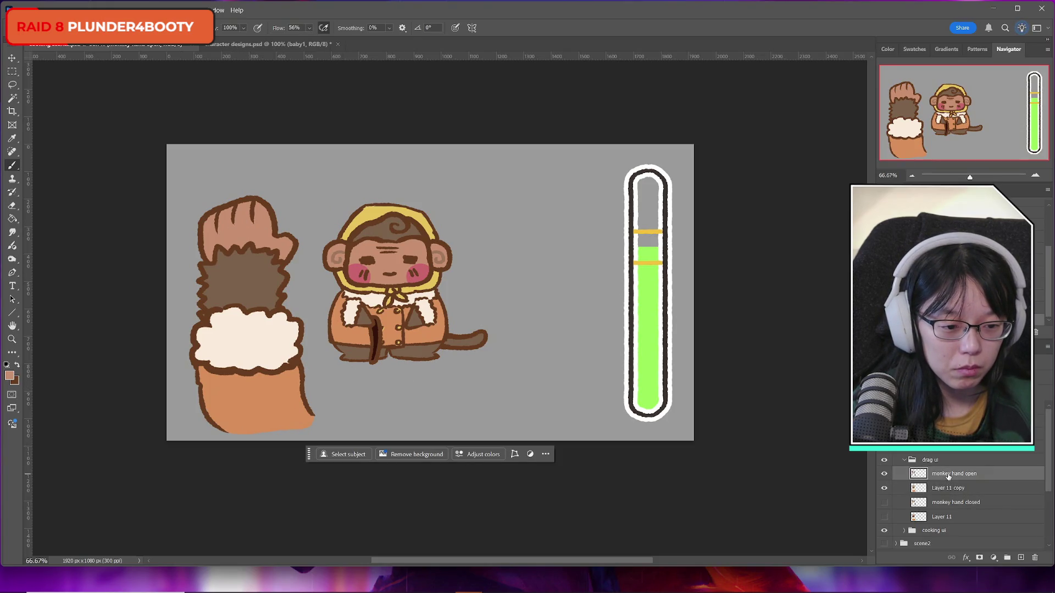
click(884, 491)
click(883, 502)
click(884, 502)
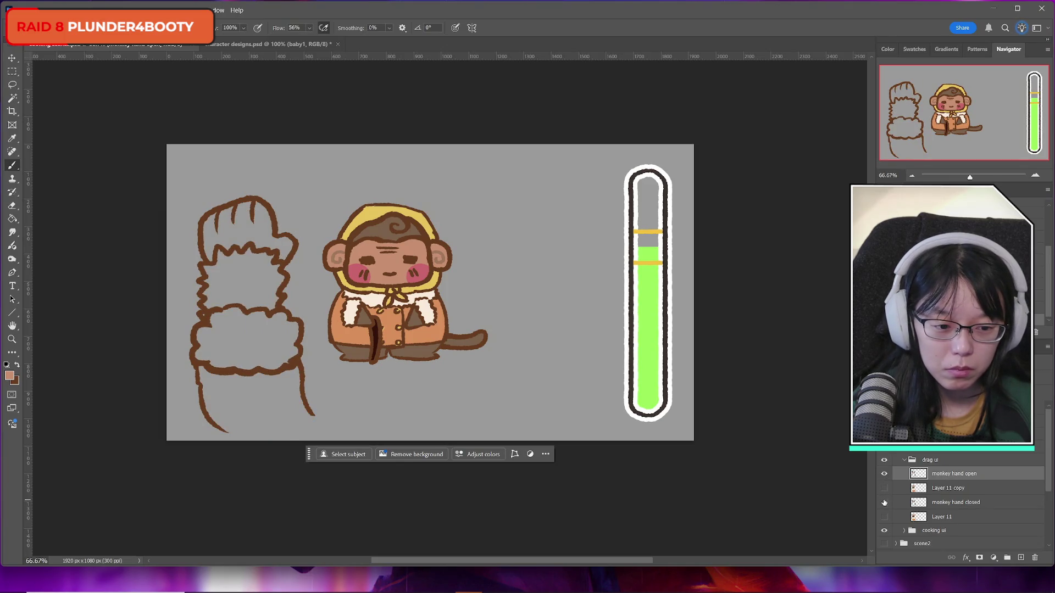
click(884, 489)
key(ctrl+e)
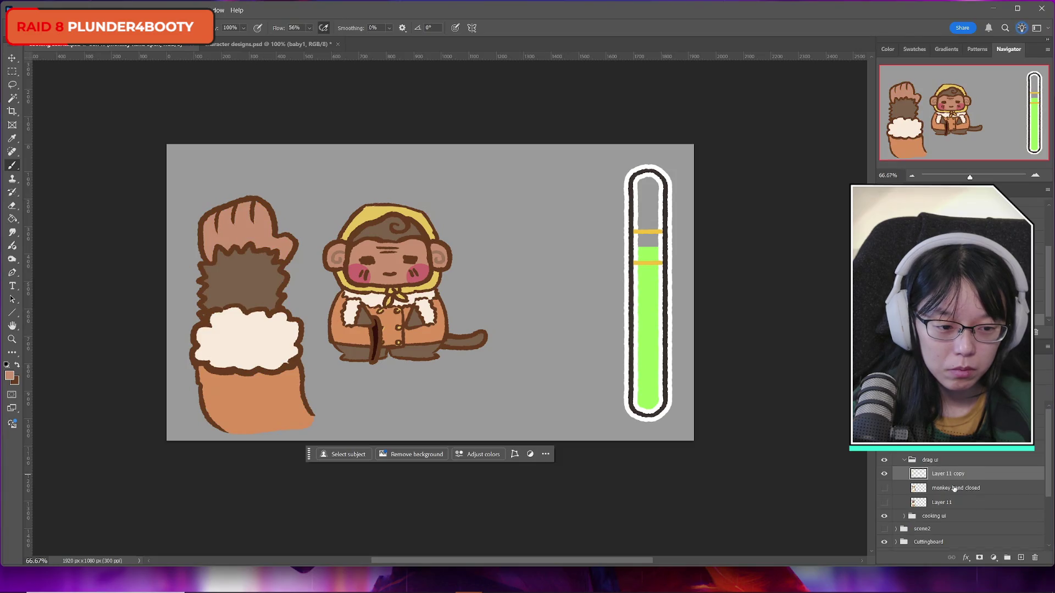
Step: Name the merged layer 'monkey hand open', then merge the closed hand into Layer 11 and name it 'monkey hand closed'
double_click(953, 473)
text(mon)
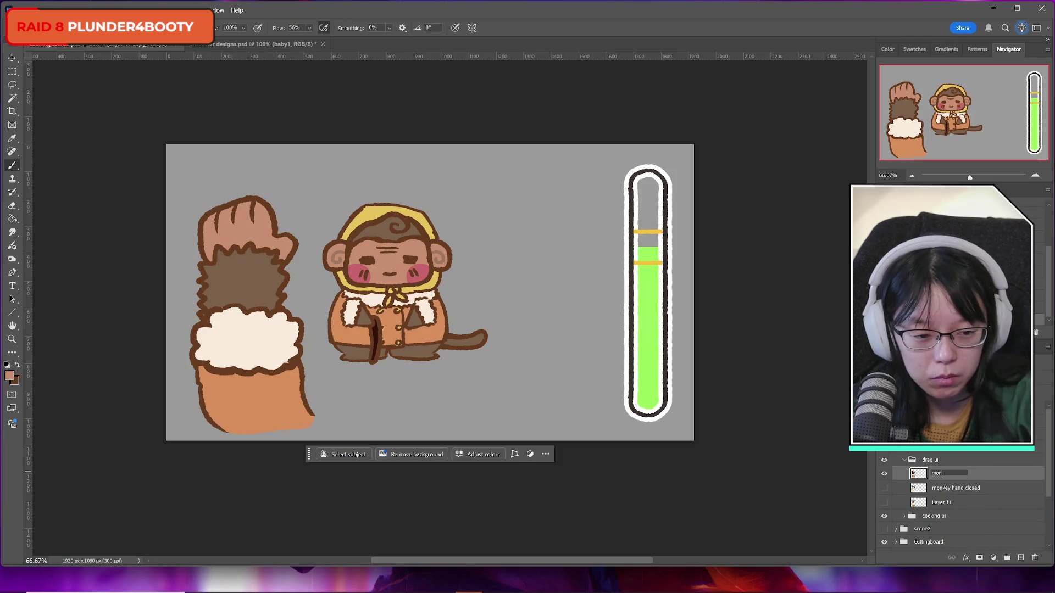
text(key hand open)
key(Return)
click(884, 488)
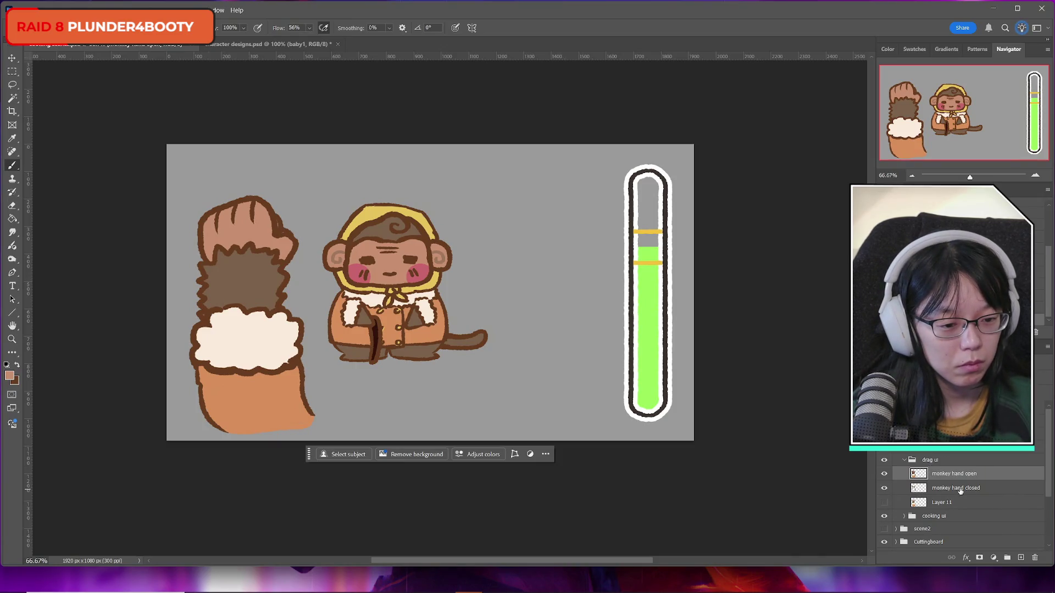
click(899, 488)
key(ctrl+e)
double_click(949, 488)
text(monkey han)
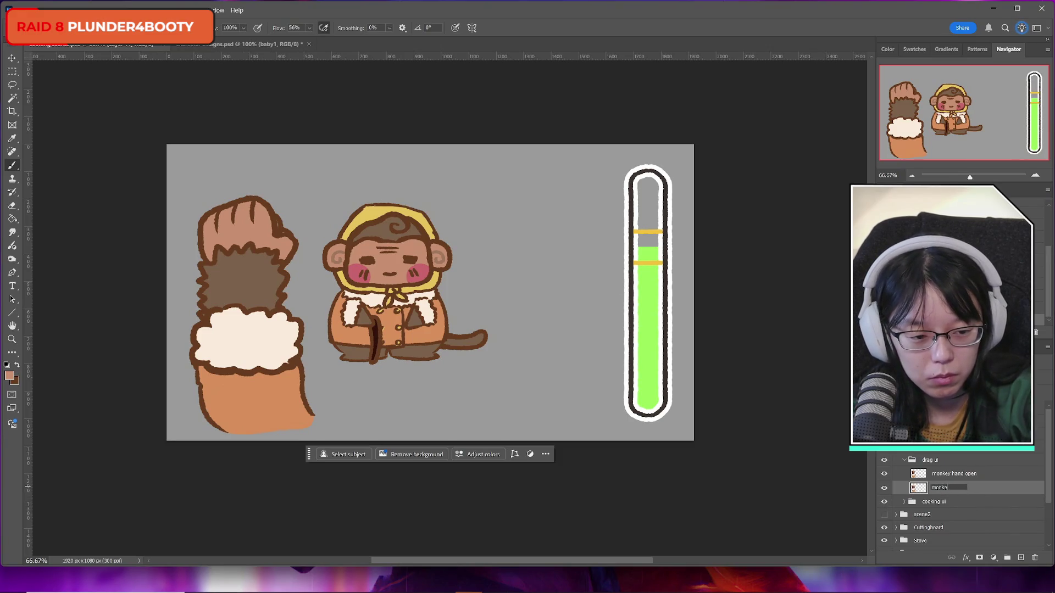
text(d close)
key(Return)
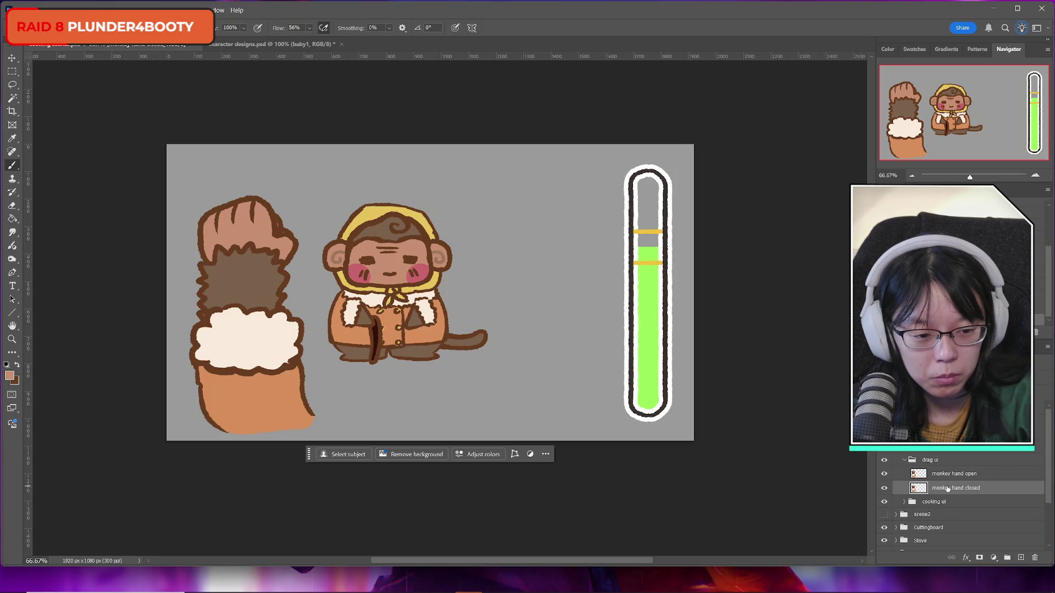
Step: Flip the open hand's visibility to compare it with the closed hand, then duplicate monkey hand open with Ctrl+J
click(885, 473)
click(885, 474)
click(885, 474)
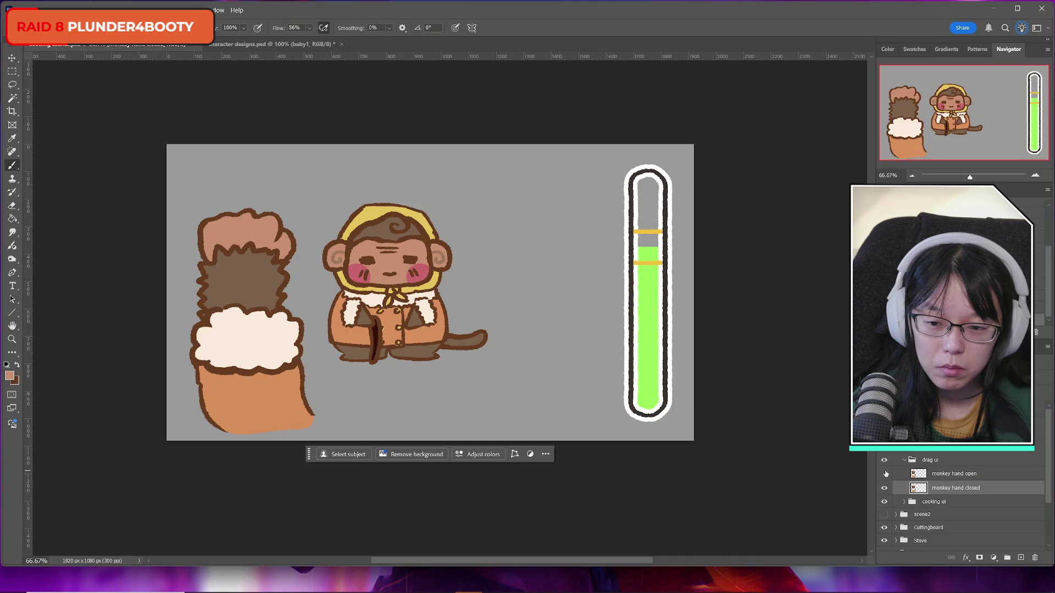
click(884, 474)
click(885, 474)
click(885, 474)
click(885, 473)
click(885, 473)
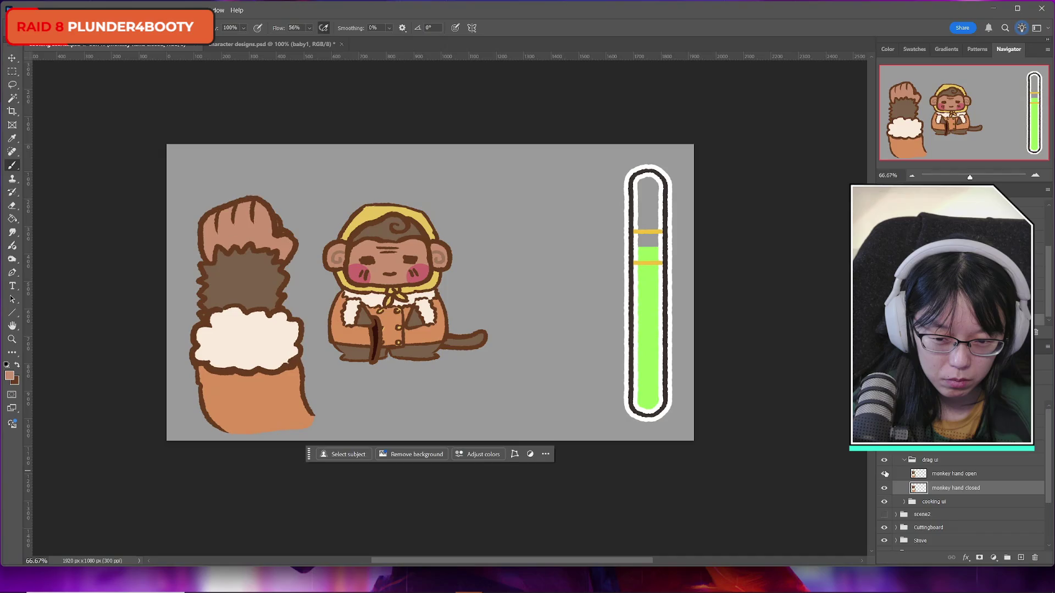
click(884, 474)
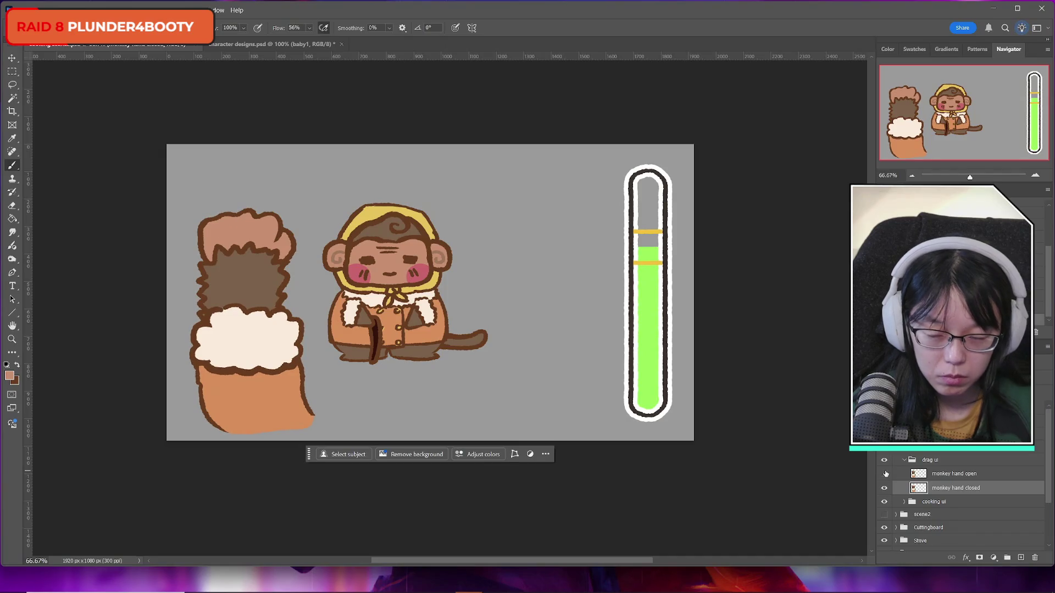
click(885, 474)
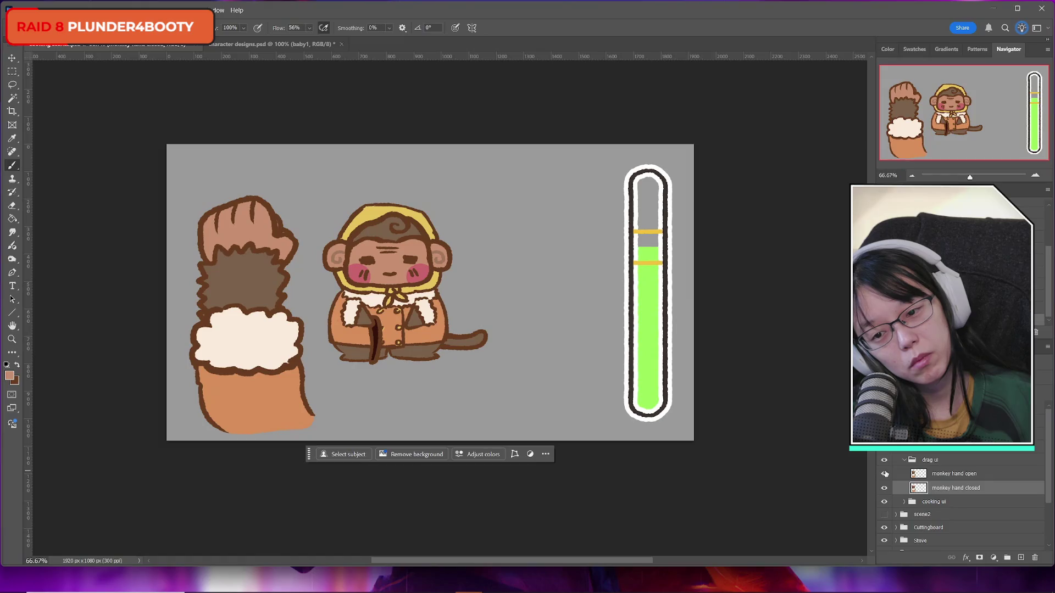
click(885, 474)
click(885, 473)
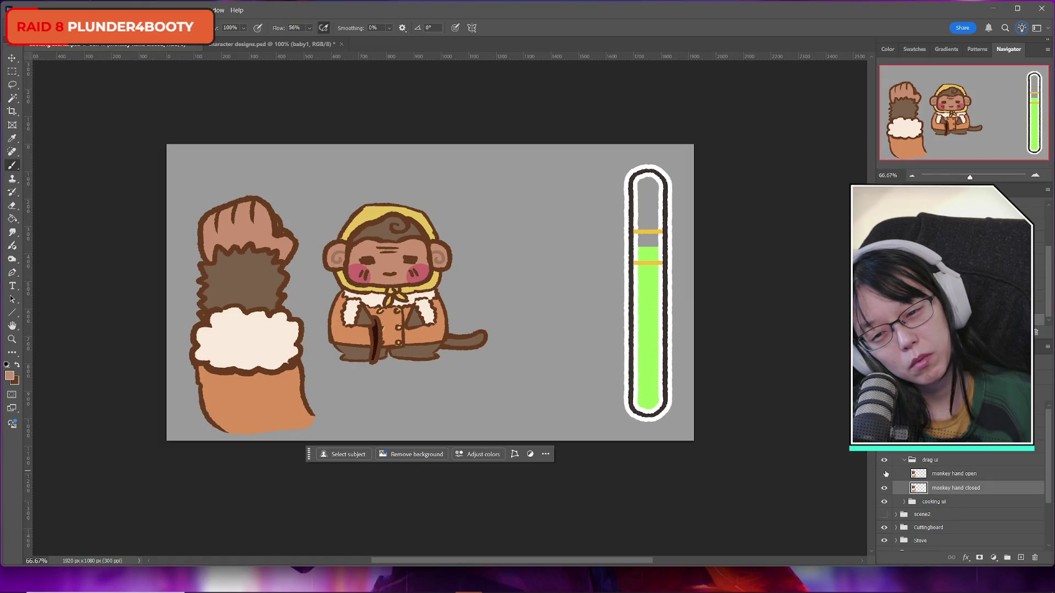
click(885, 473)
click(885, 473)
click(884, 473)
click(884, 474)
click(885, 474)
click(885, 474)
click(885, 474)
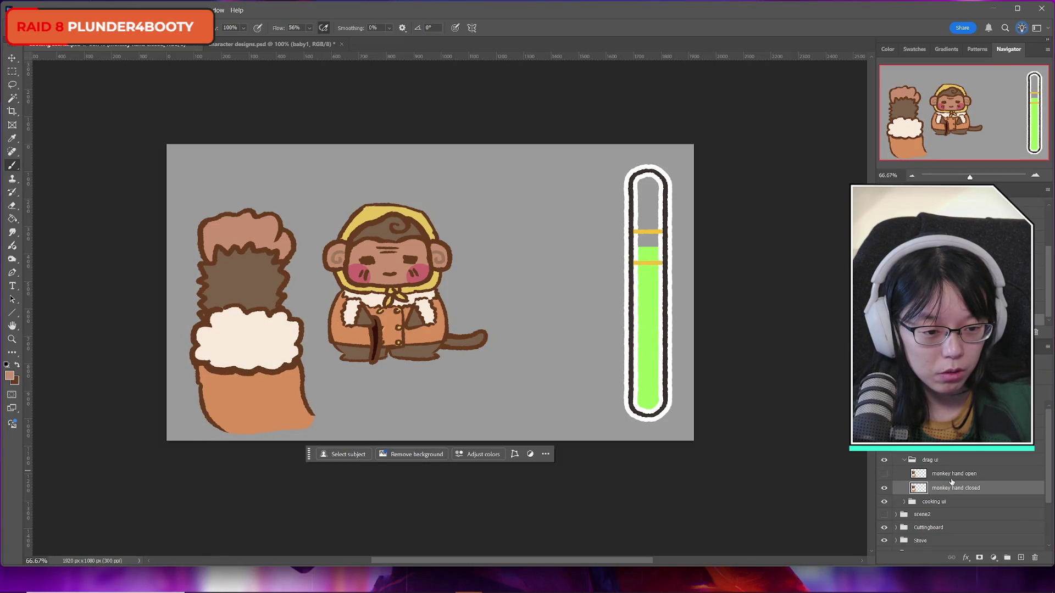
click(884, 475)
click(964, 473)
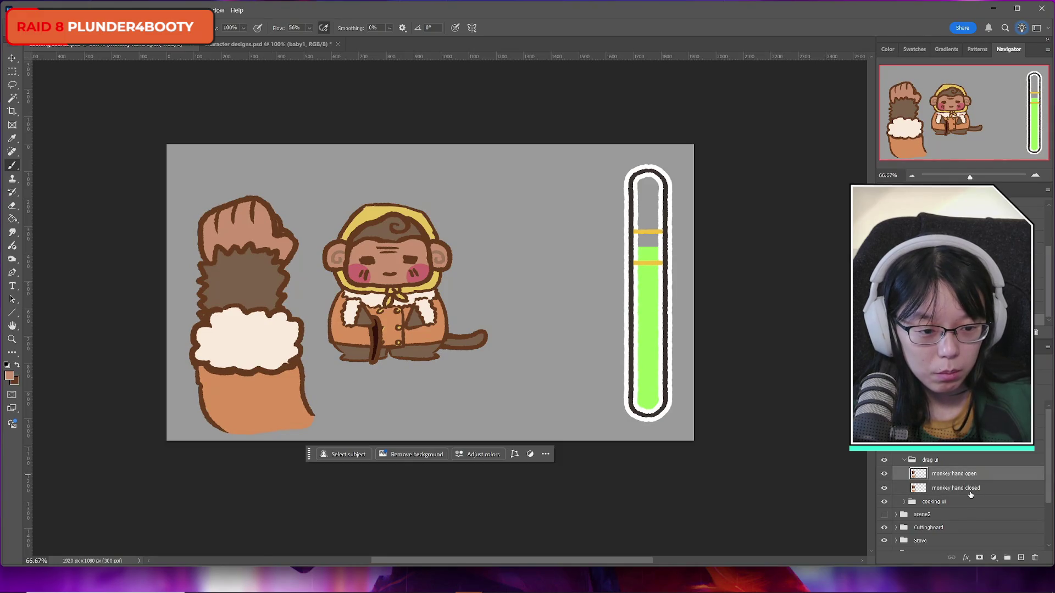
key(ctrl+j)
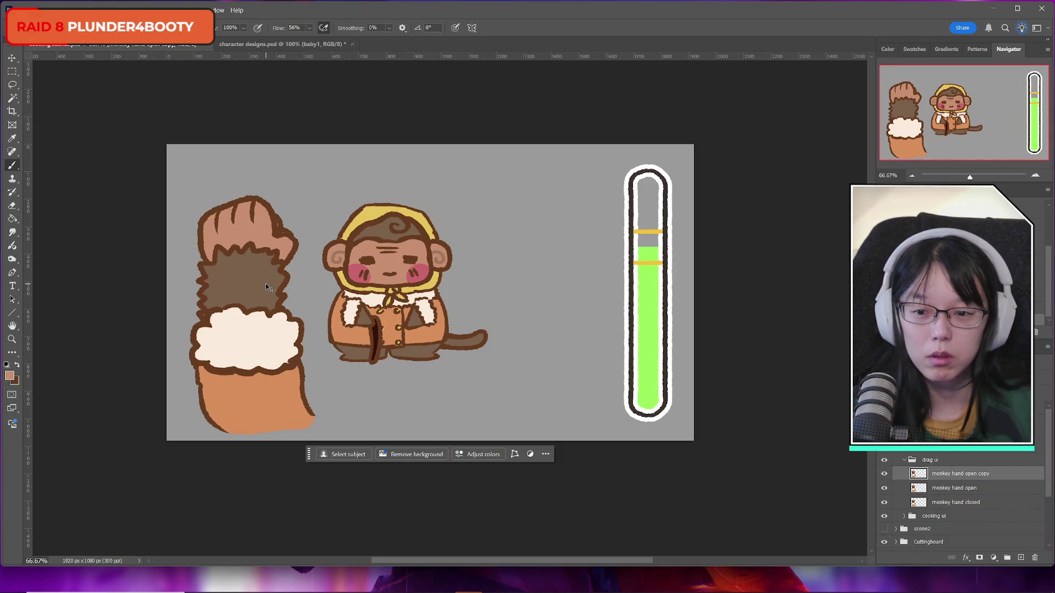
click(12, 72)
mouse_move(175, 169)
mouse_down()
mouse_move(357, 297)
mouse_move(326, 294)
mouse_up()
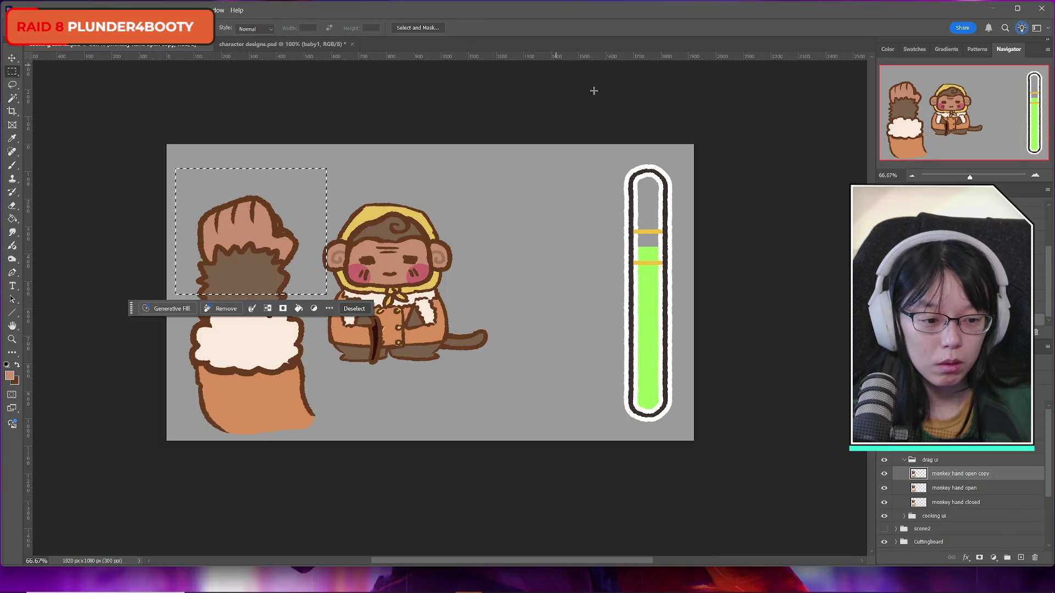
click(884, 474)
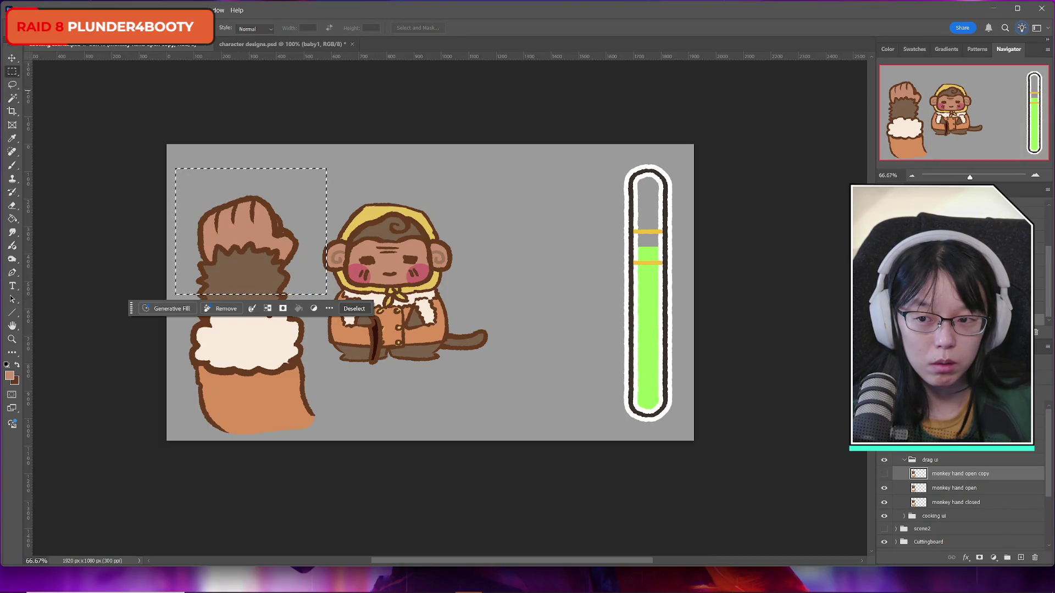
click(300, 148)
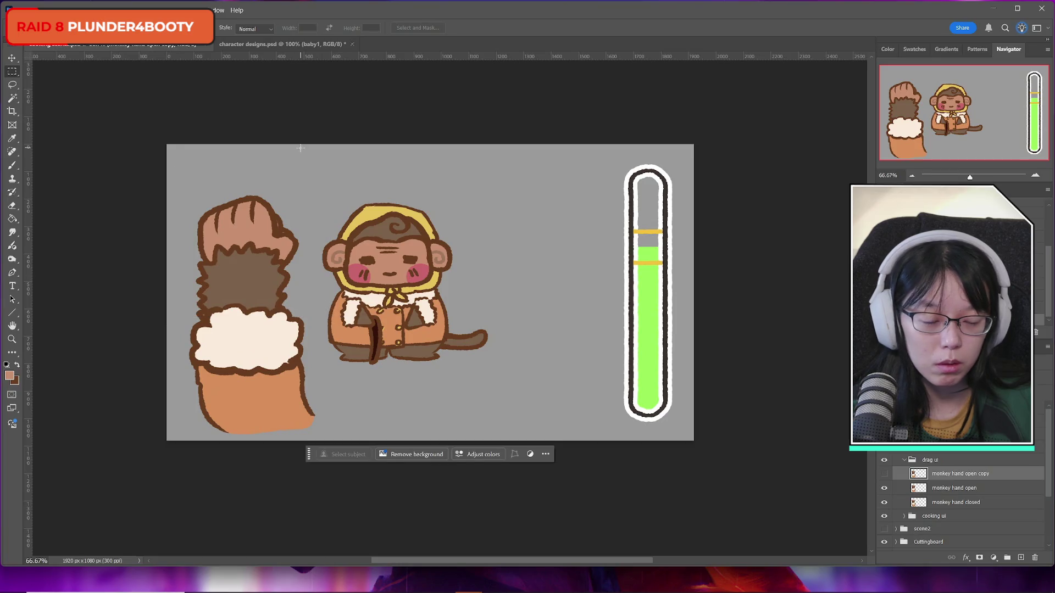
click(885, 474)
click(885, 474)
click(885, 489)
click(885, 489)
click(884, 489)
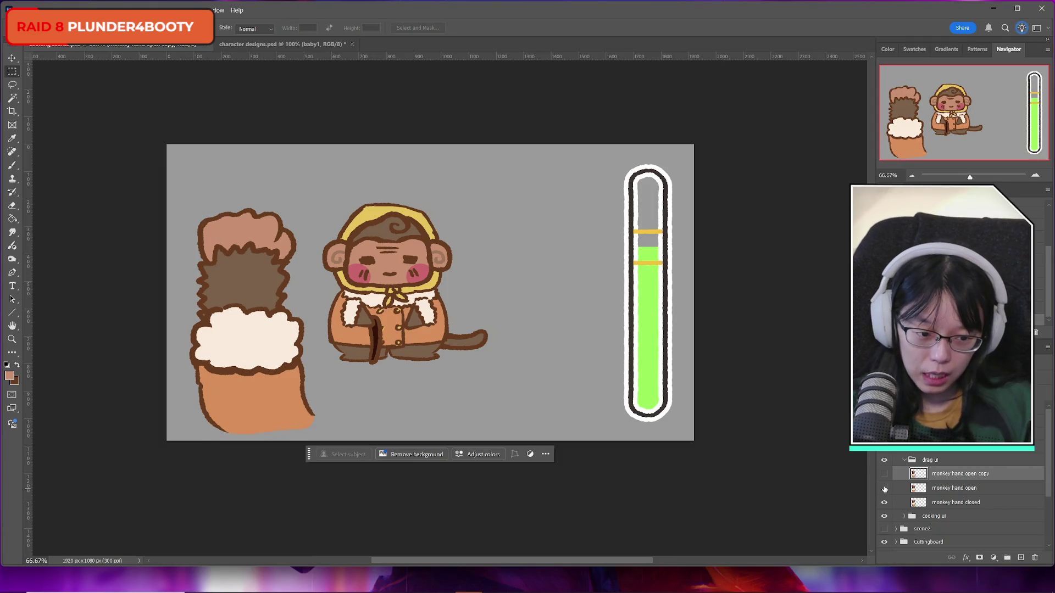
key(Delete)
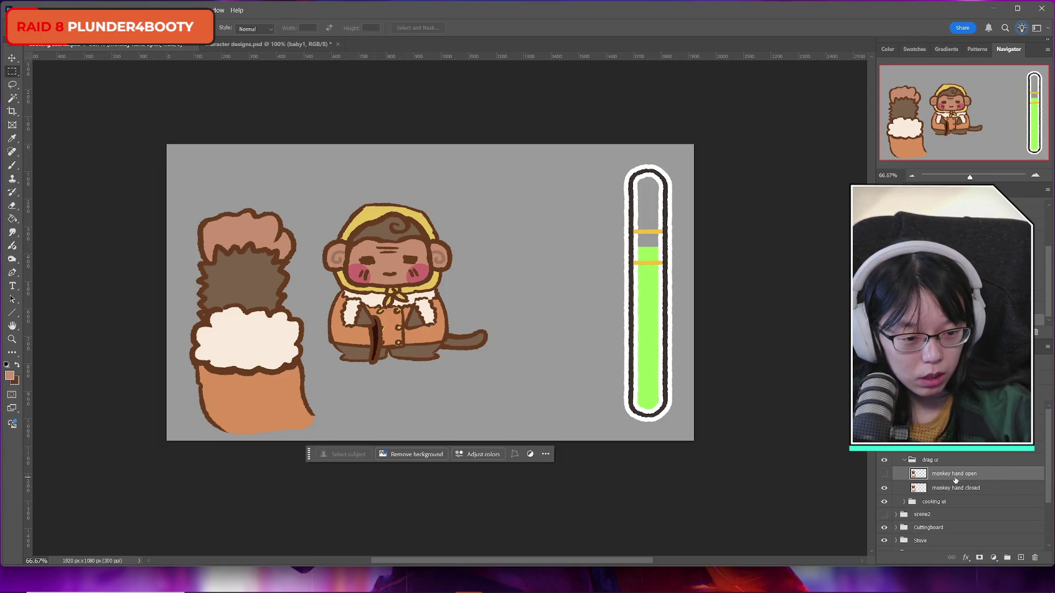
click(959, 488)
key(ctrl+j)
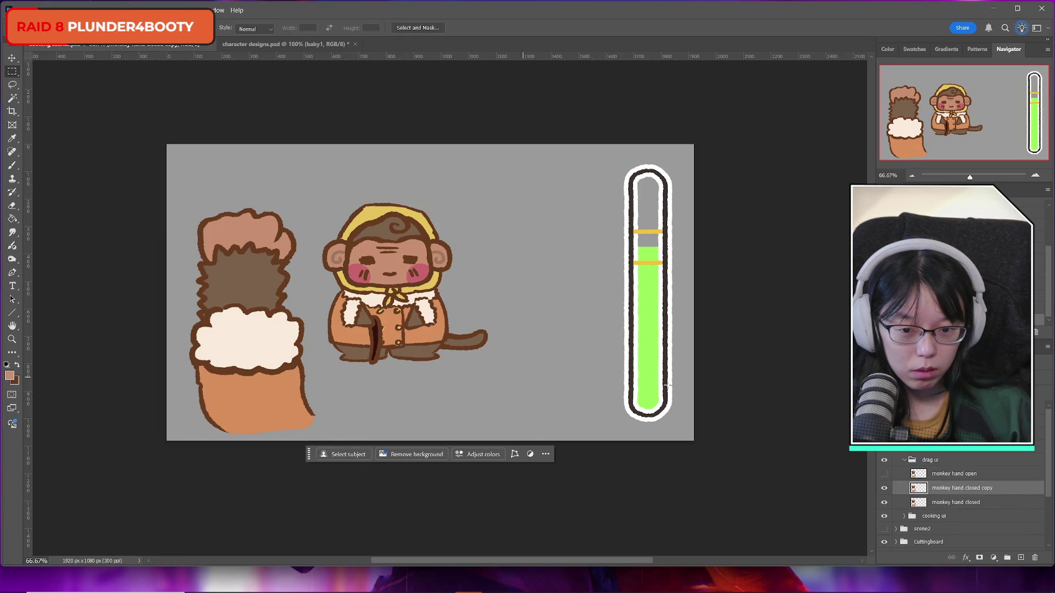
mouse_move(171, 182)
mouse_down()
mouse_move(316, 258)
mouse_move(331, 317)
mouse_up()
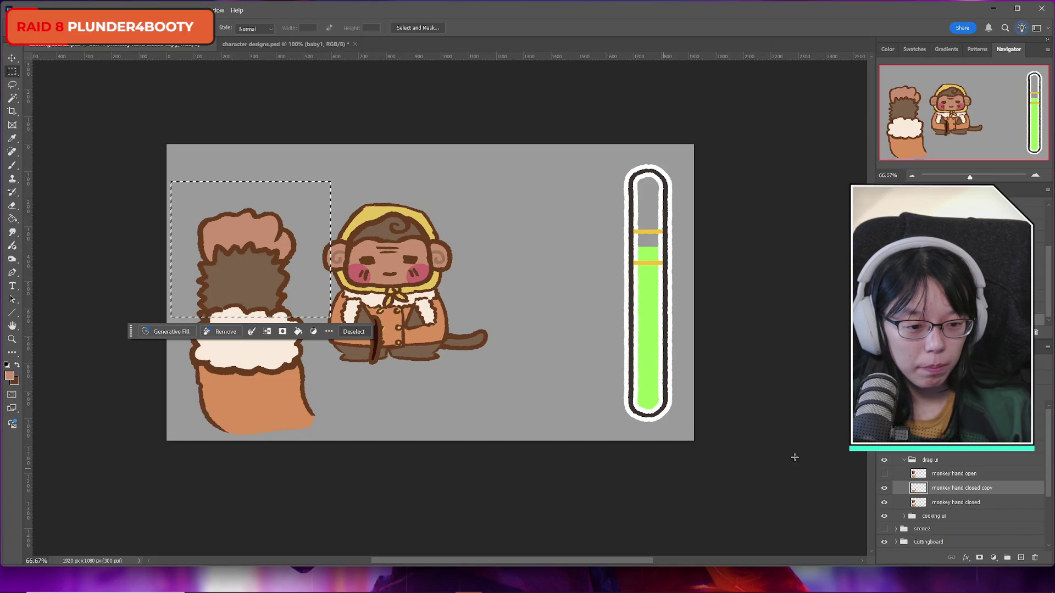
click(884, 473)
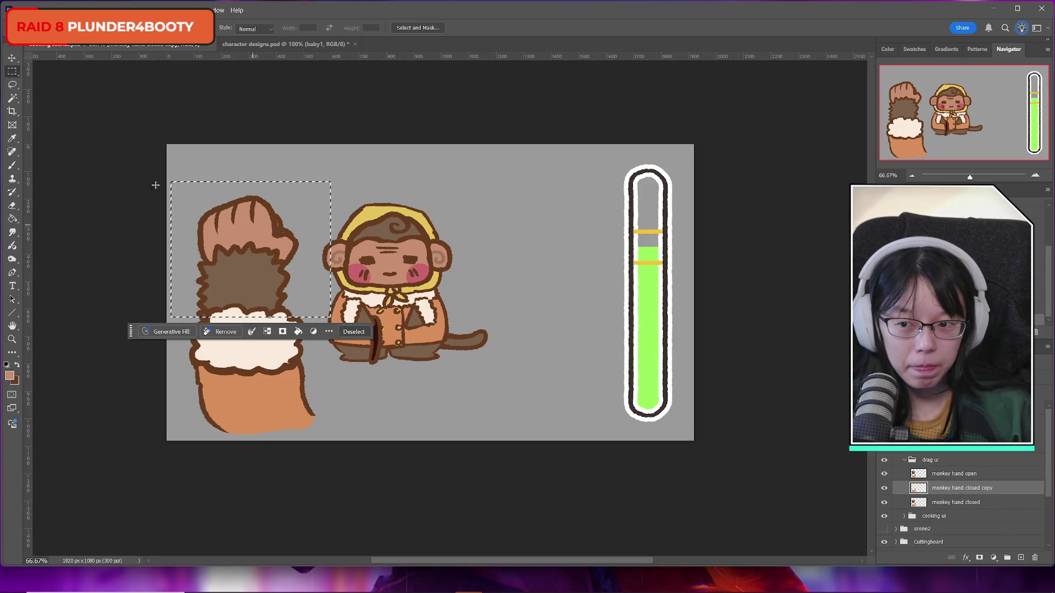
key(ctrl+d)
drag(966, 480, 971, 494)
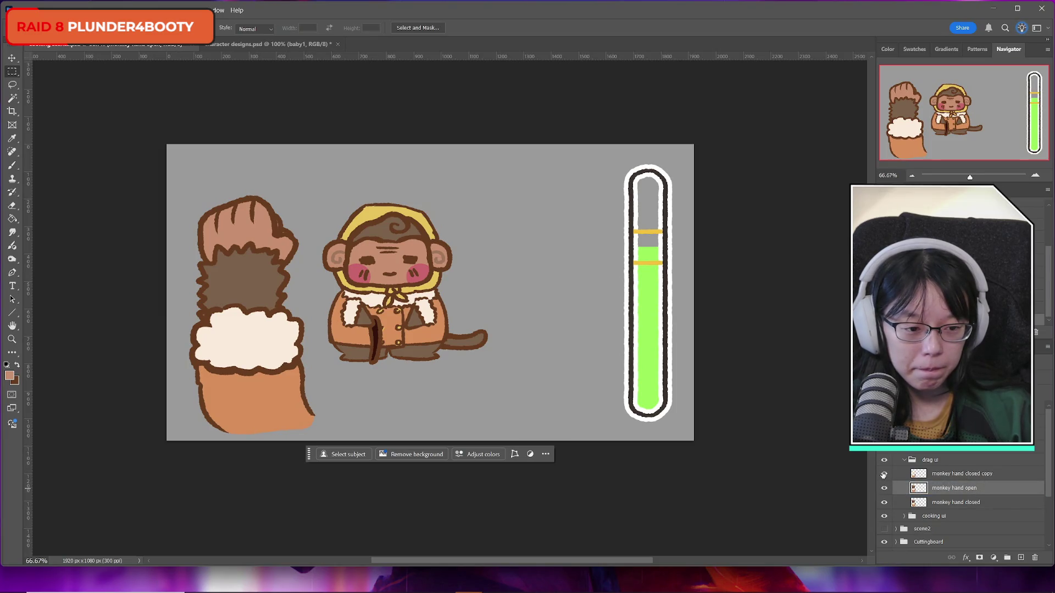
click(883, 503)
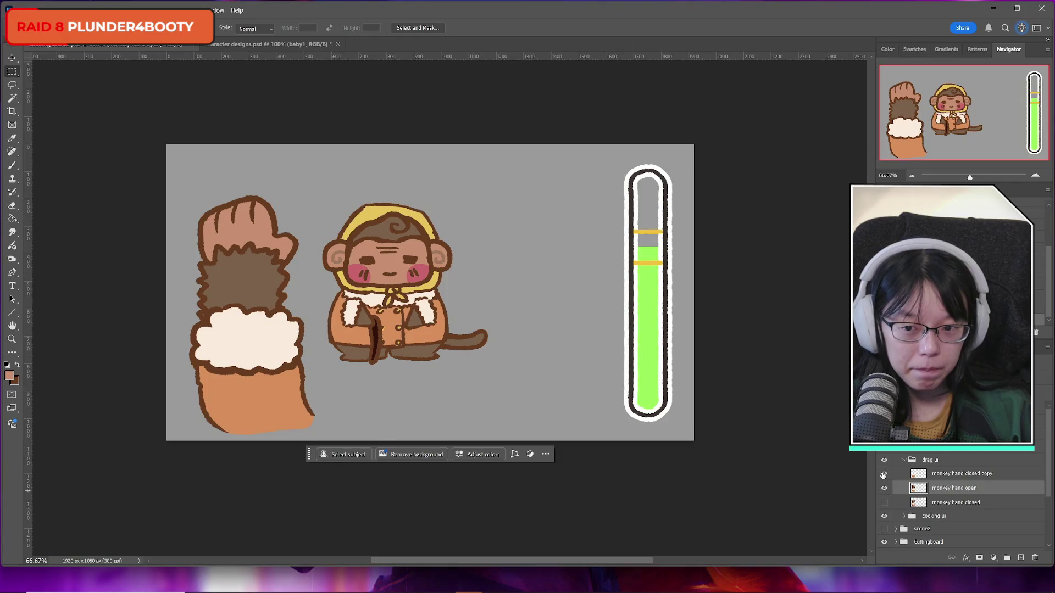
click(883, 474)
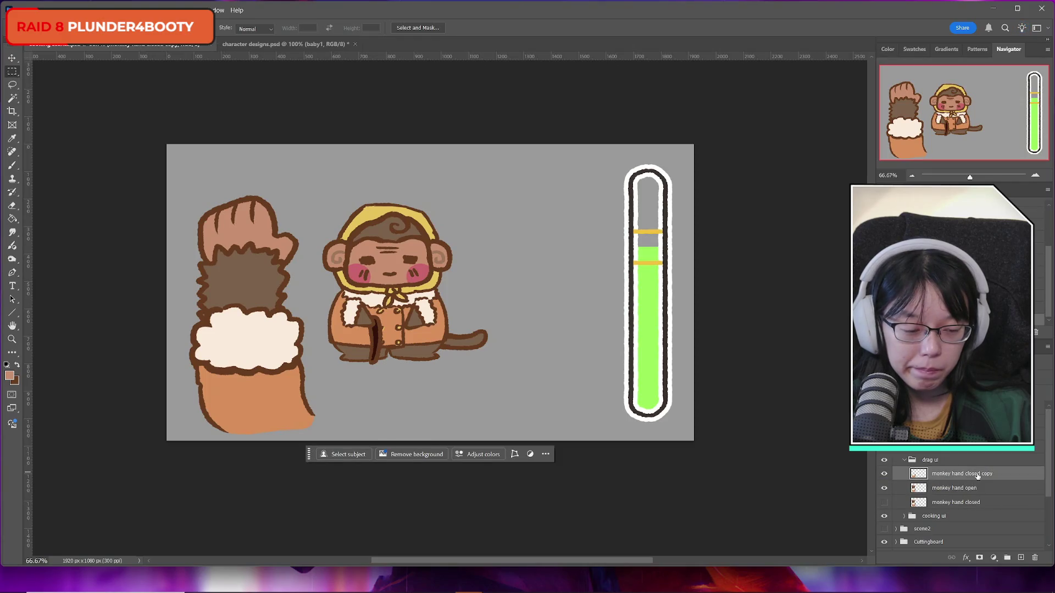
click(884, 474)
click(884, 474)
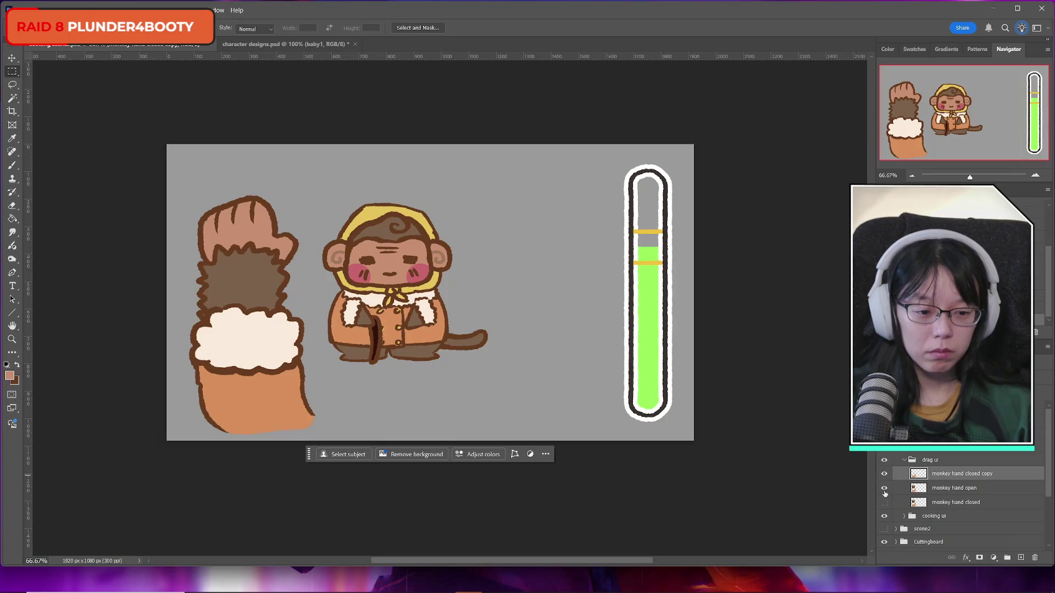
click(884, 488)
click(882, 503)
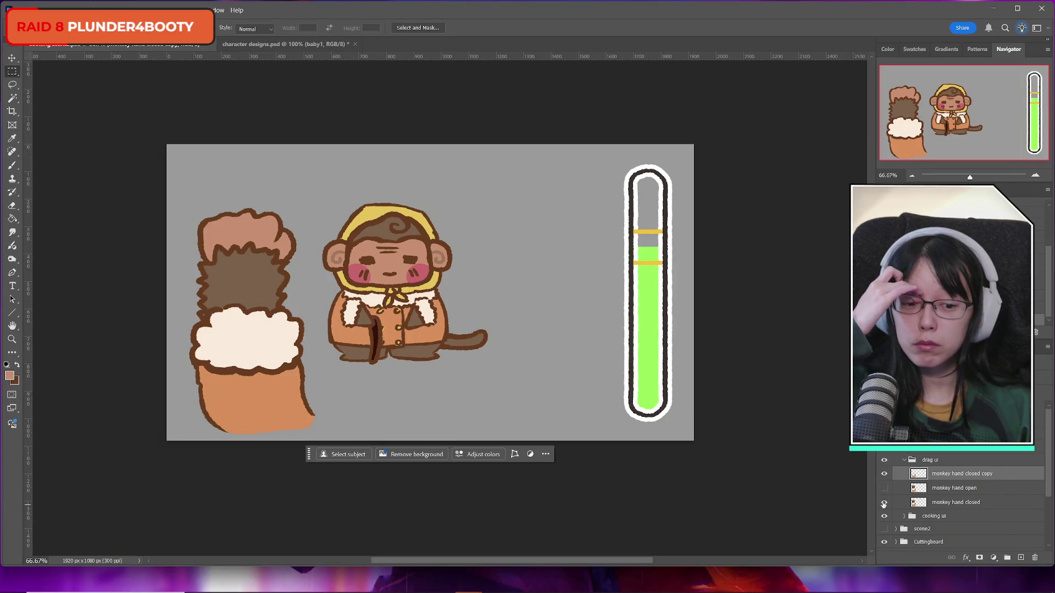
click(884, 503)
click(882, 503)
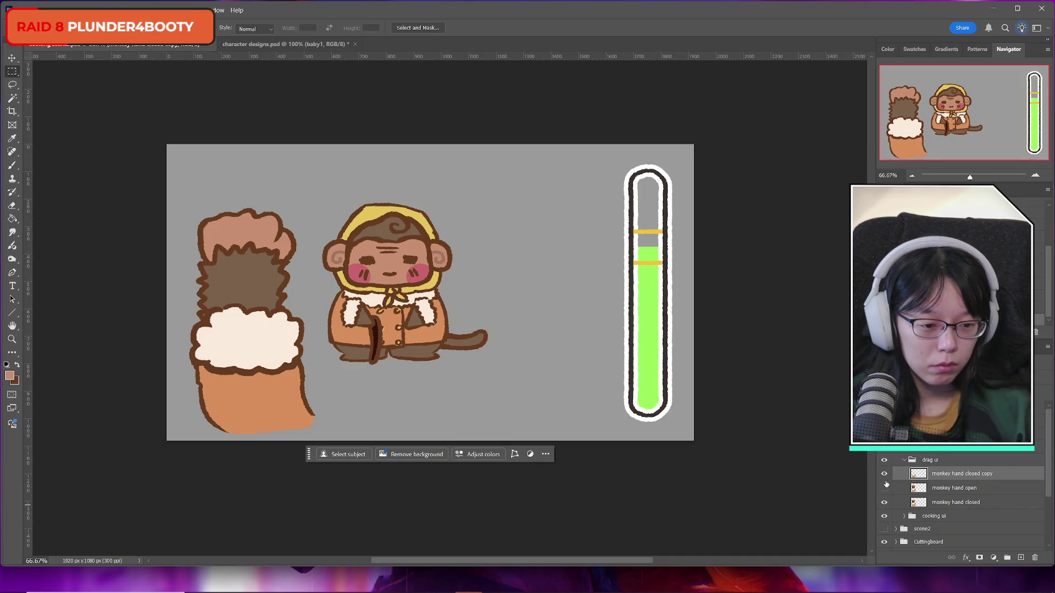
click(884, 488)
click(885, 488)
click(884, 488)
click(885, 488)
click(884, 488)
click(885, 488)
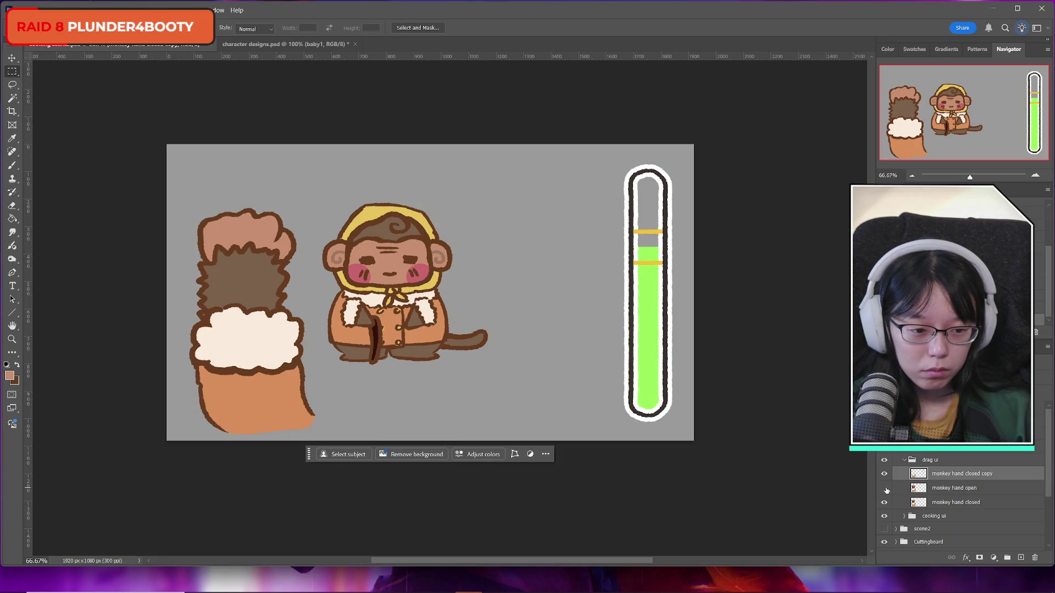
click(885, 489)
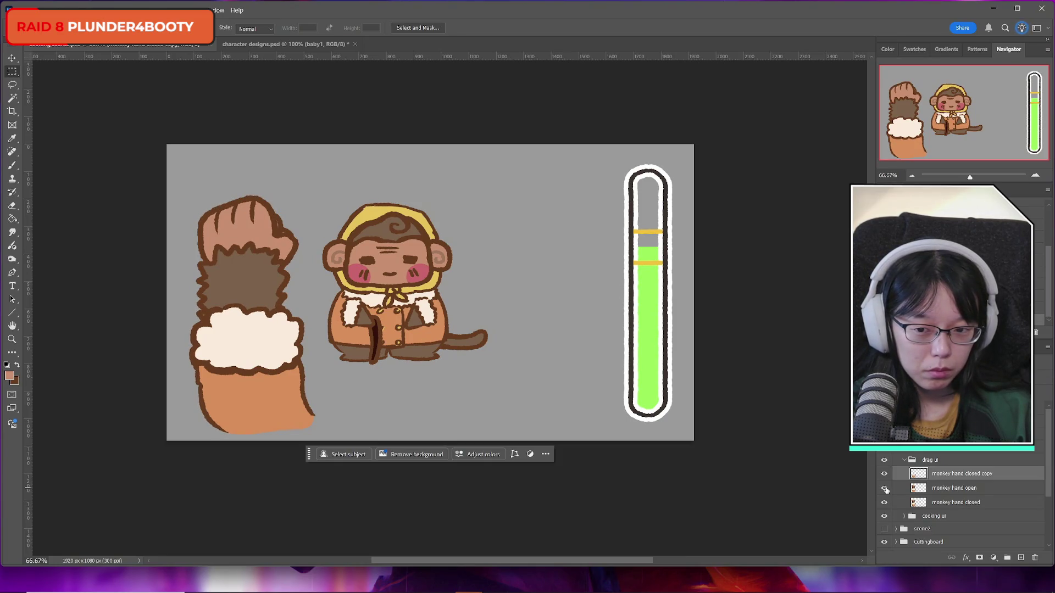
click(945, 489)
mouse_move(171, 307)
mouse_down()
mouse_move(351, 365)
mouse_move(353, 441)
mouse_up()
click(366, 454)
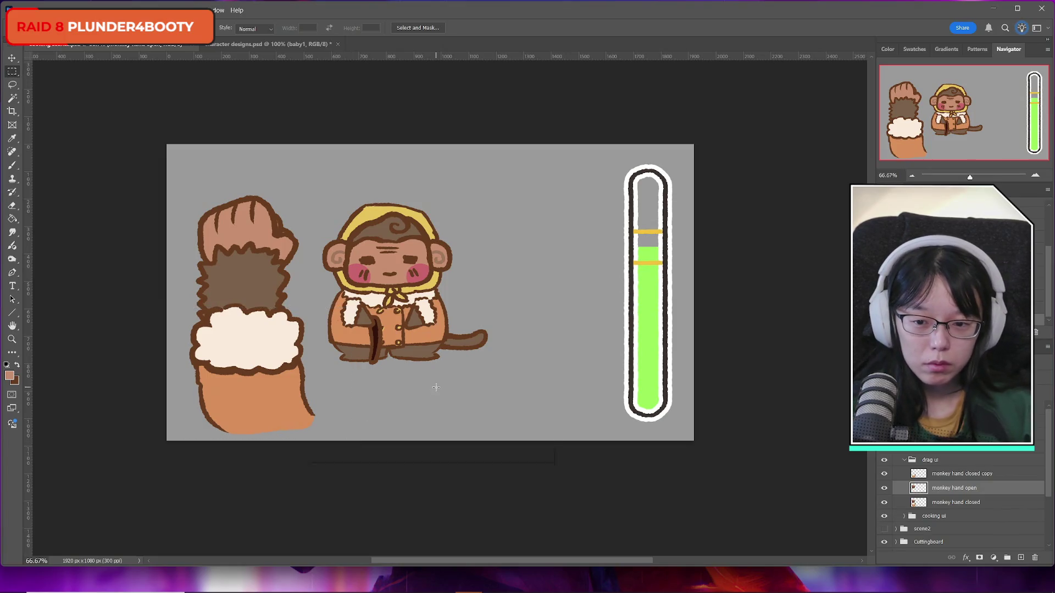
click(945, 475)
key(Delete)
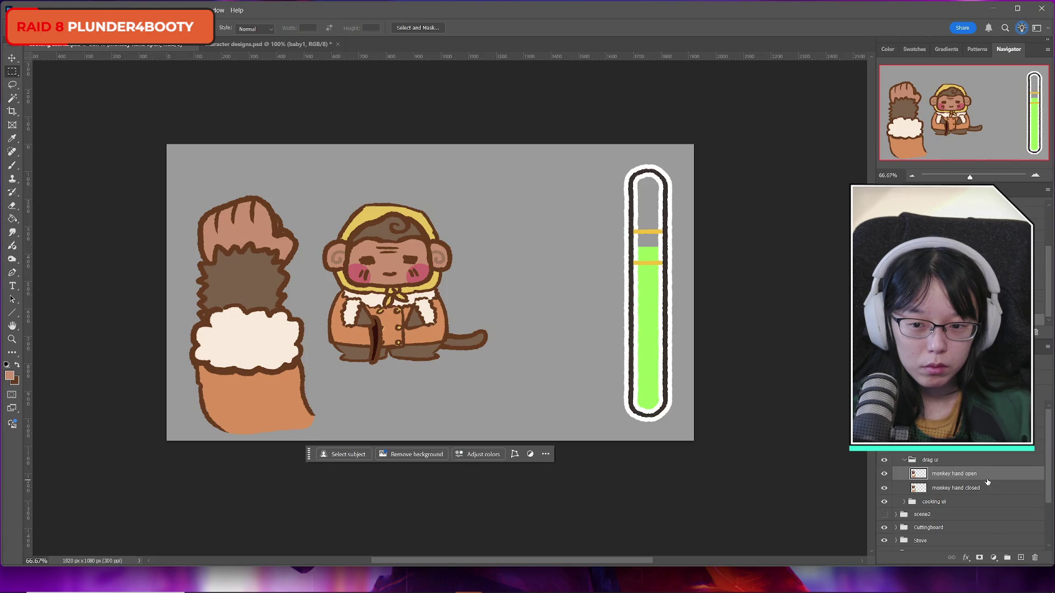
click(883, 489)
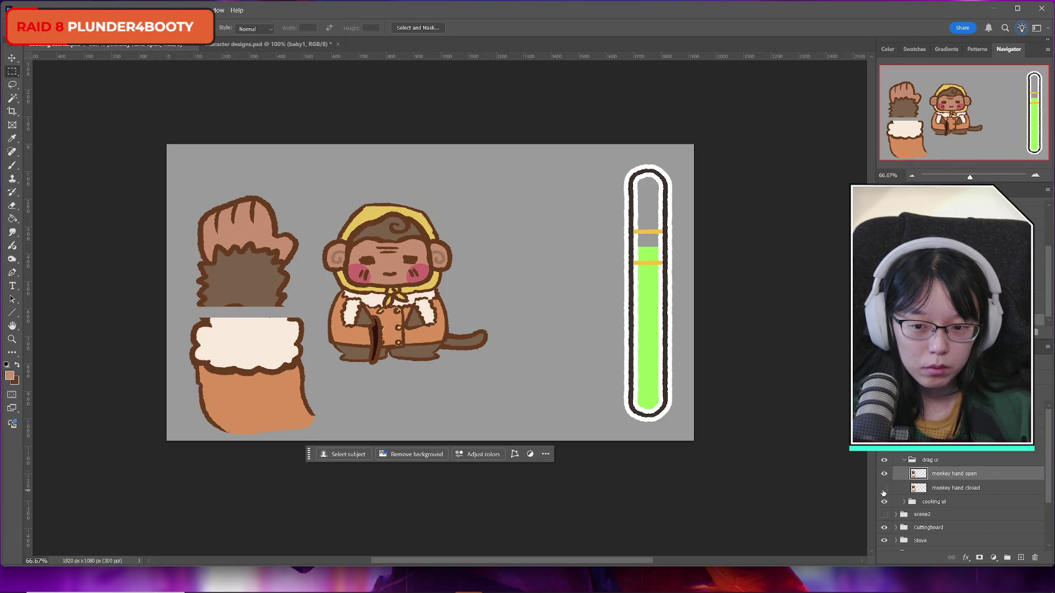
click(883, 489)
click(883, 488)
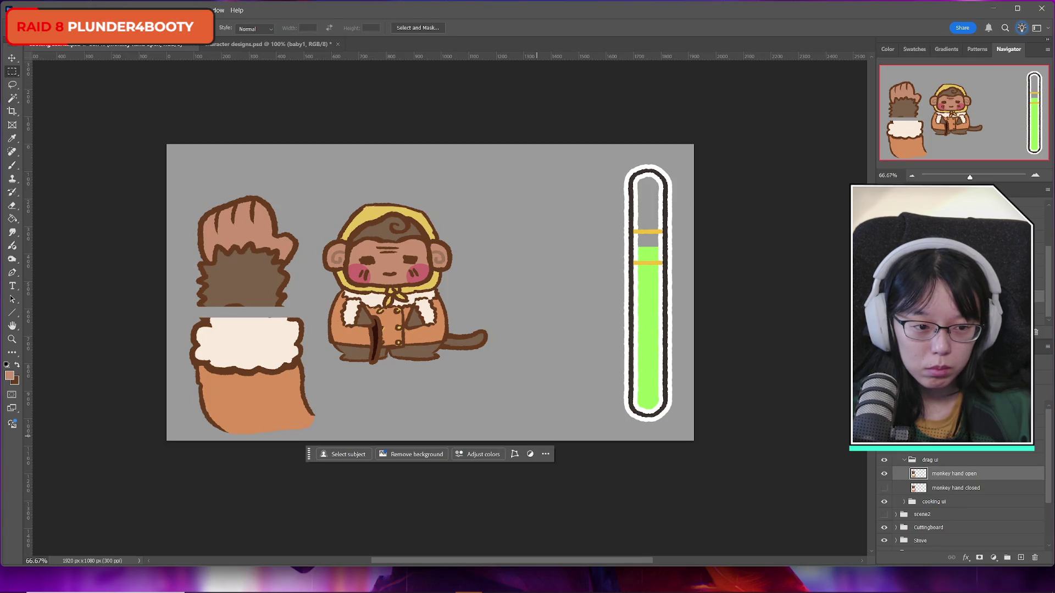
click(883, 488)
drag(955, 488, 955, 471)
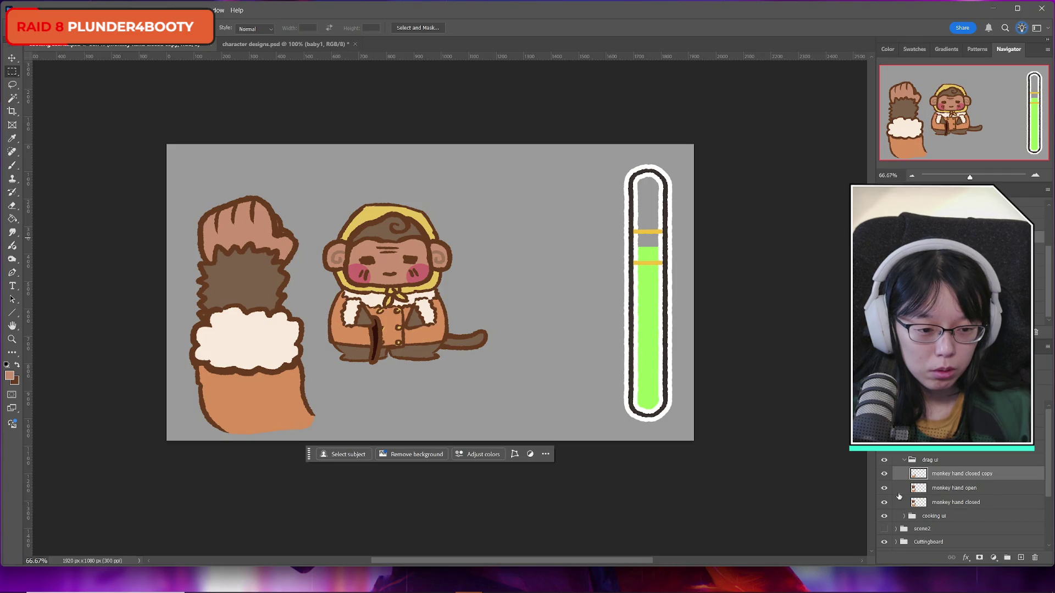
click(884, 502)
click(883, 488)
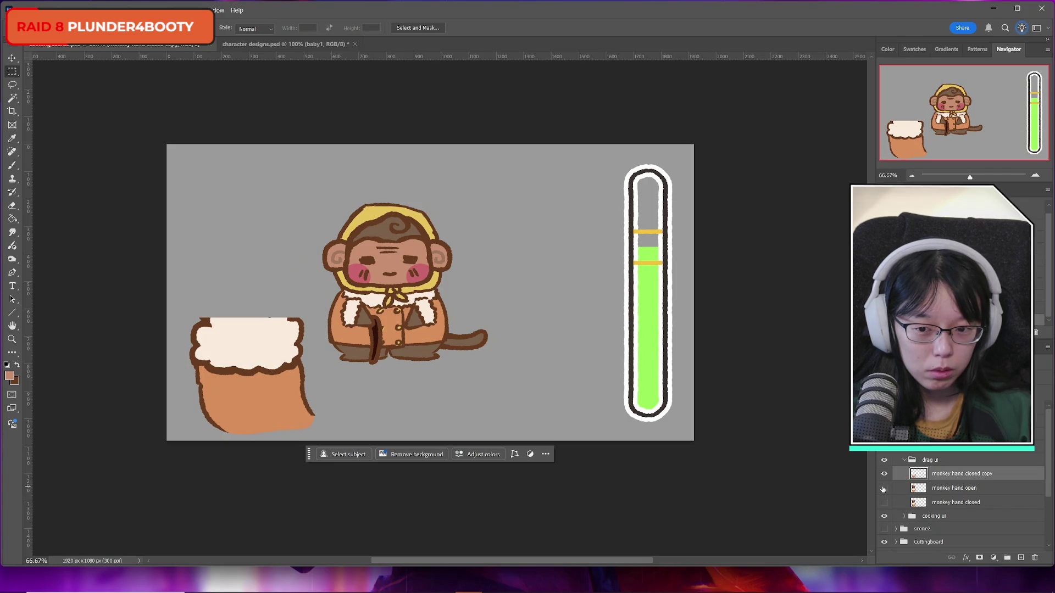
click(883, 489)
click(883, 488)
click(883, 488)
click(883, 474)
click(883, 474)
click(883, 489)
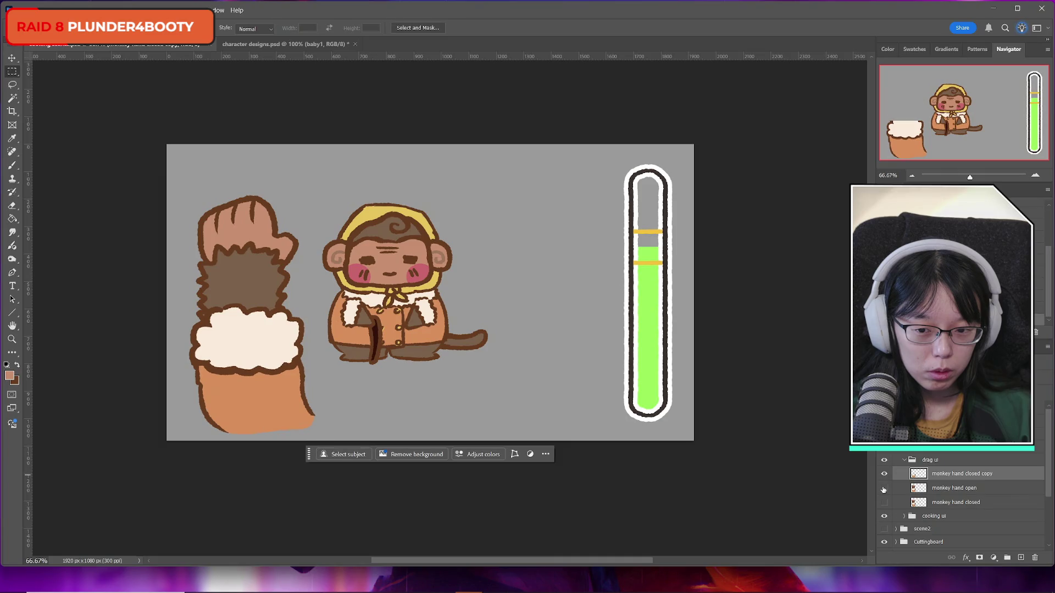
click(883, 489)
click(955, 488)
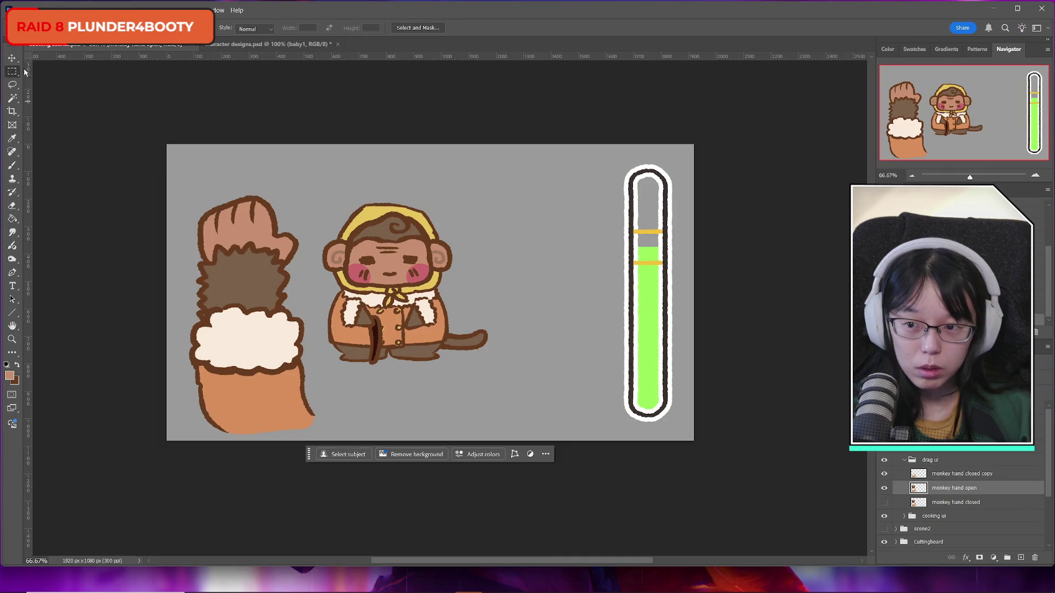
drag(185, 368, 355, 442)
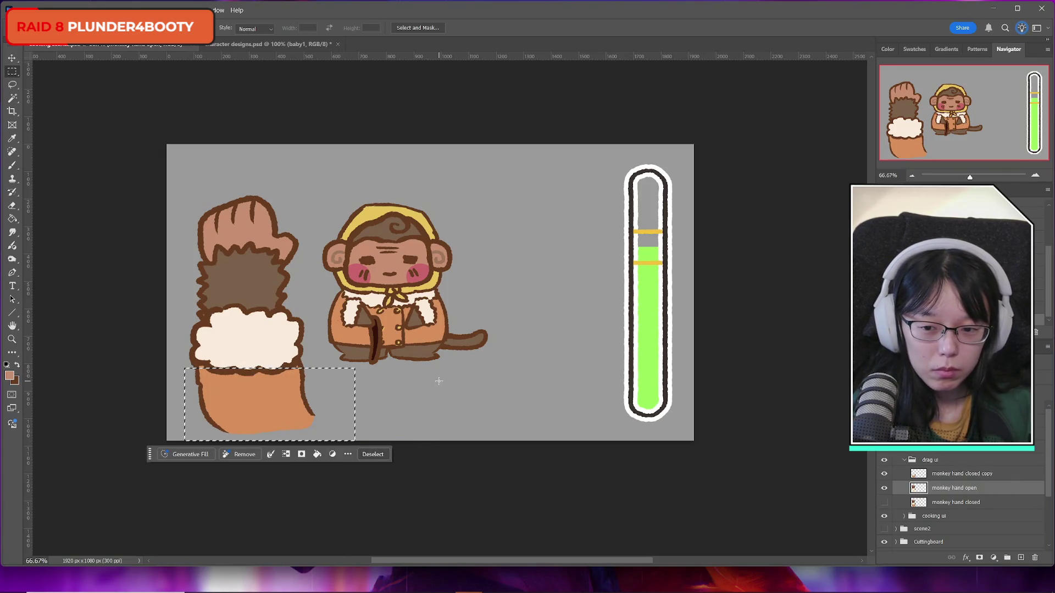
Step: Remove the cuff from the open hand, combine it into one layer, and name it 'monkey hand opened'
key(ctrl+d)
click(883, 473)
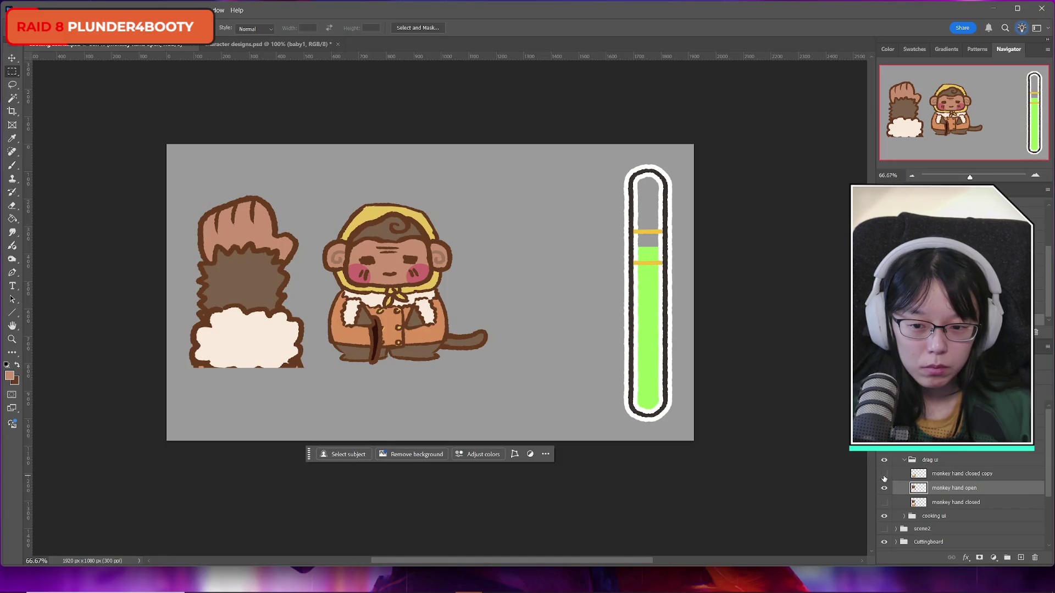
click(884, 475)
click(884, 476)
click(884, 476)
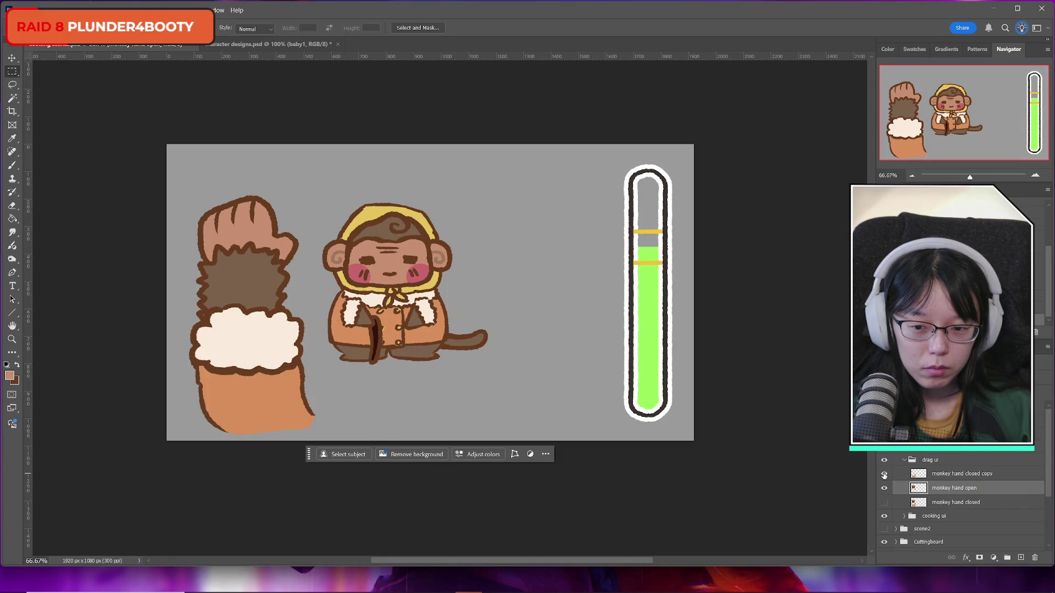
key(Delete)
double_click(957, 474)
text(monkey hand open)
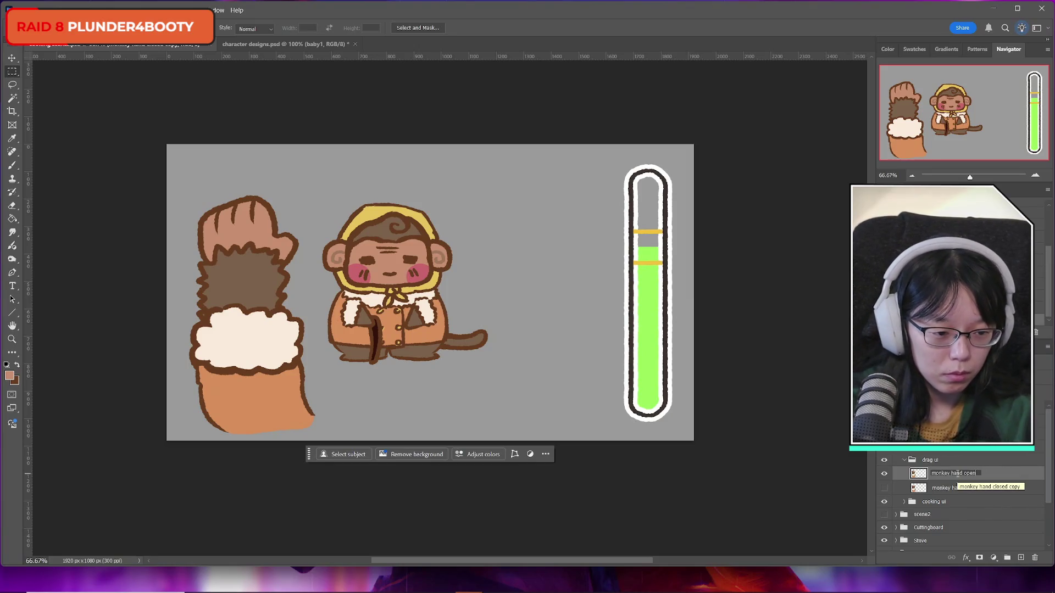
text(ed)
key(Return)
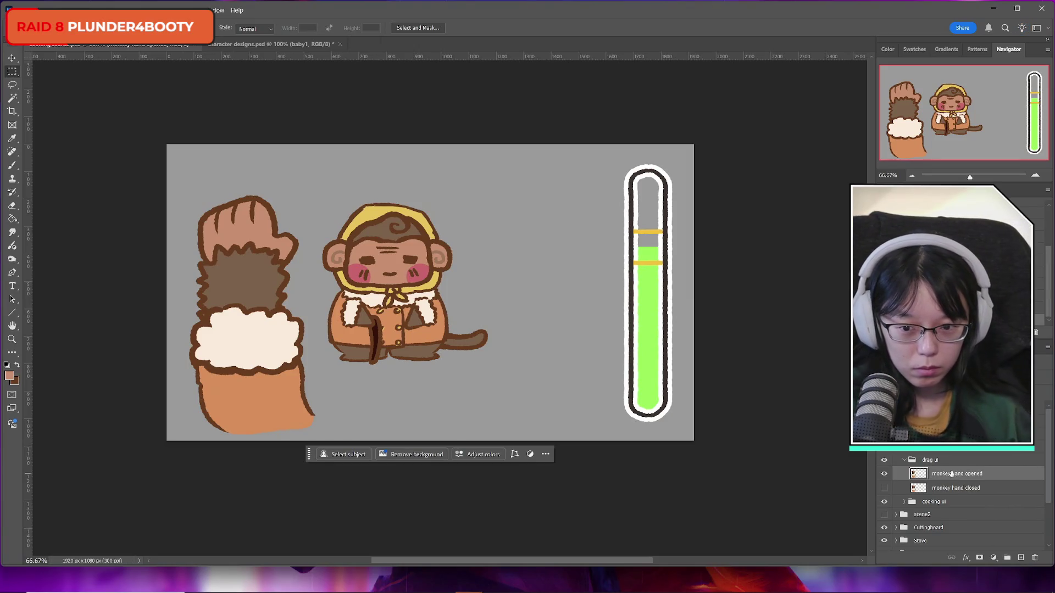
Step: Compare the opened and closed hand layers by flipping visibility, then collapse the drag ui group
click(883, 474)
click(883, 476)
click(884, 488)
click(884, 475)
click(885, 475)
click(885, 475)
click(884, 476)
click(884, 475)
click(884, 476)
click(884, 475)
click(885, 475)
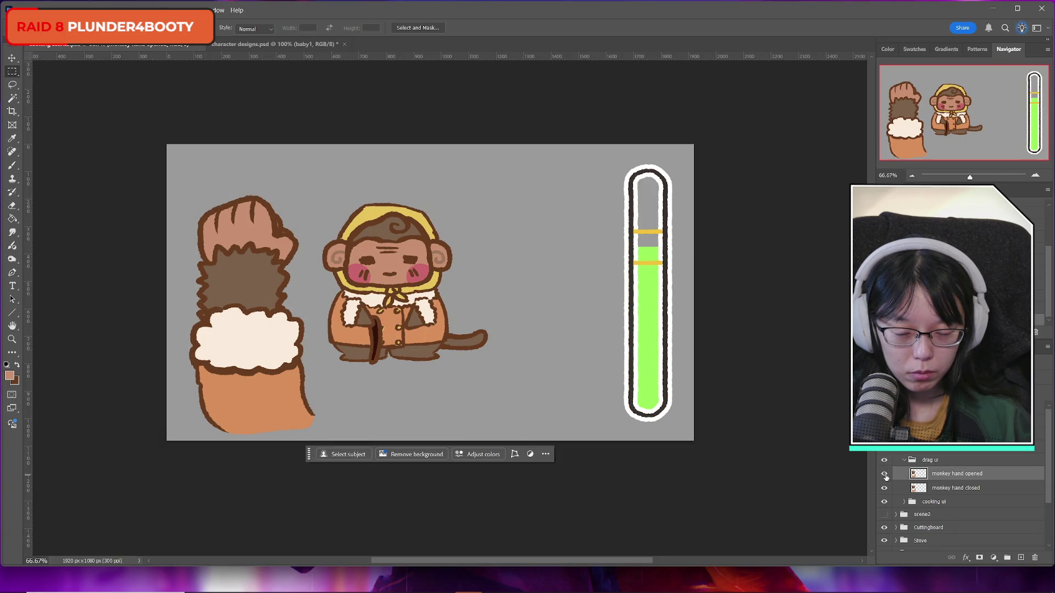
click(904, 460)
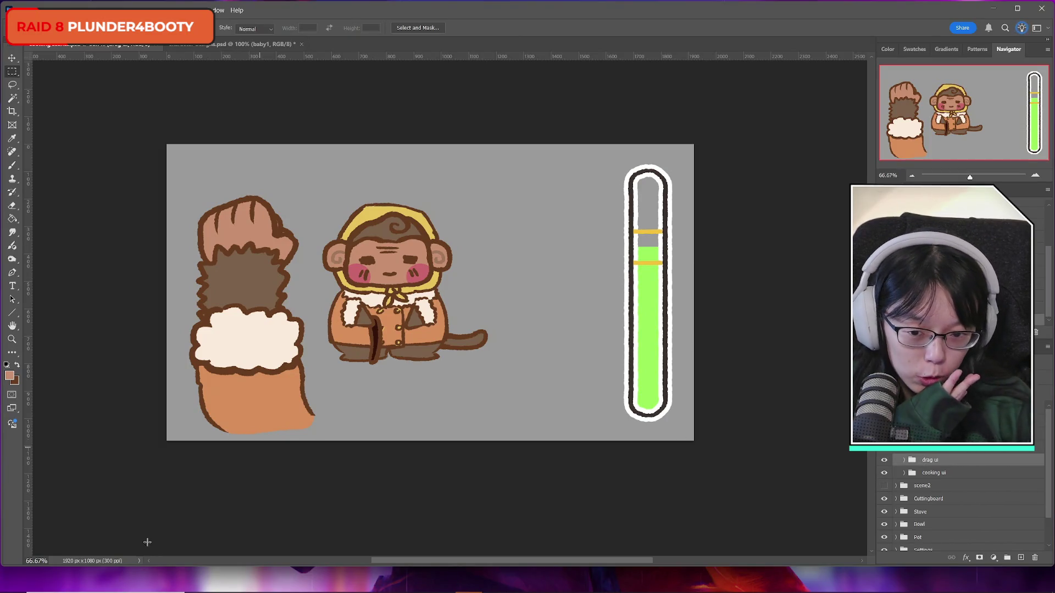
Step: Switch to Sticky Notes and add a new blank note, dragging it left beside the game-plan note
mouse_move(165, 590)
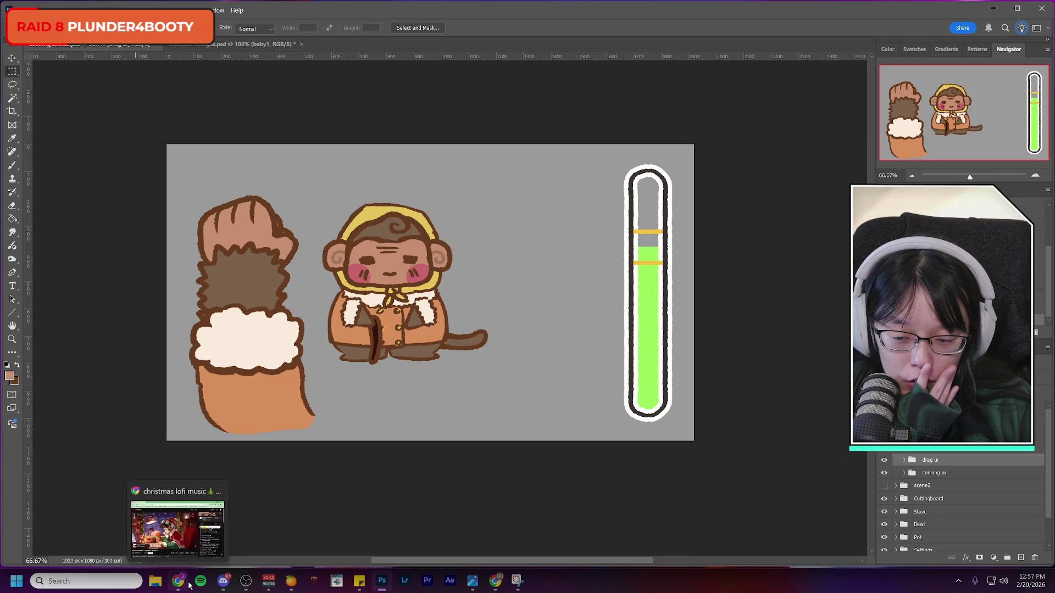
click(407, 532)
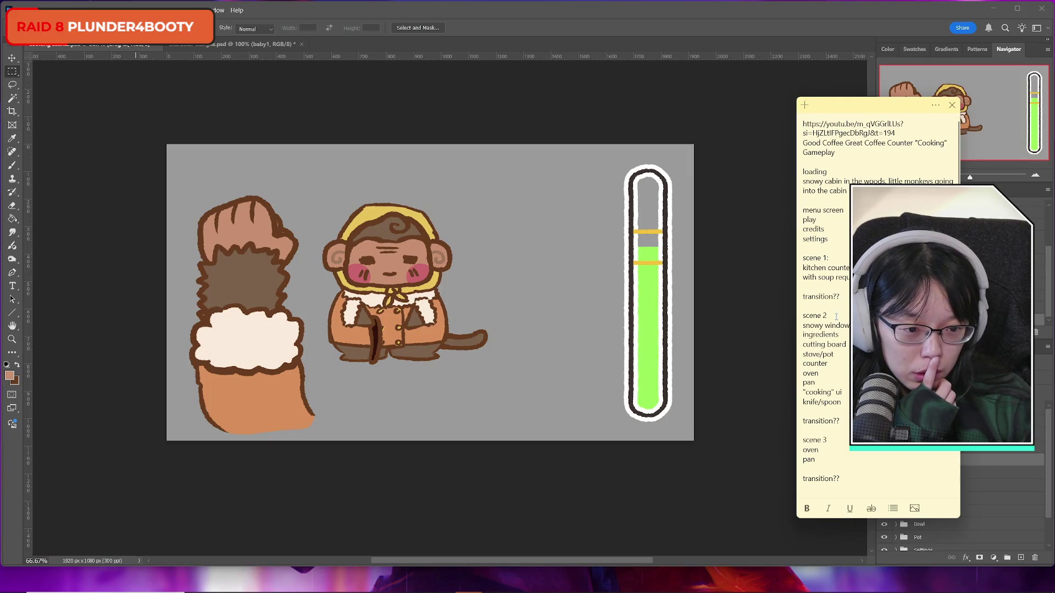
click(835, 315)
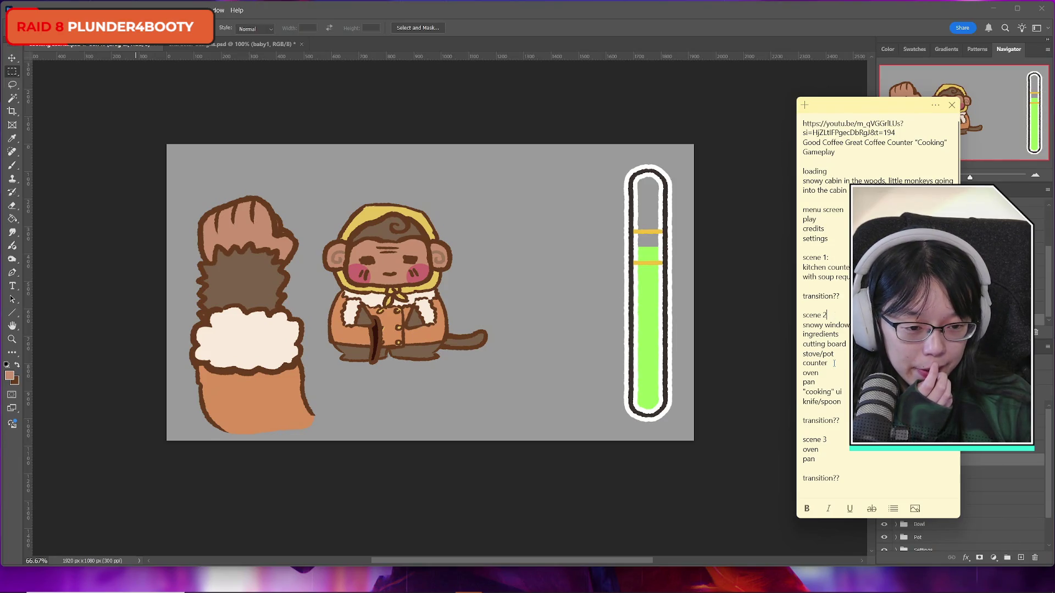
click(842, 391)
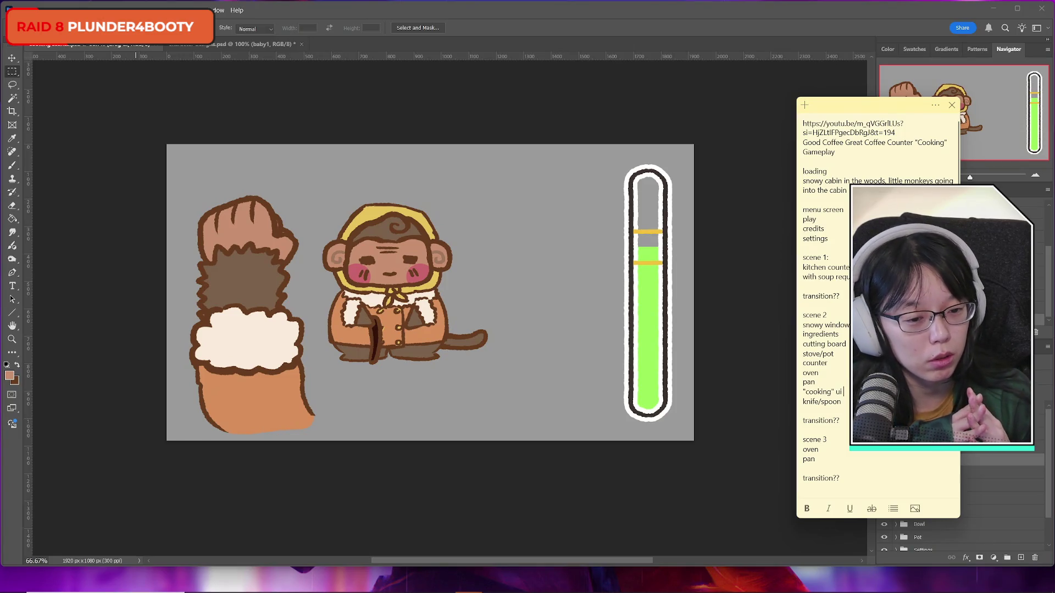
click(804, 105)
mouse_move(969, 107)
mouse_down()
mouse_move(658, 110)
mouse_move(704, 109)
mouse_up()
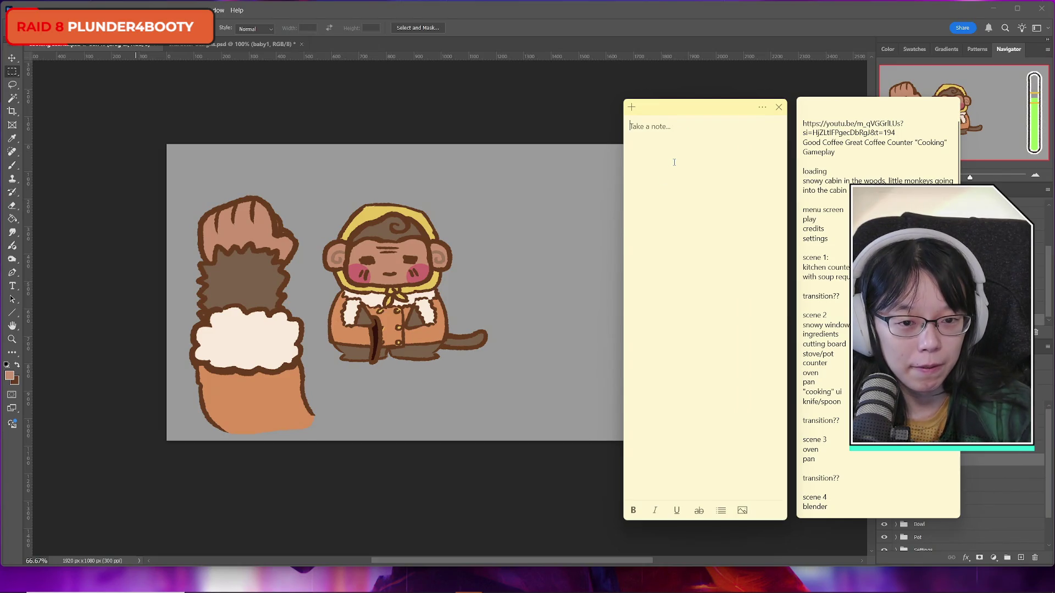
Step: Title the note 'Cooking UI' and list monkey hand with knife, with spoon, with ladle, and pushing button
text(Cook)
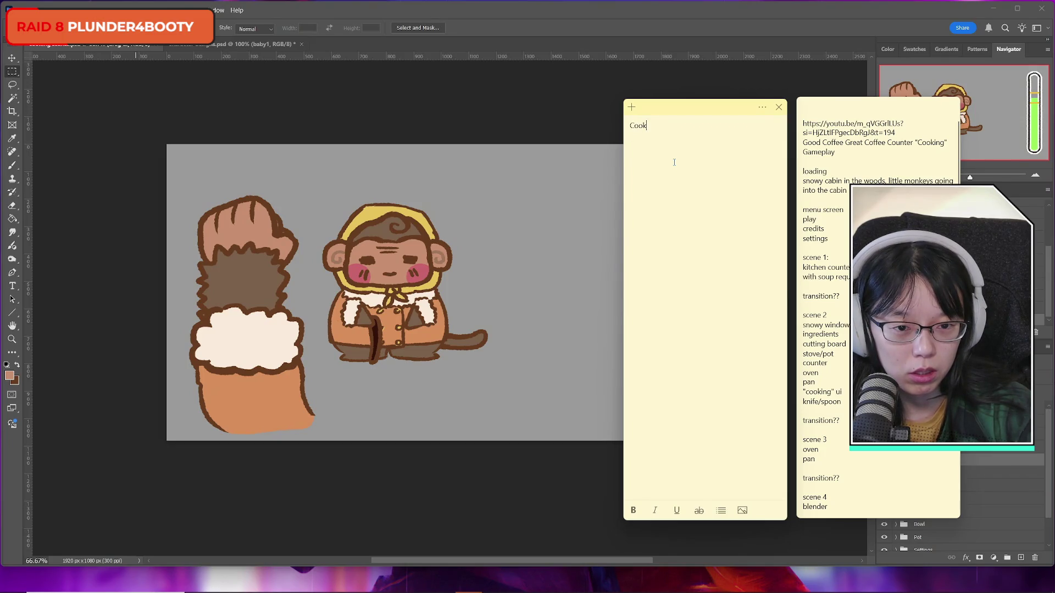
text(ing UI m)
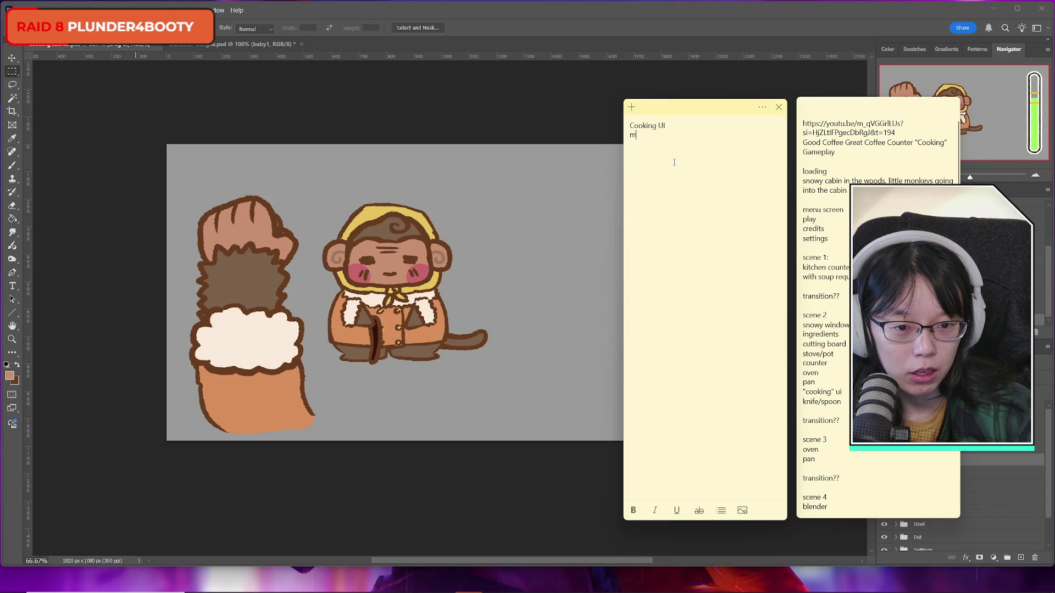
text(onkey hand with knife)
key(Return)
text(monkey hand with spoon )
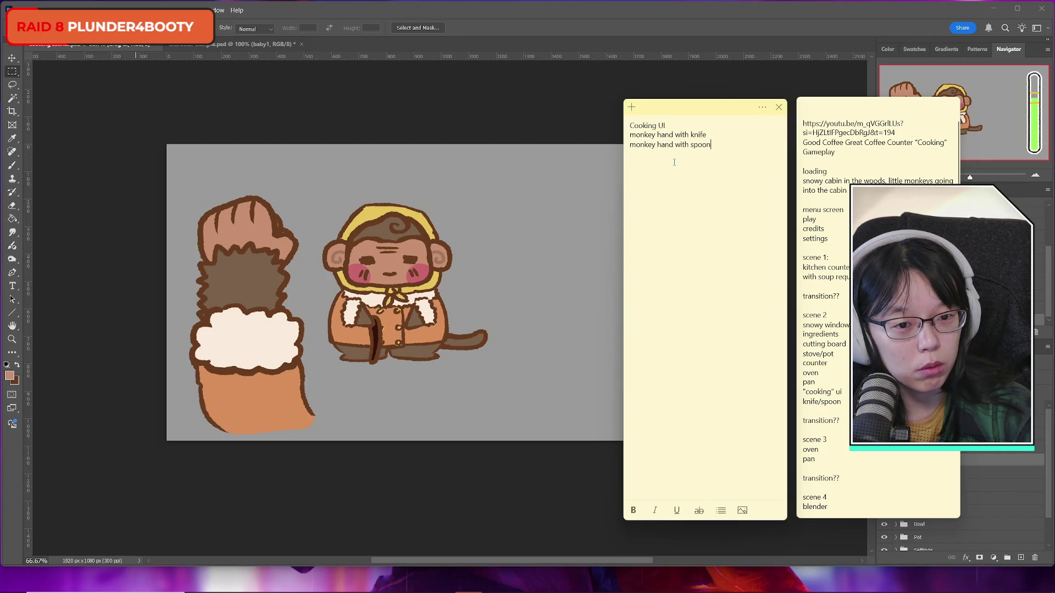
text(monkey hand wi)
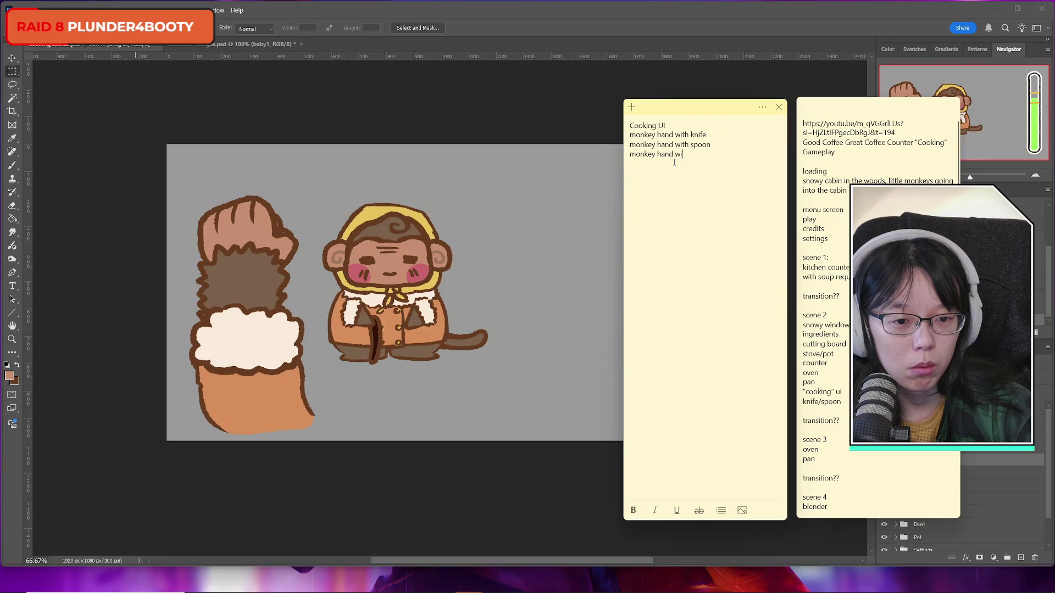
text(th ladle)
key(Return)
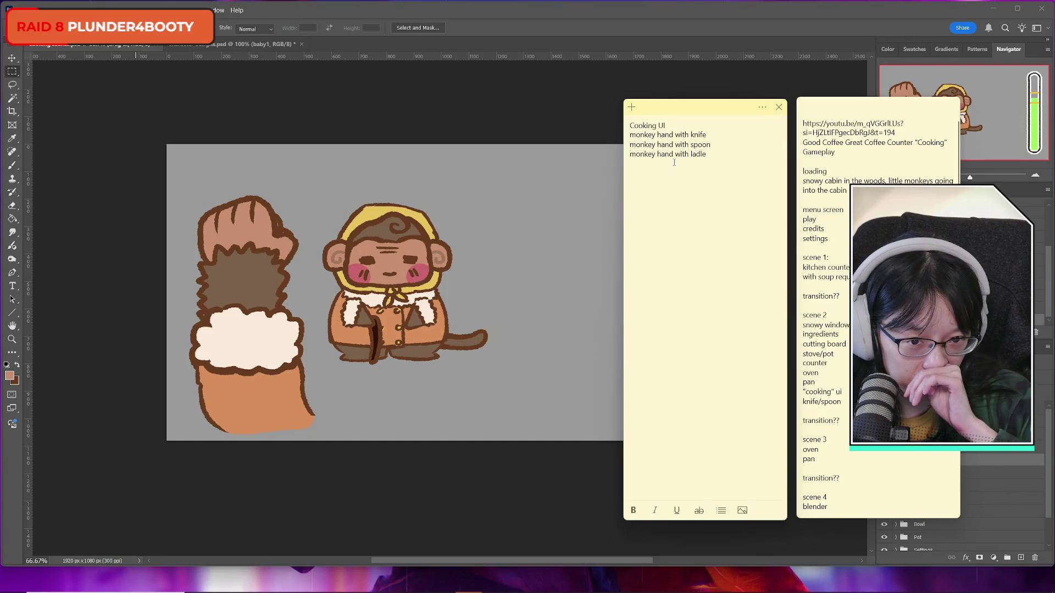
text(monke)
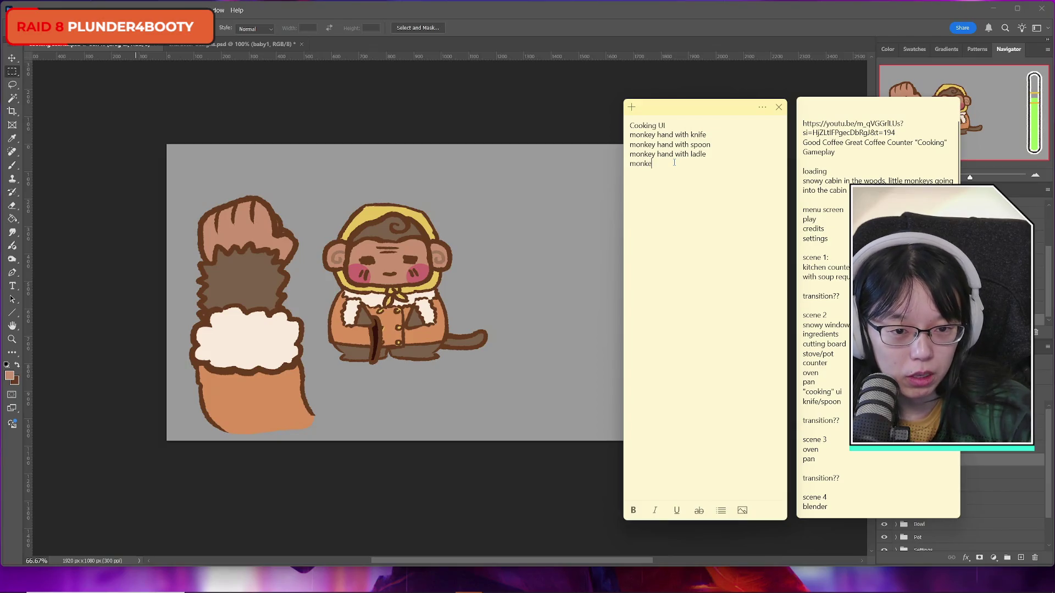
text(y hand pushing bu)
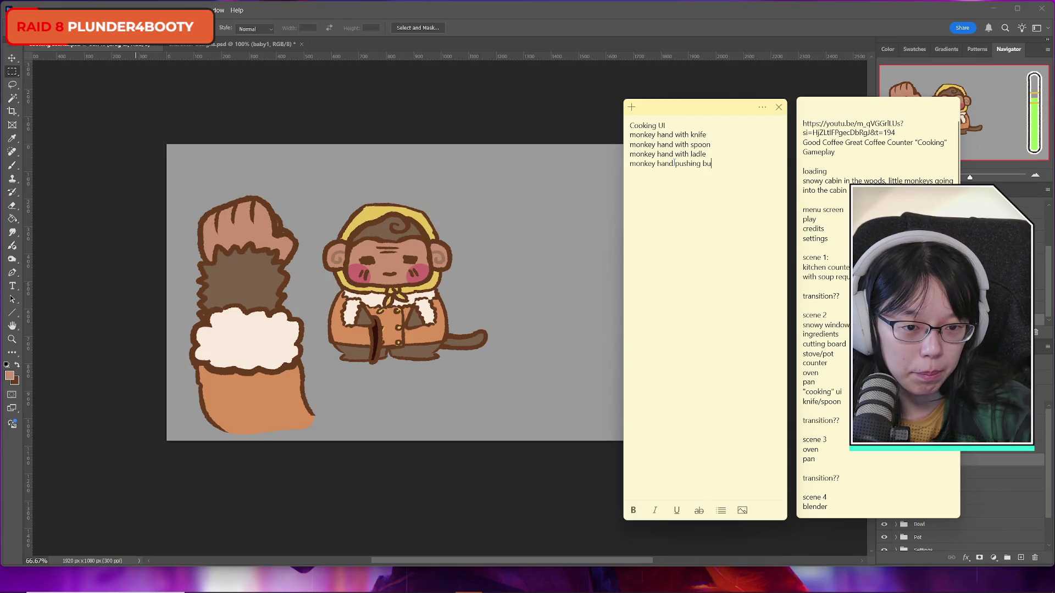
text(ston)
key(Return)
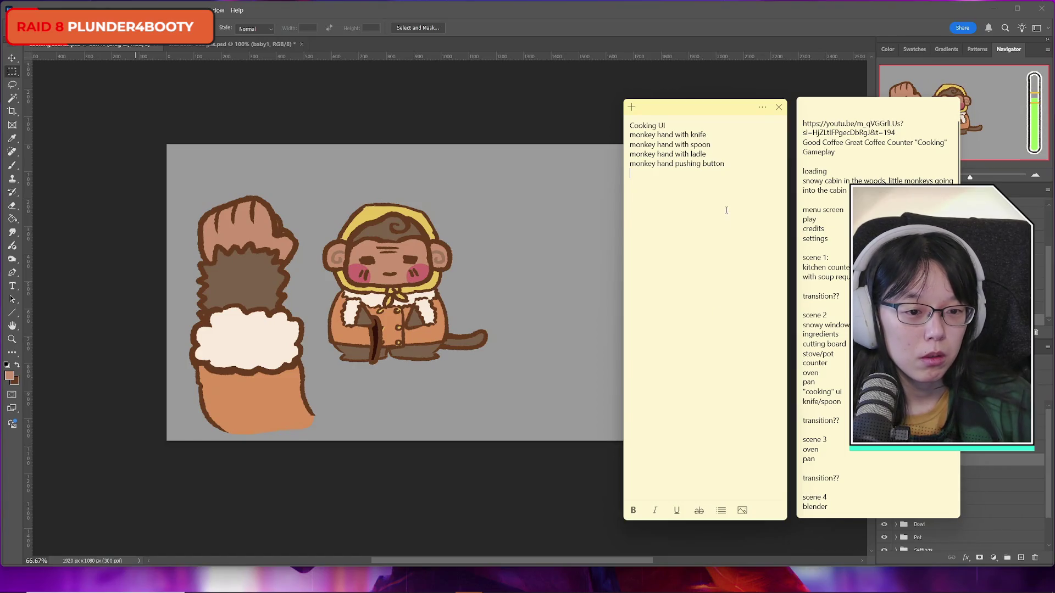
Step: Nudge the Cooking UI note left and place the caret after 'oven' in the scene-plan note
mouse_move(699, 106)
mouse_down()
mouse_move(678, 108)
mouse_move(692, 108)
mouse_up()
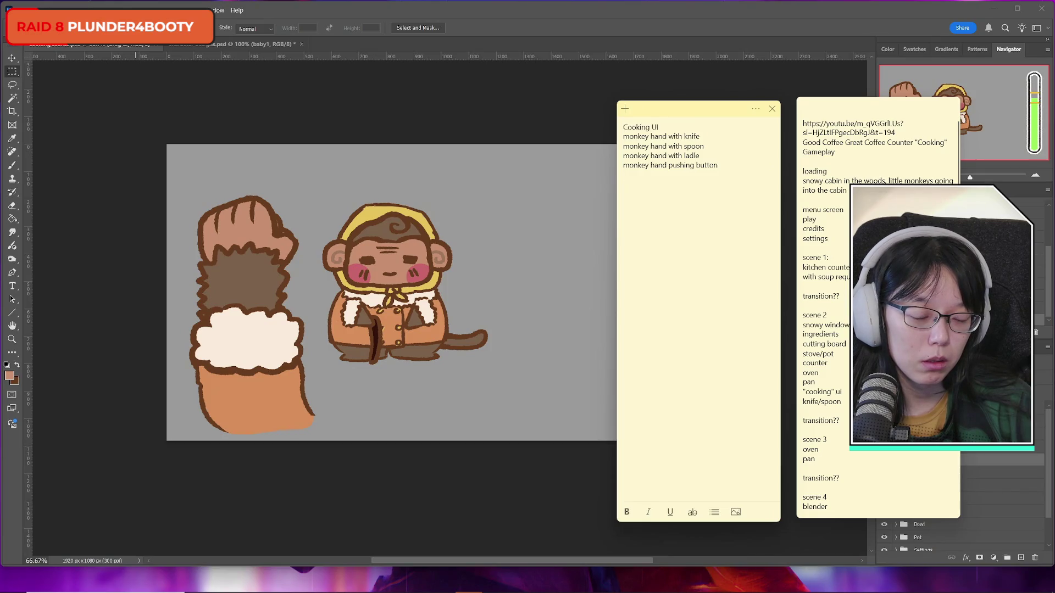
click(838, 334)
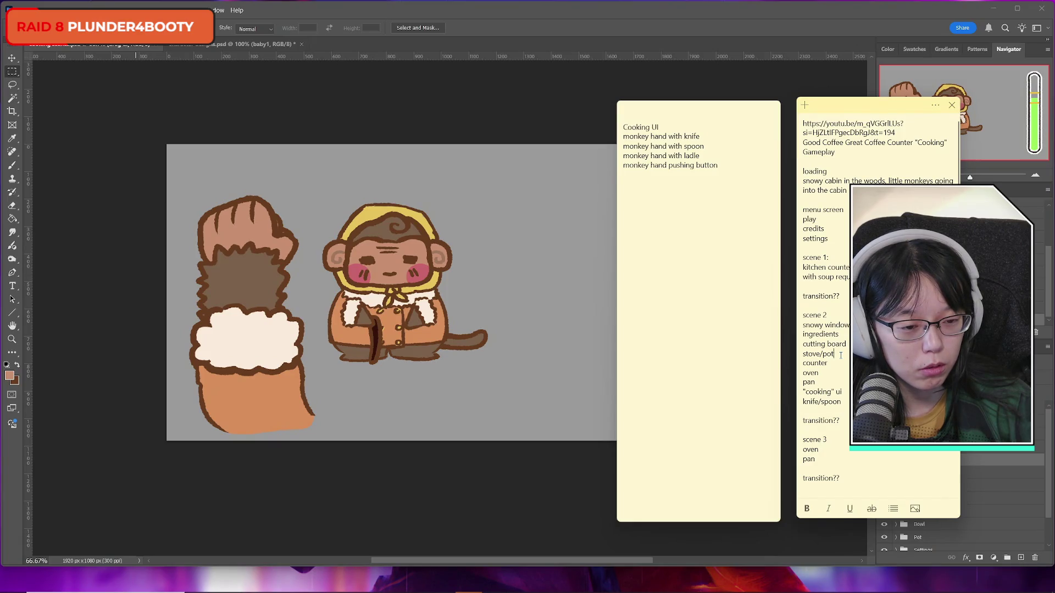
click(818, 373)
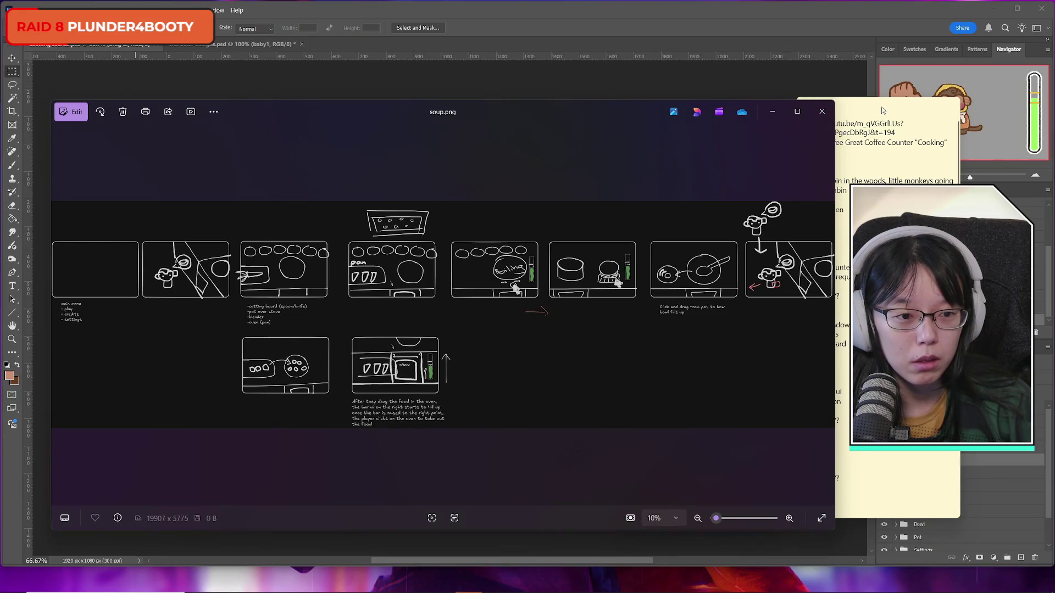
Step: Arrange the scene-plan and Cooking UI notes around the soup.png storyboard in Photos
mouse_move(881, 107)
mouse_down()
mouse_move(909, 103)
mouse_move(968, 24)
mouse_up()
drag(616, 107, 494, 153)
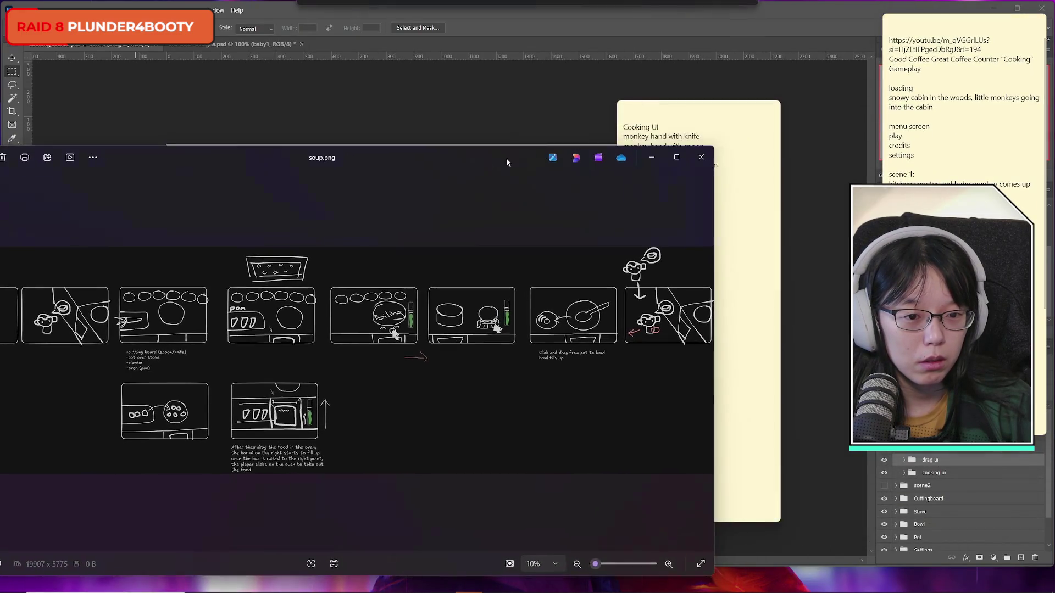
click(763, 121)
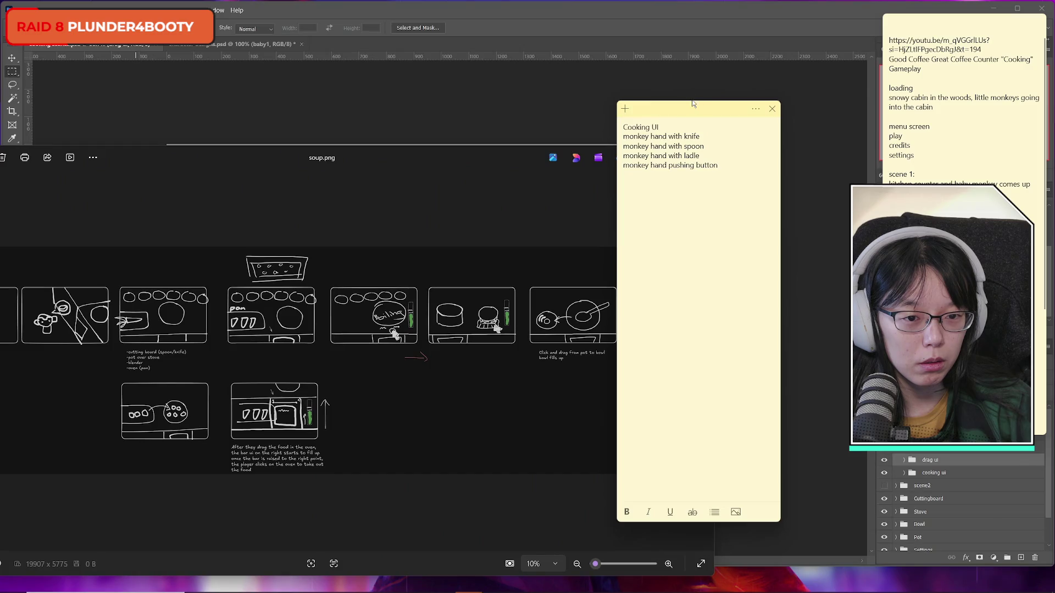
key(alt+Tab)
mouse_move(340, 587)
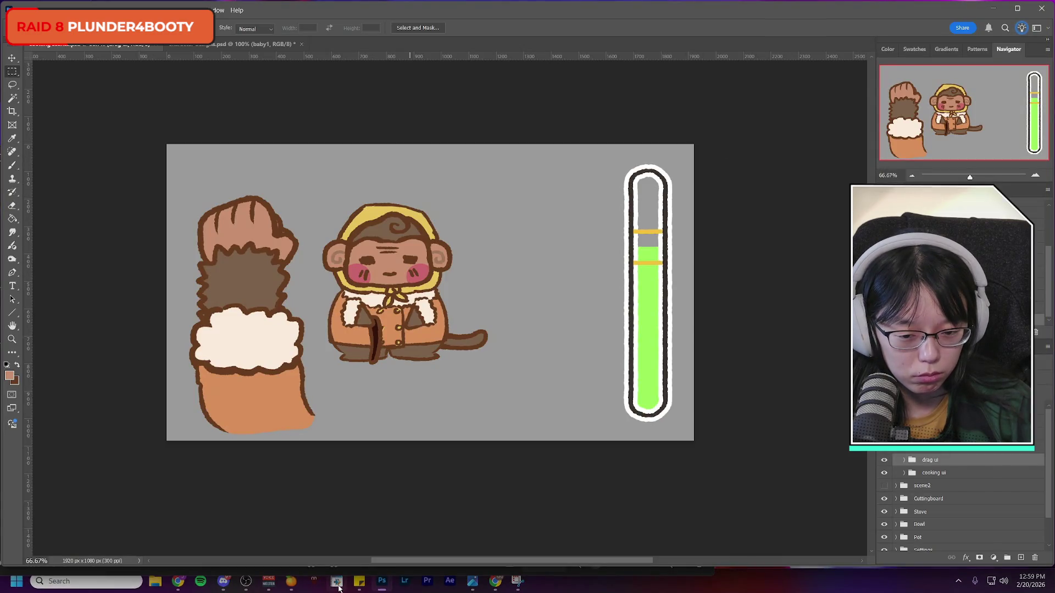
click(474, 582)
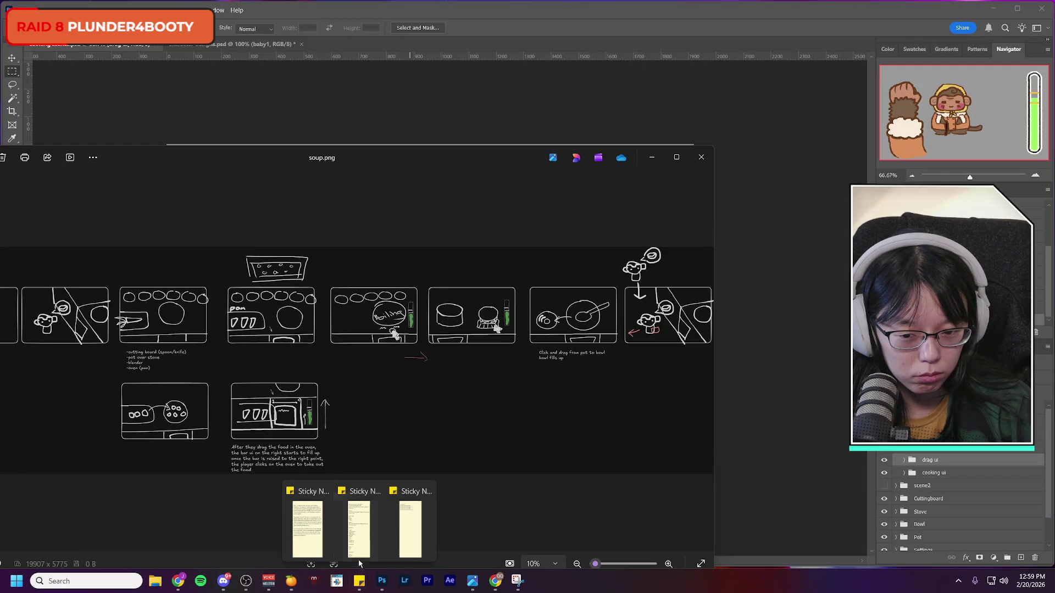
click(415, 543)
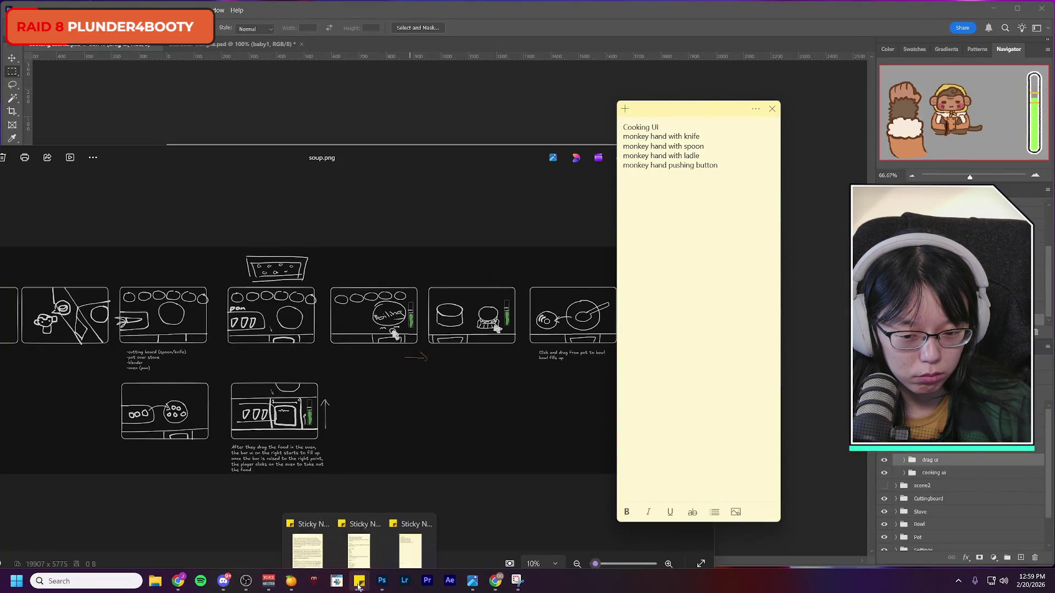
click(372, 516)
mouse_move(703, 105)
mouse_down()
mouse_move(909, 148)
mouse_move(890, 134)
mouse_move(890, 424)
mouse_move(890, 330)
mouse_up()
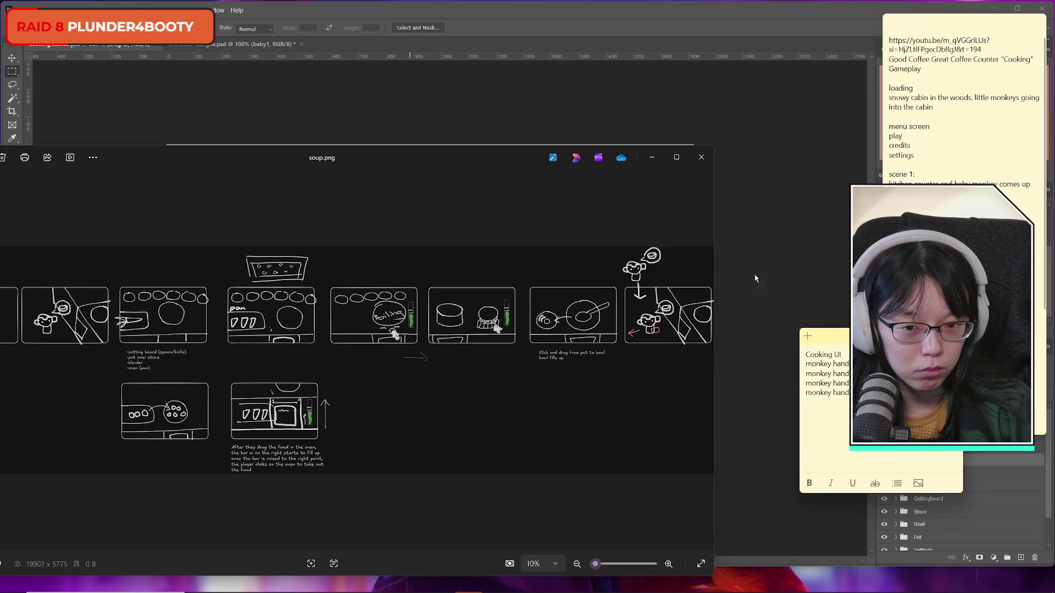
mouse_move(441, 159)
mouse_down()
mouse_move(502, 118)
mouse_move(533, 118)
mouse_up()
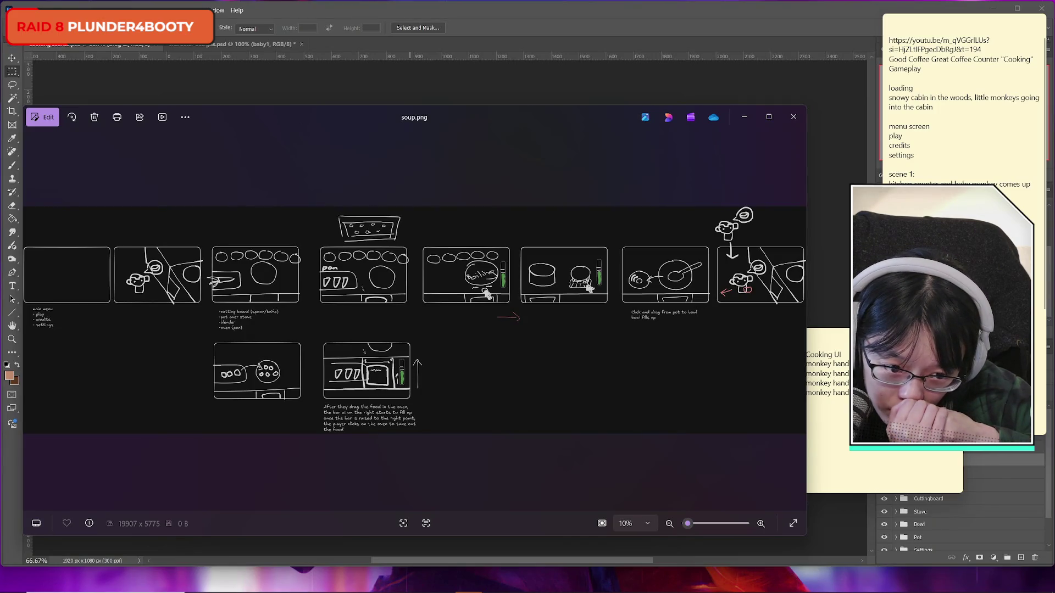
Step: Add a 'monkey hand' line to the Cooking UI note, then switch back to the Photoshop canvas
click(806, 402)
text(monkey hand)
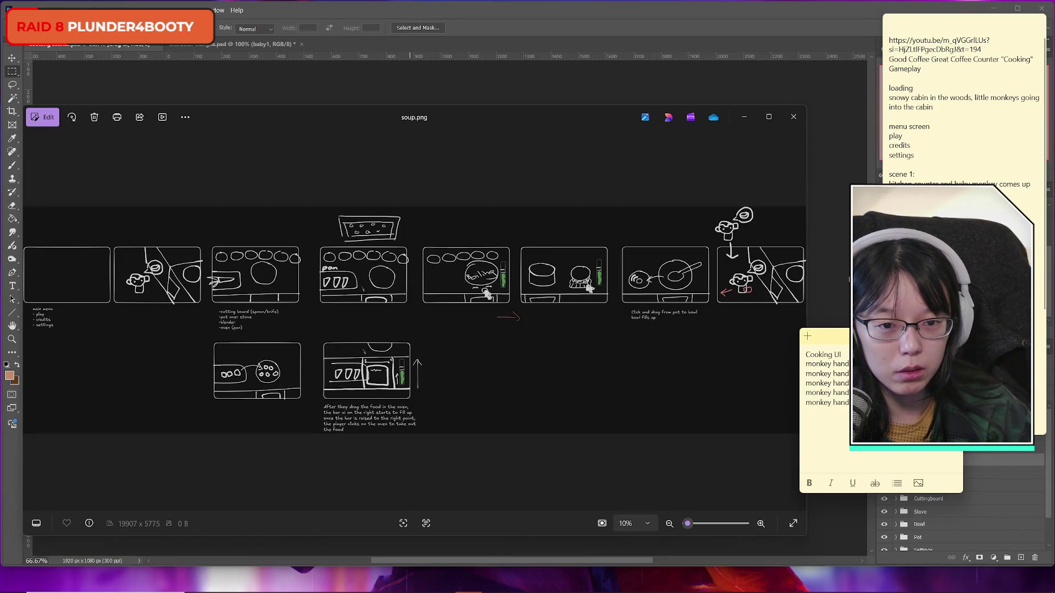
drag(549, 117, 557, 117)
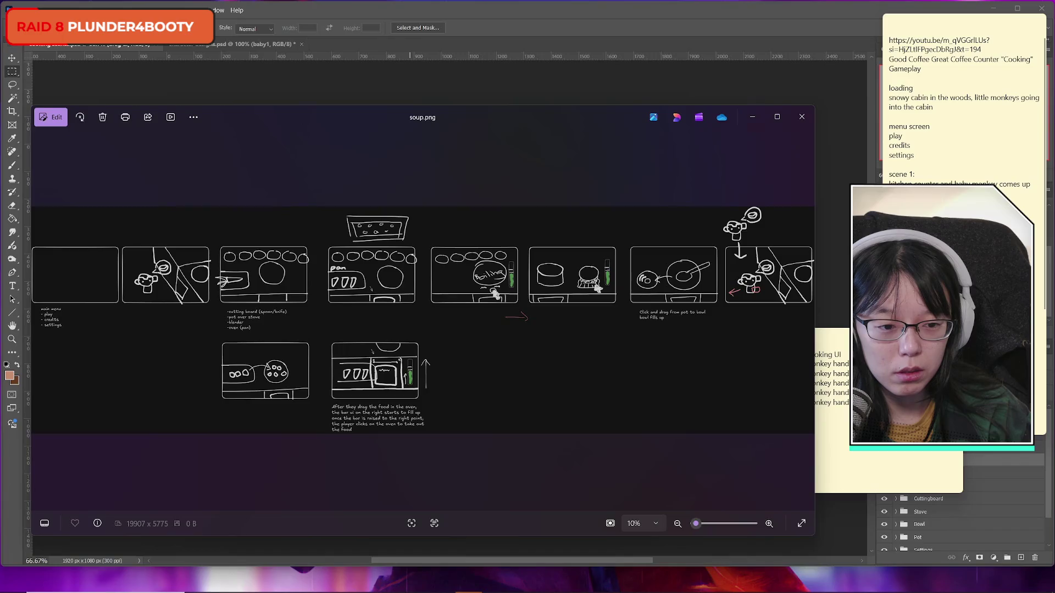
key(alt+Tab)
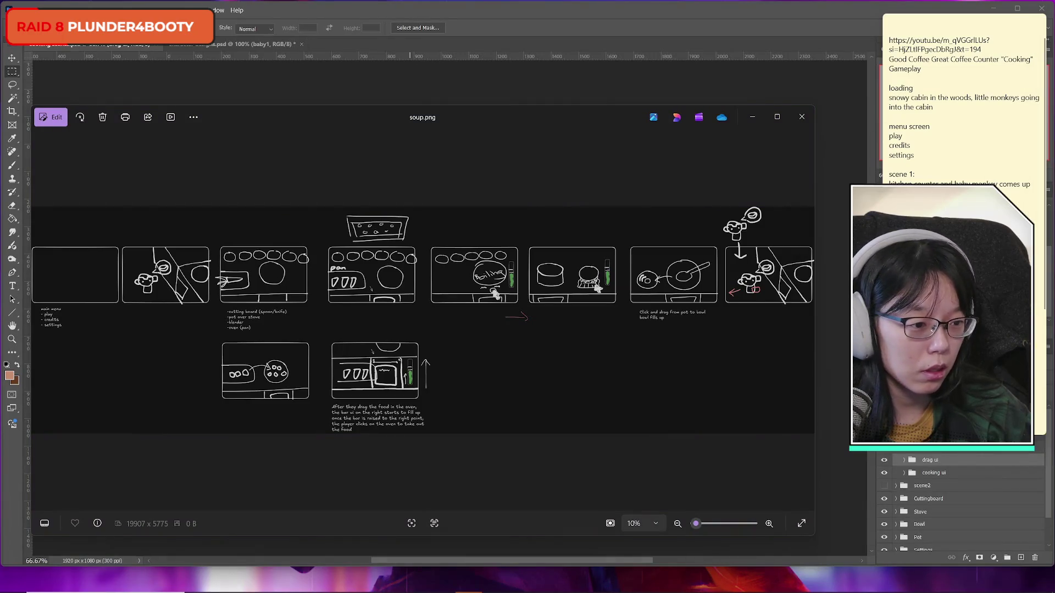
key(alt+Tab)
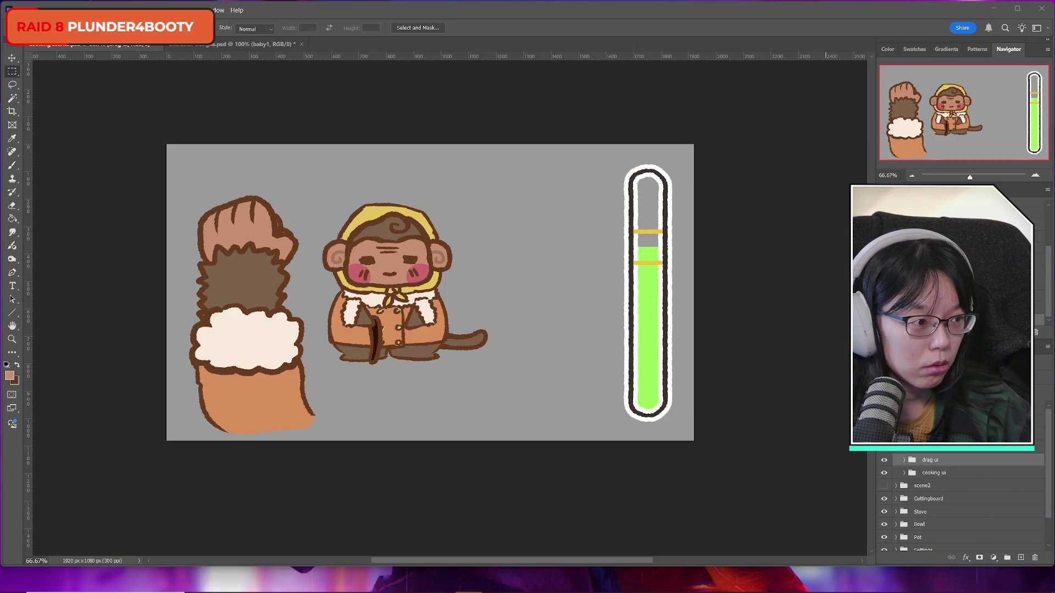
click(884, 461)
click(884, 462)
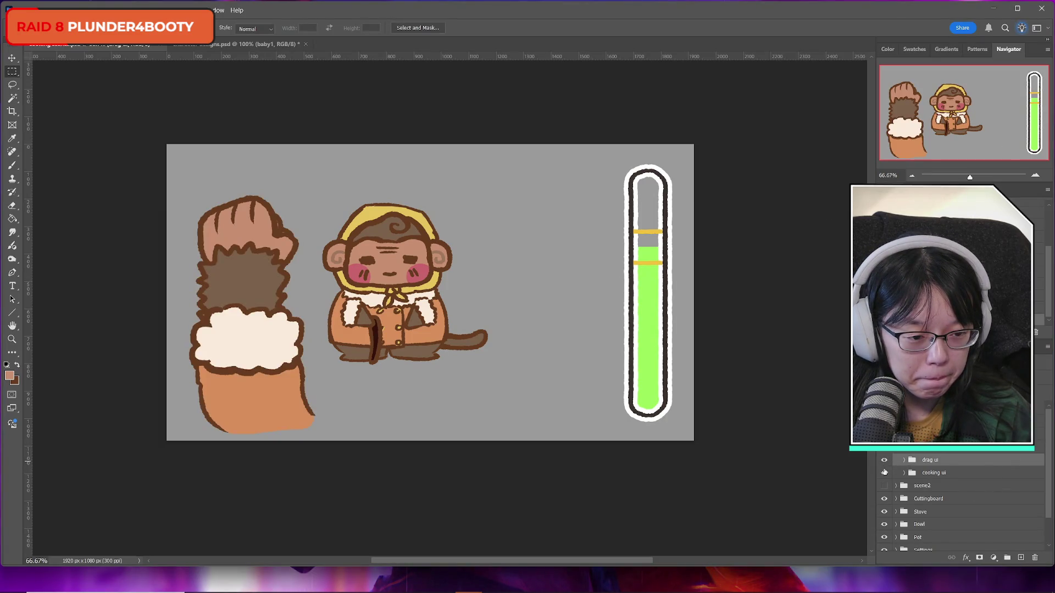
click(884, 473)
click(884, 474)
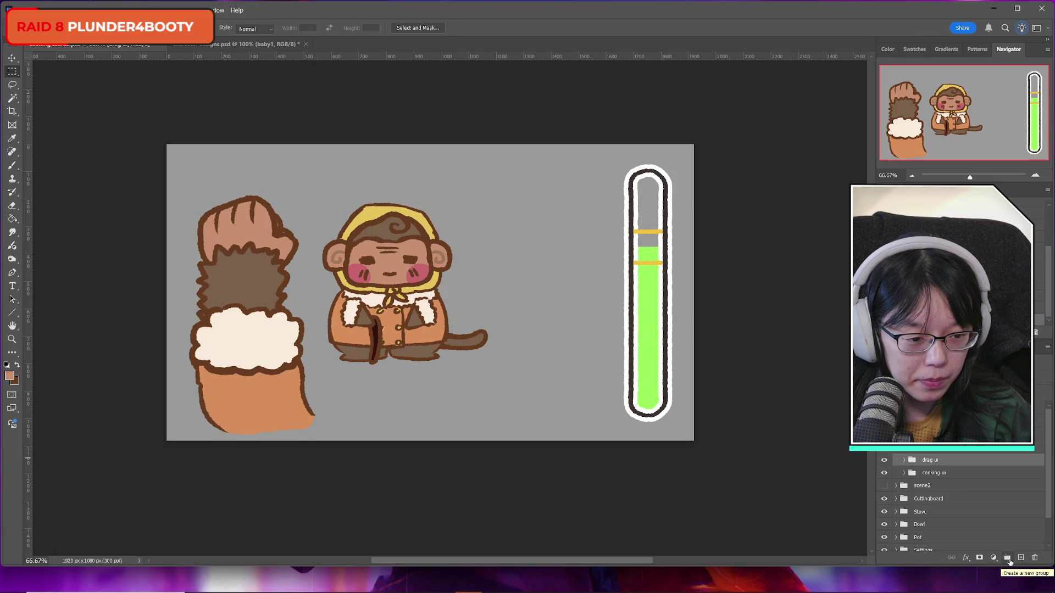
mouse_move(1010, 592)
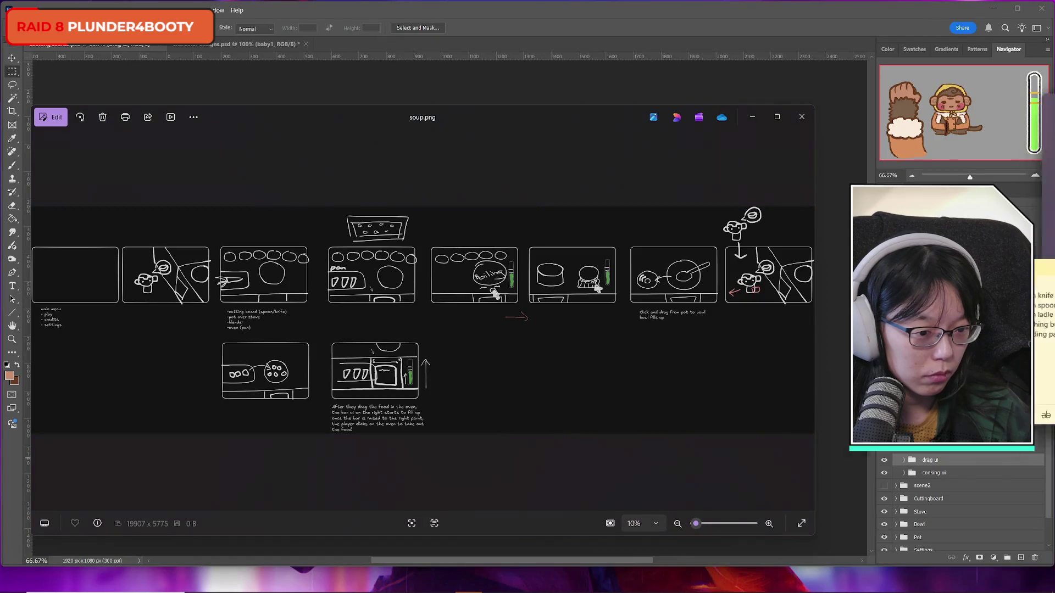
Step: Type 'x bar butt' into the Cooking UI note, check the storyboard, then bring Photoshop forward
key(alt+Tab)
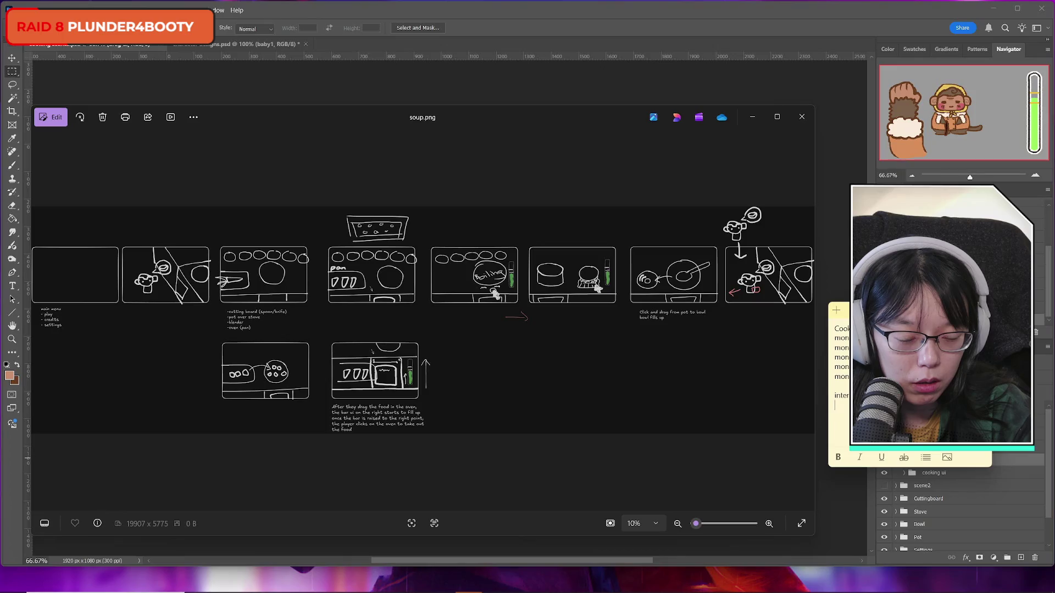
text(x bar )
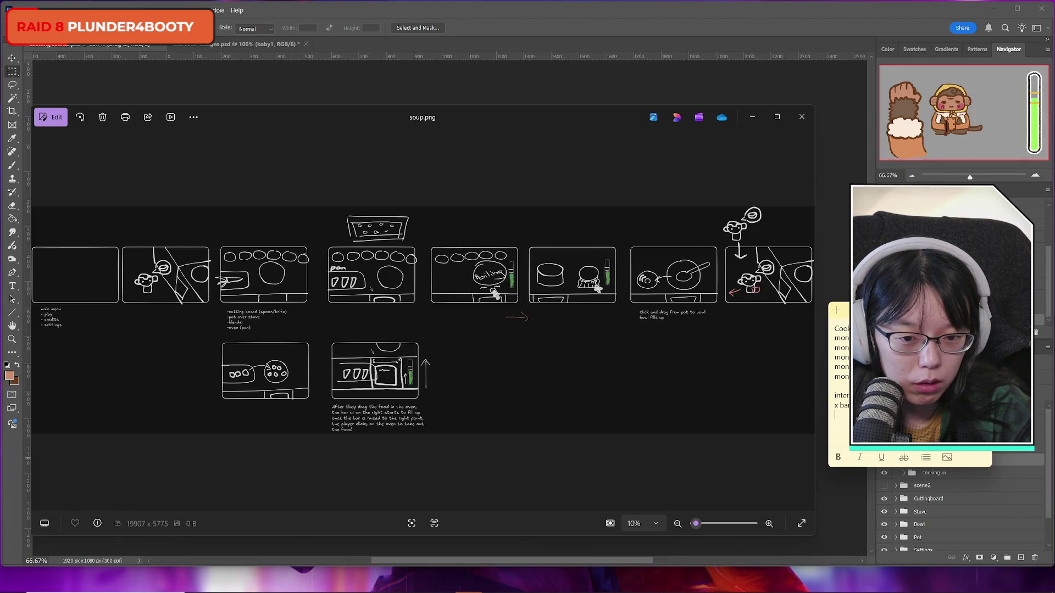
text(butt)
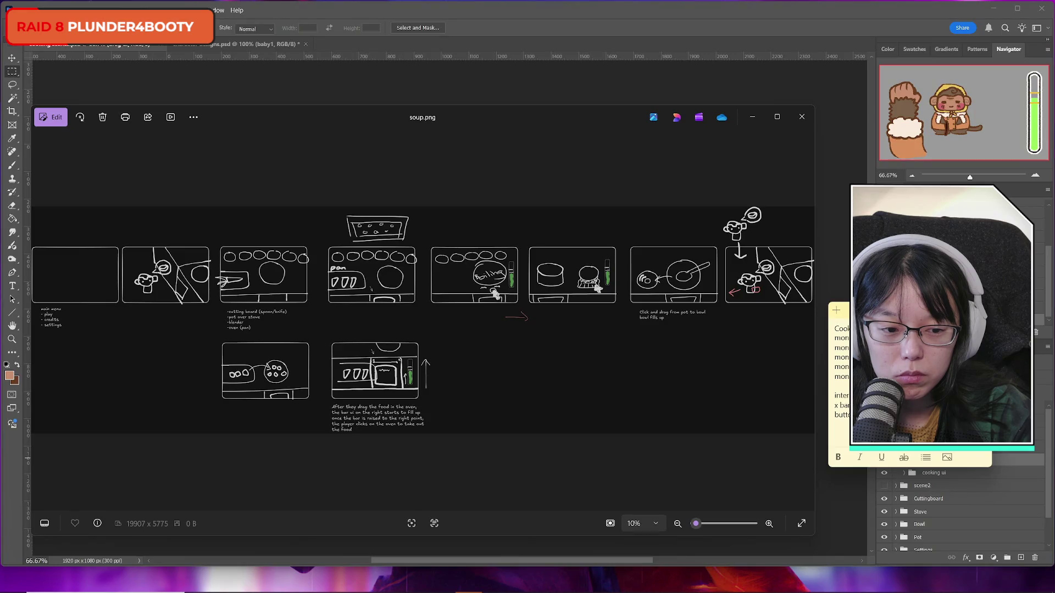
click(514, 118)
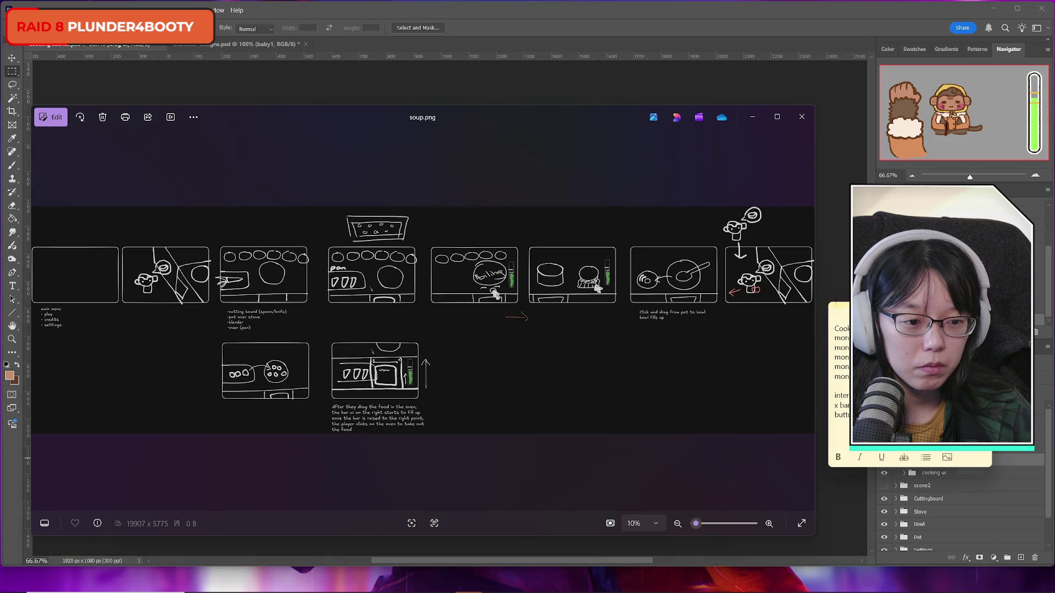
click(686, 83)
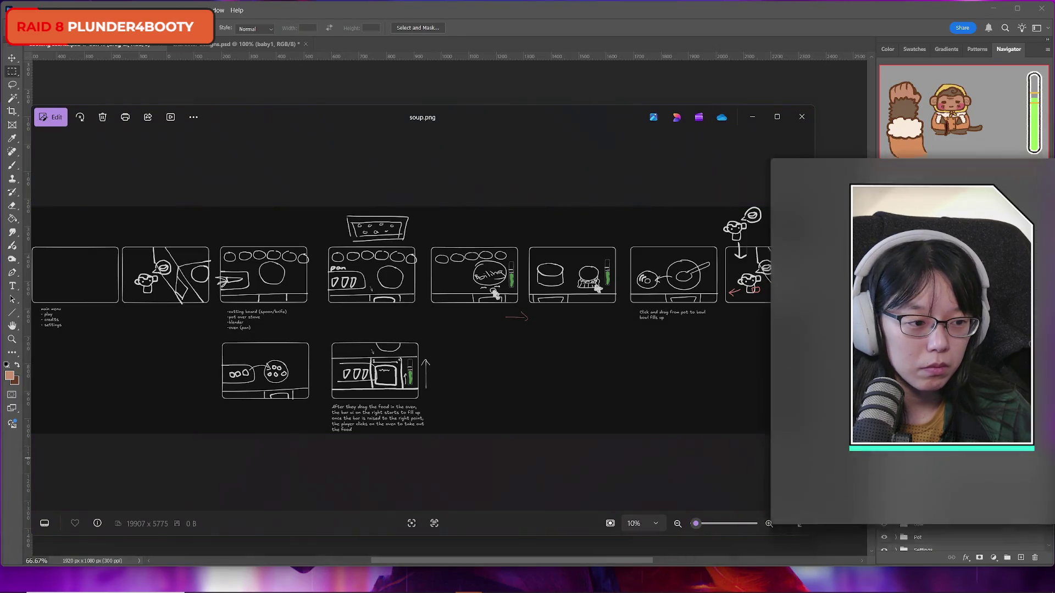
click(759, 12)
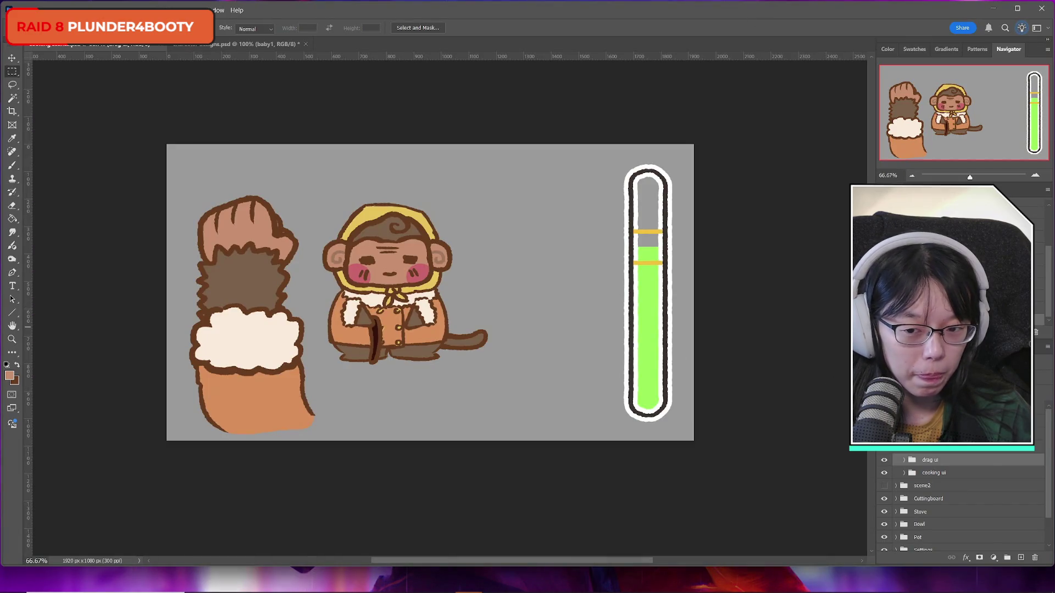